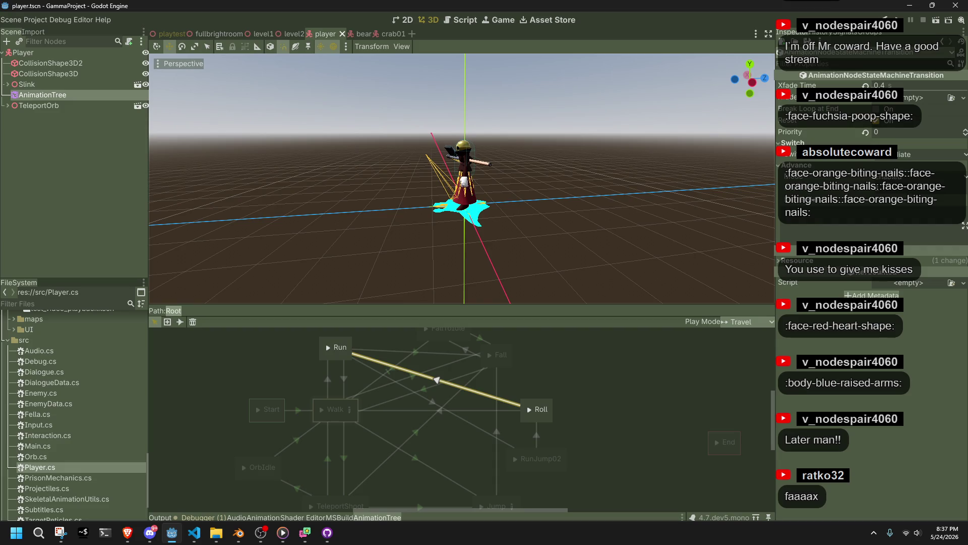
# Set the Run-to-Roll transition's Xfade Time to 0 and save the player scene
pyautogui.write('0')
pyautogui.press('Return')
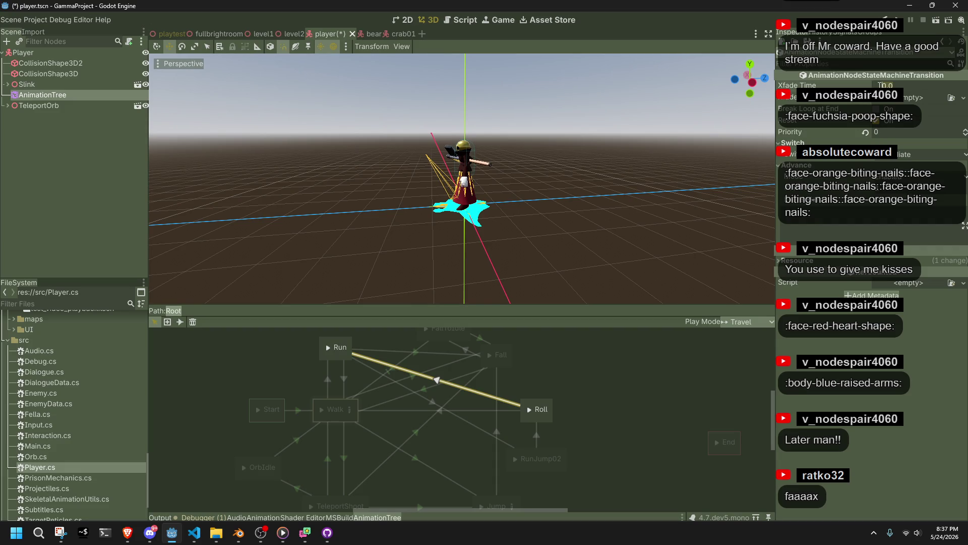
pyautogui.hotkey('ctrl', 's')
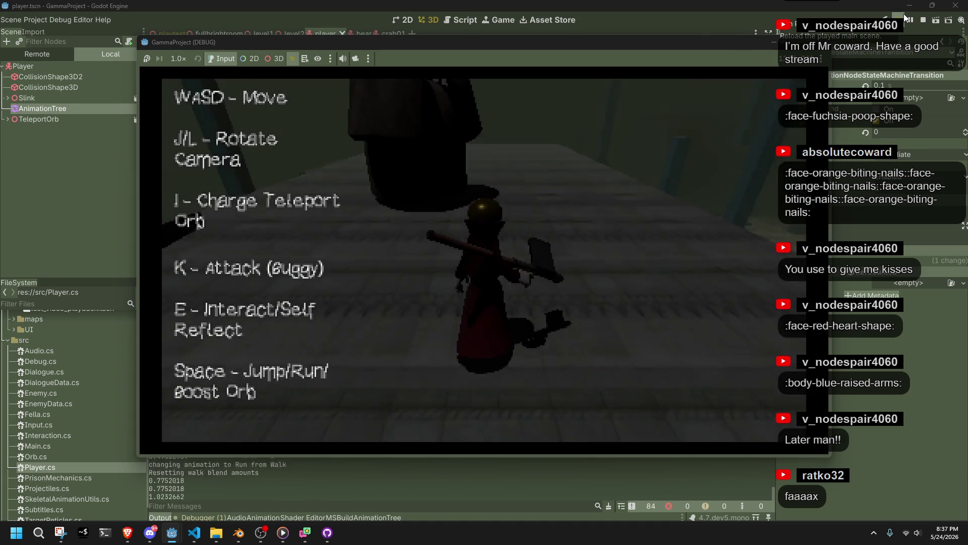
# Playtest running, jumping onto the wall ledge and dropping back to the floor, then stop the game
pyautogui.press('space')
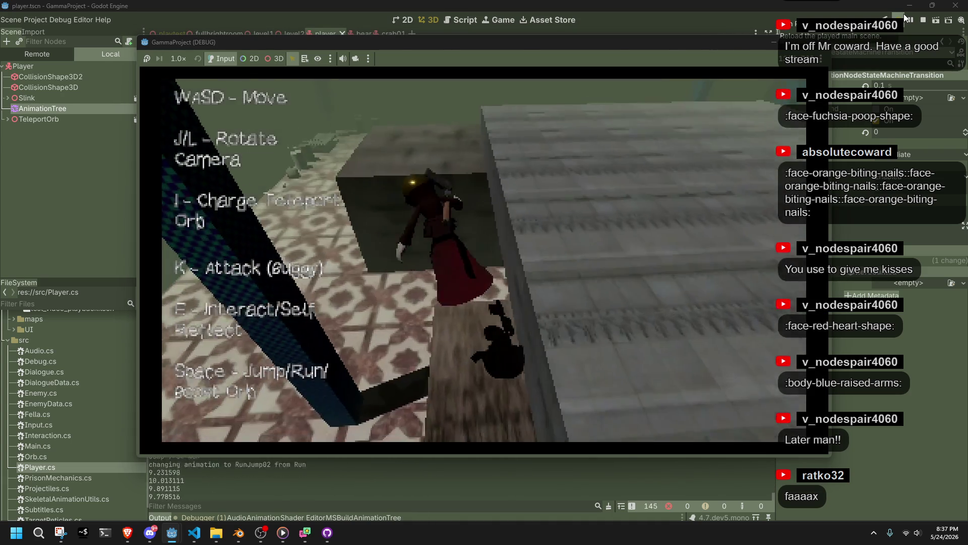
pyautogui.press('w')
pyautogui.press('w')
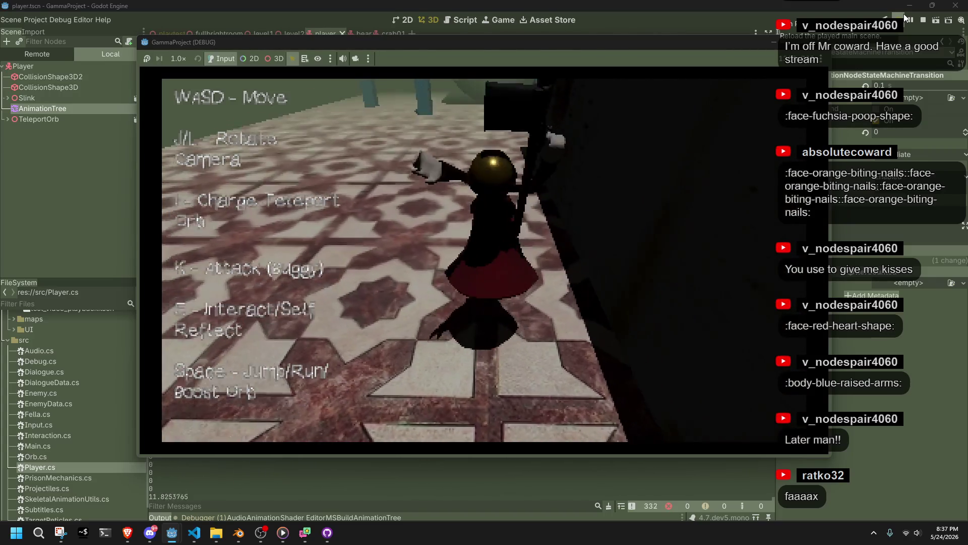
pyautogui.press('space')
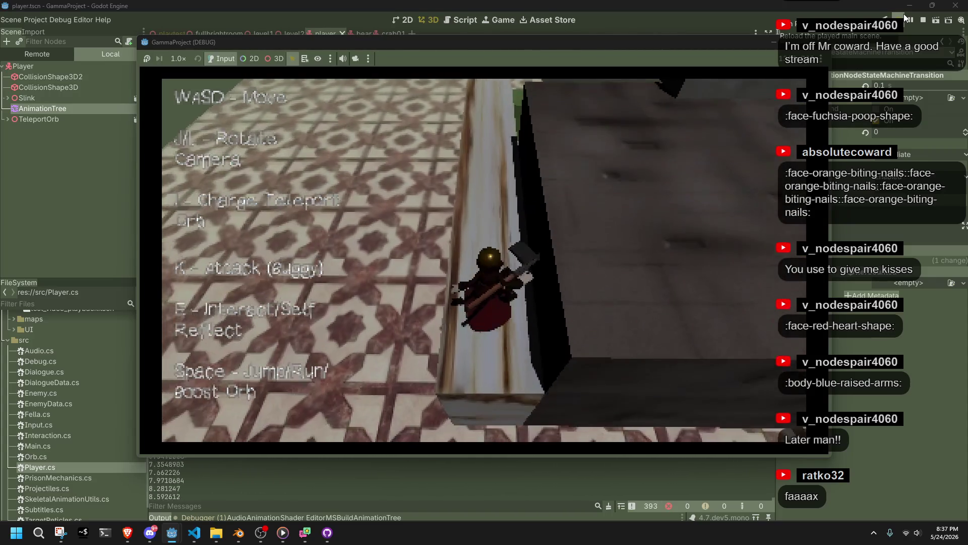
pyautogui.press('w')
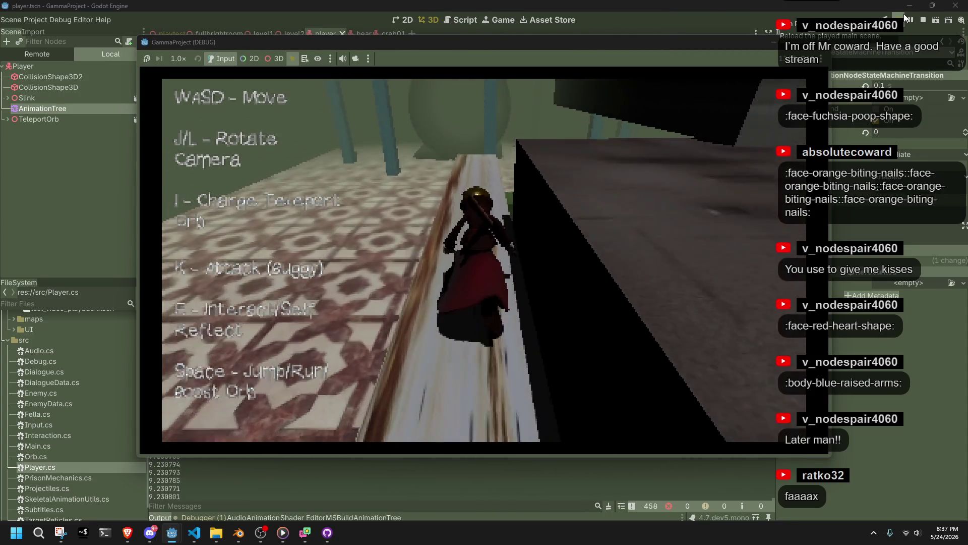
pyautogui.press('w')
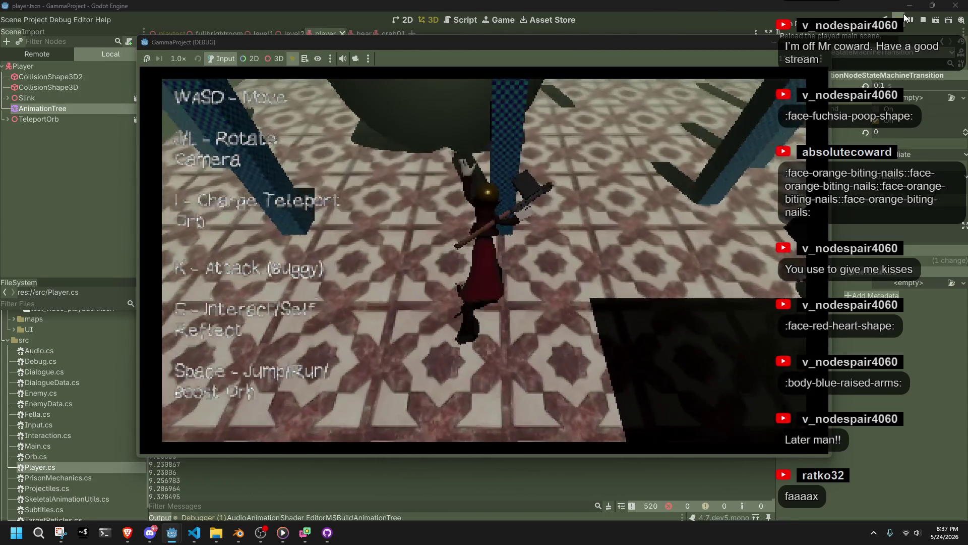
pyautogui.press('w')
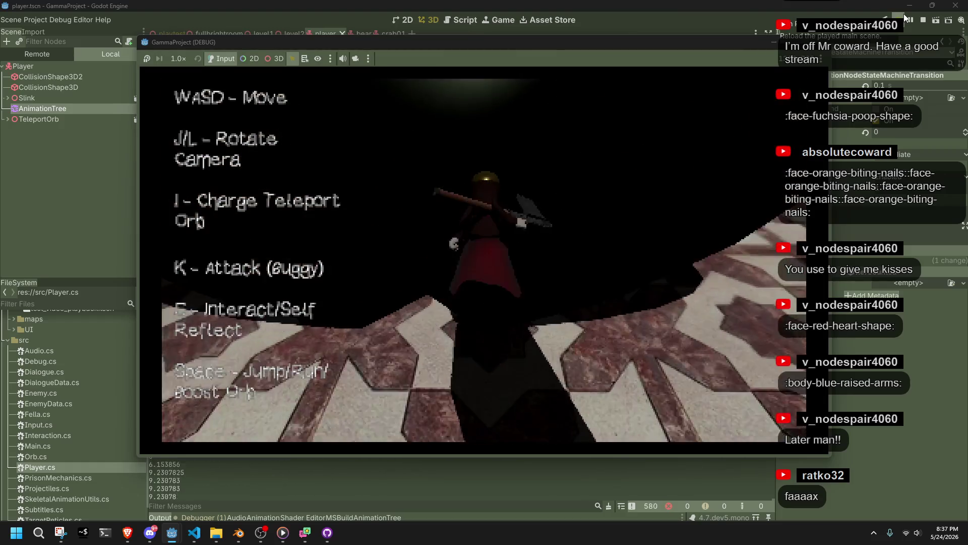
pyautogui.press('w')
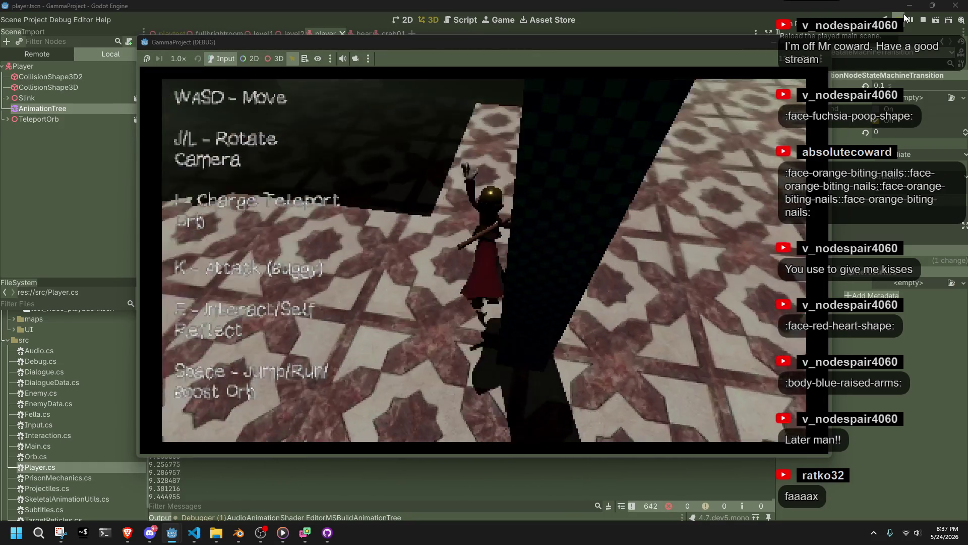
pyautogui.press('w')
pyautogui.press('w')
pyautogui.click(924, 19)
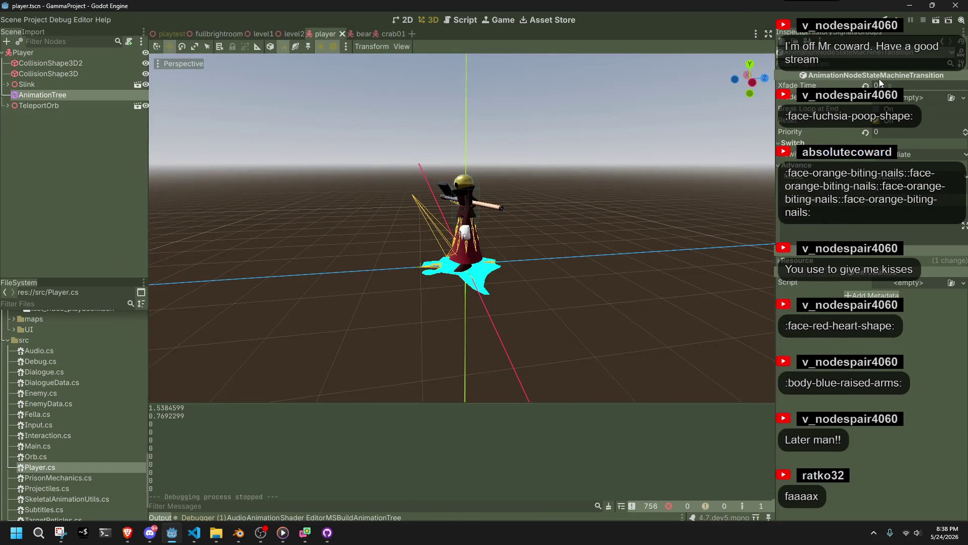
# Change the transition's Xfade Time to 0.2 s and save the scene for another playtest
pyautogui.click(884, 85)
pyautogui.press('Return')
pyautogui.hotkey('ctrl', 's')
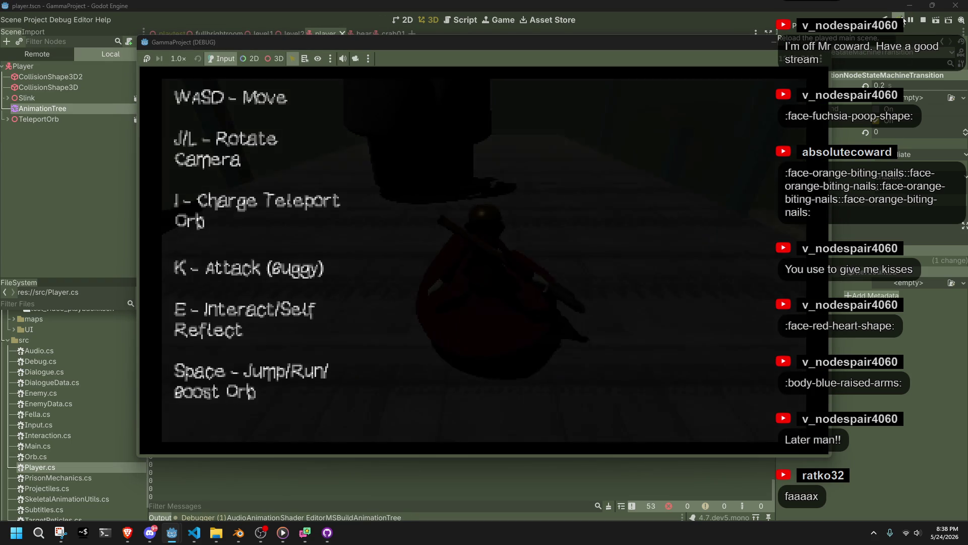
# Walk the character toward the camera and back, then jump over the ledge onto the beam
pyautogui.press('s')
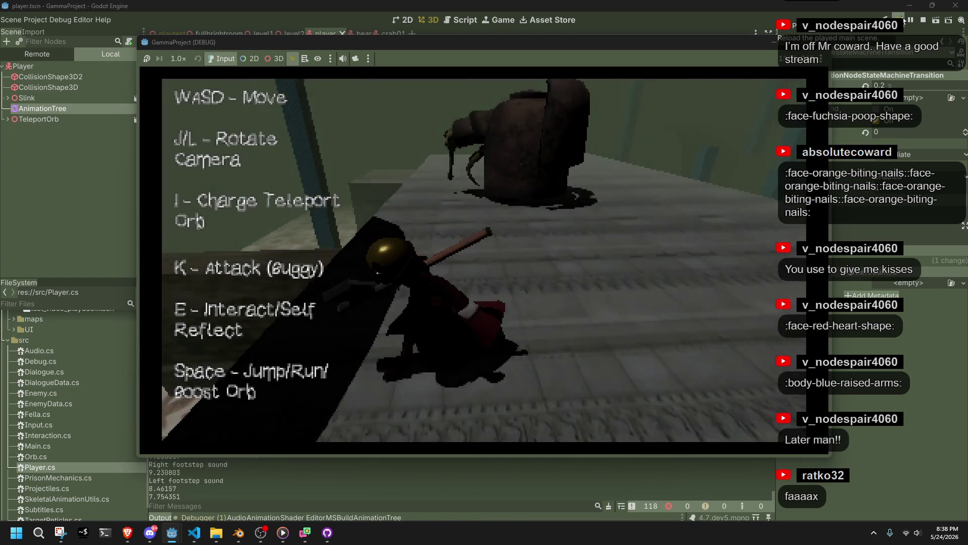
pyautogui.press('s')
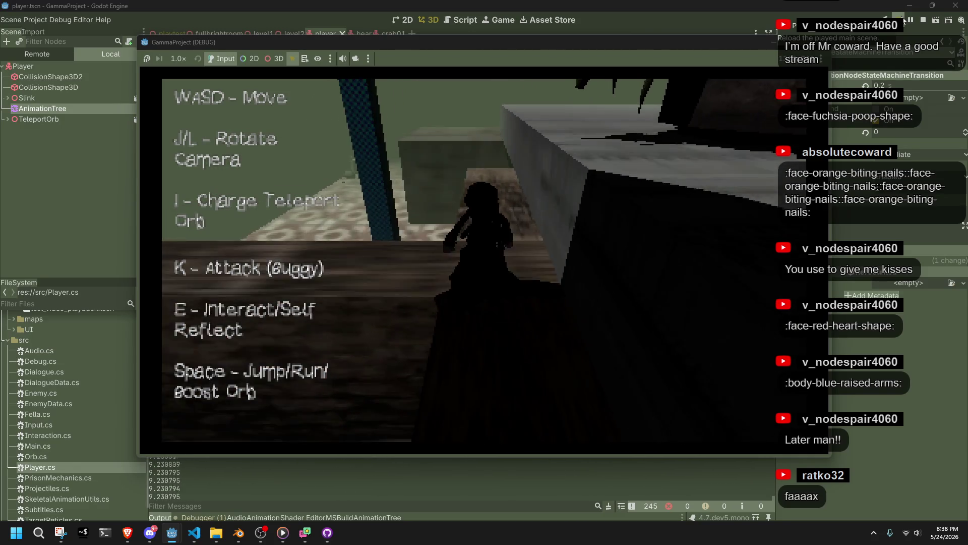
pyautogui.press('w')
pyautogui.press('s')
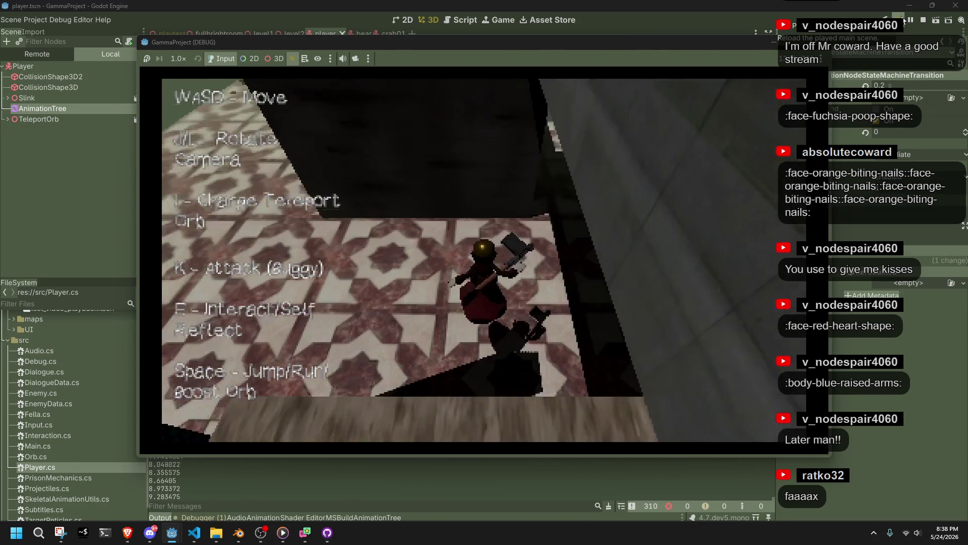
pyautogui.press('s')
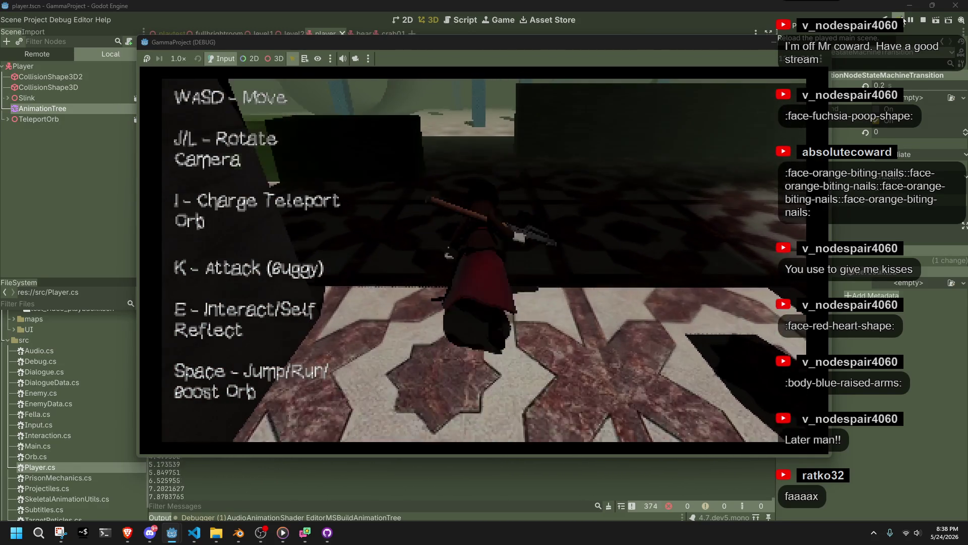
pyautogui.press('w')
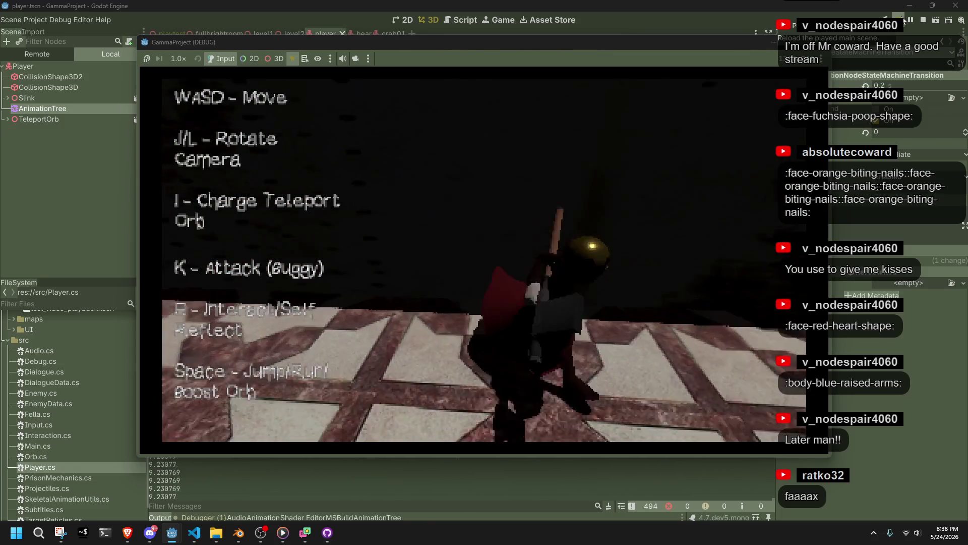
pyautogui.press('space')
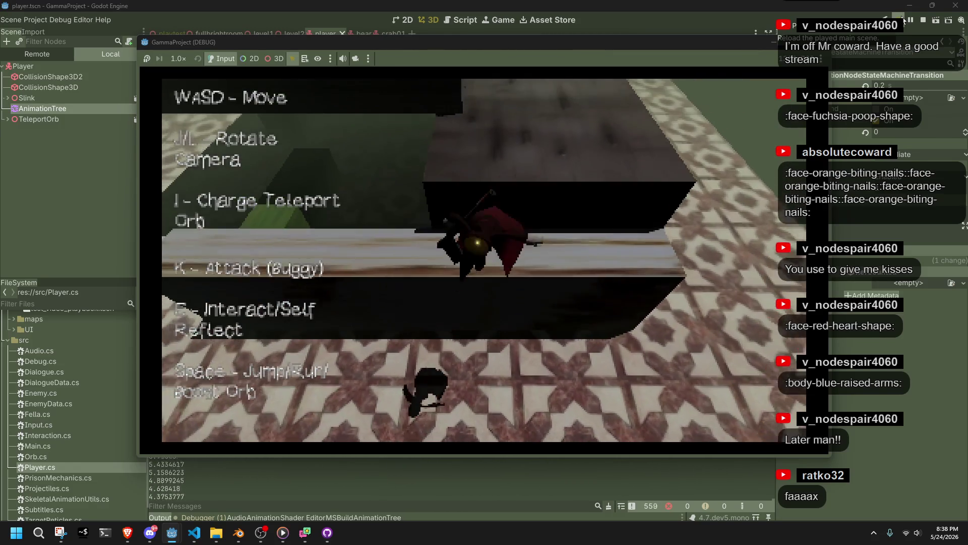
pyautogui.press('w')
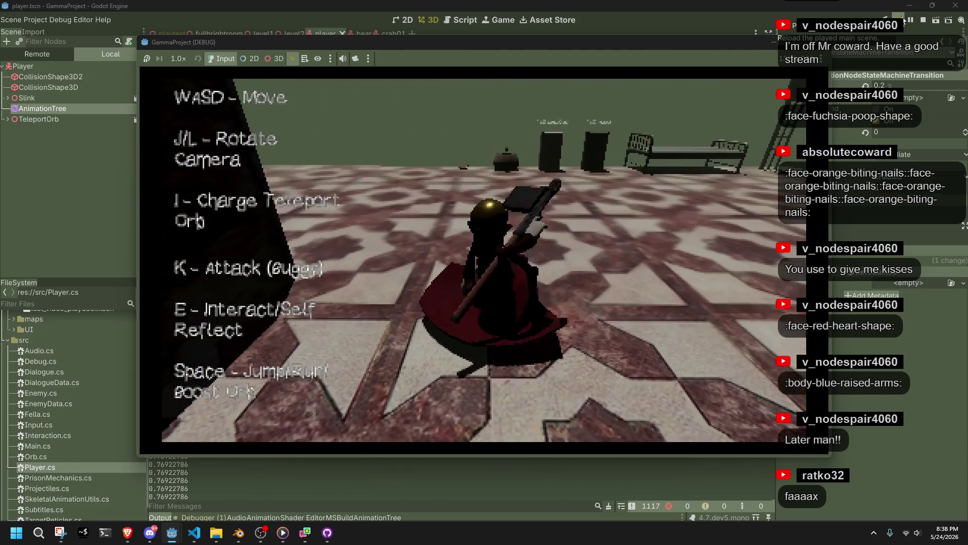
# Run across the platforms and ledges, swing the axe, stop the game, and select the Slink node
pyautogui.press('w')
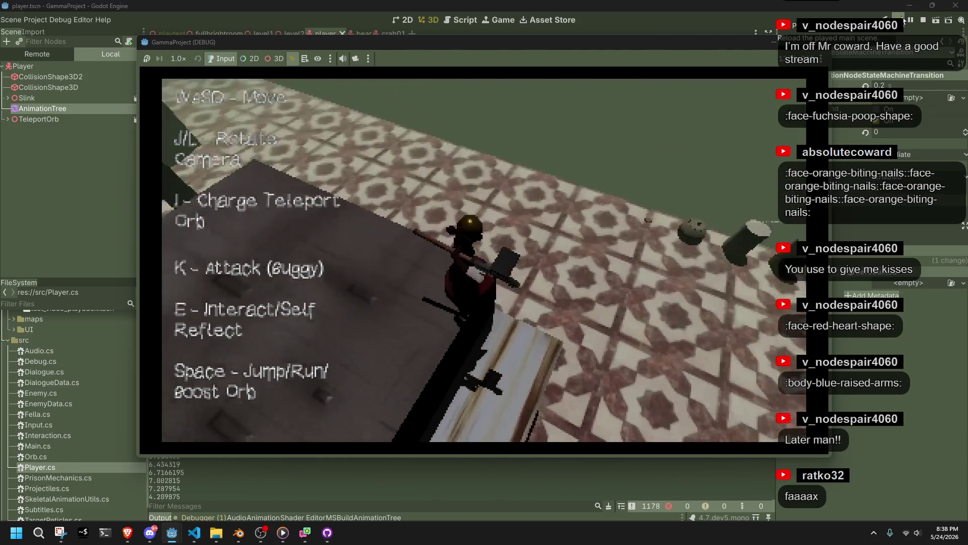
pyautogui.press('w')
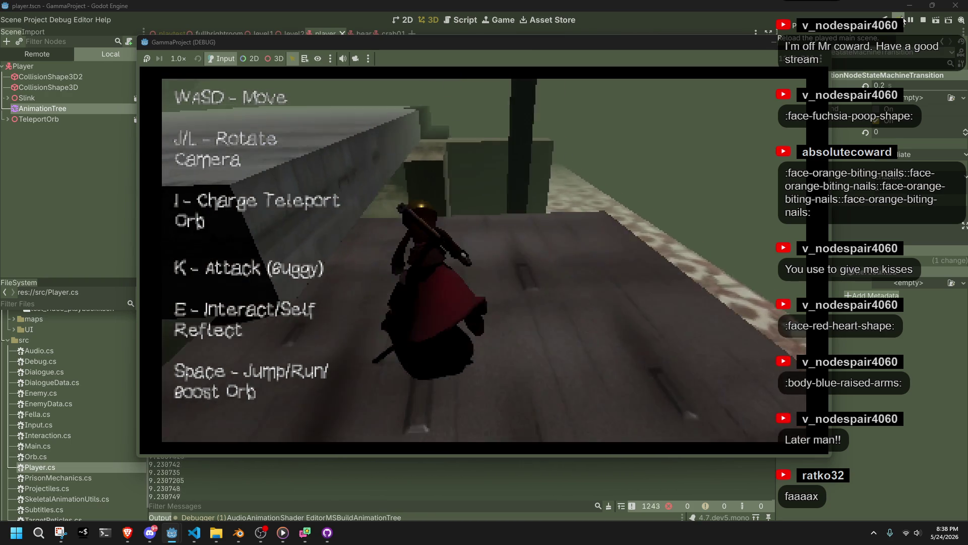
pyautogui.press('w')
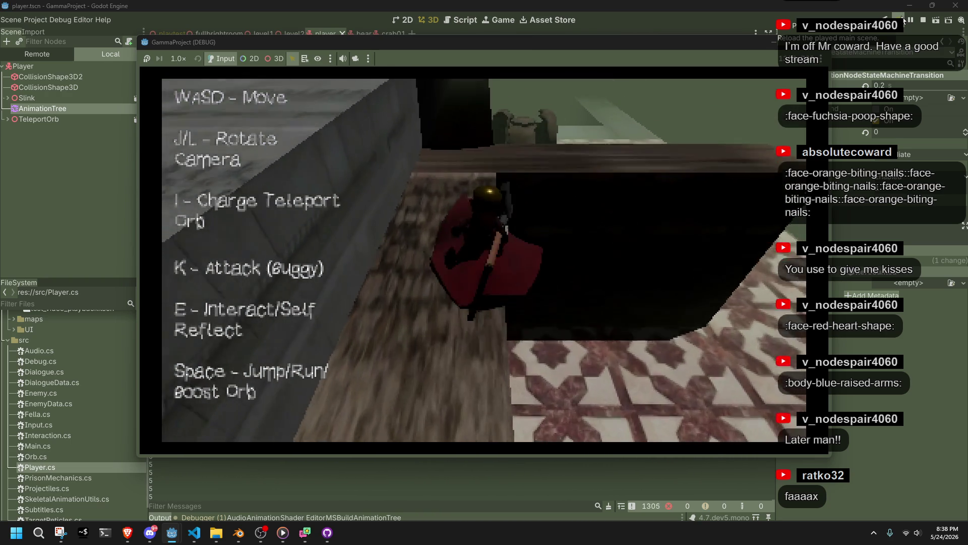
pyautogui.press('w')
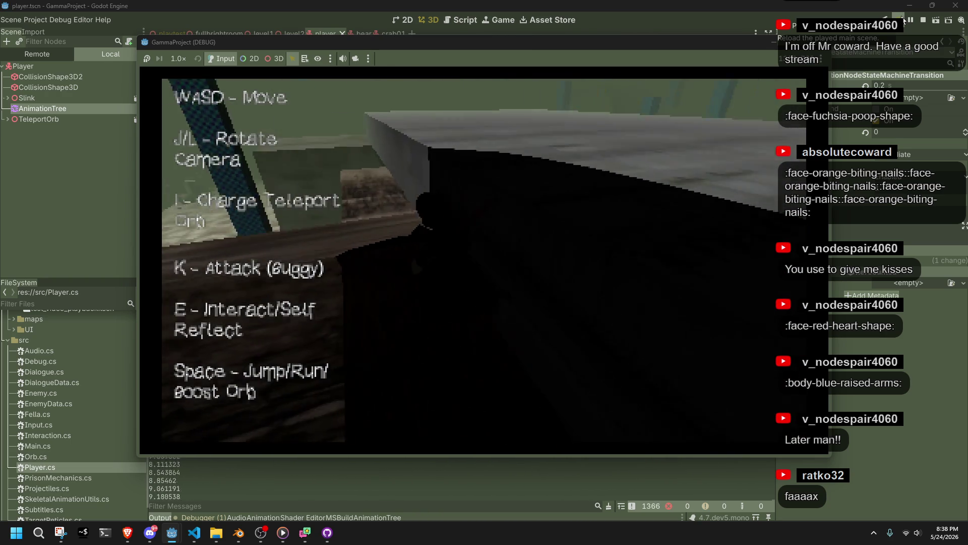
pyautogui.press('w')
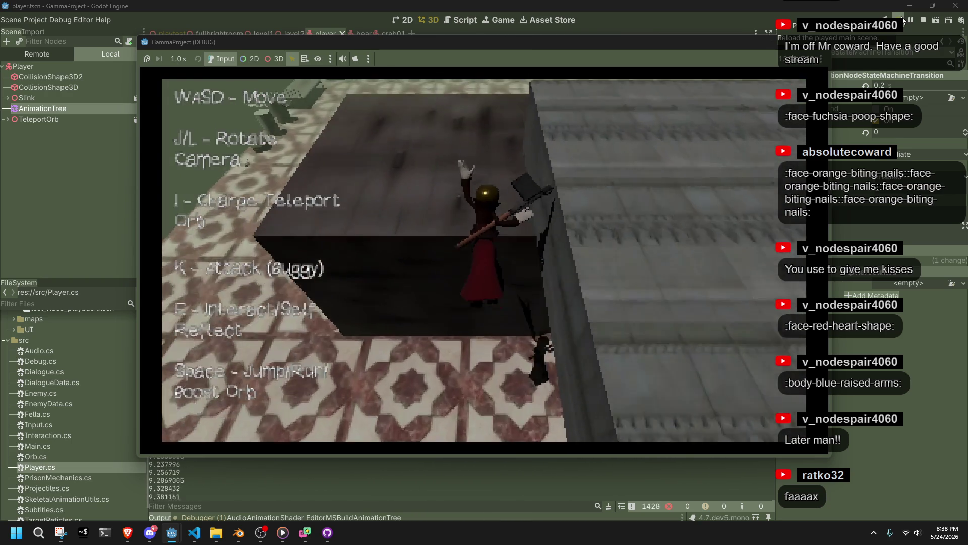
pyautogui.press('w')
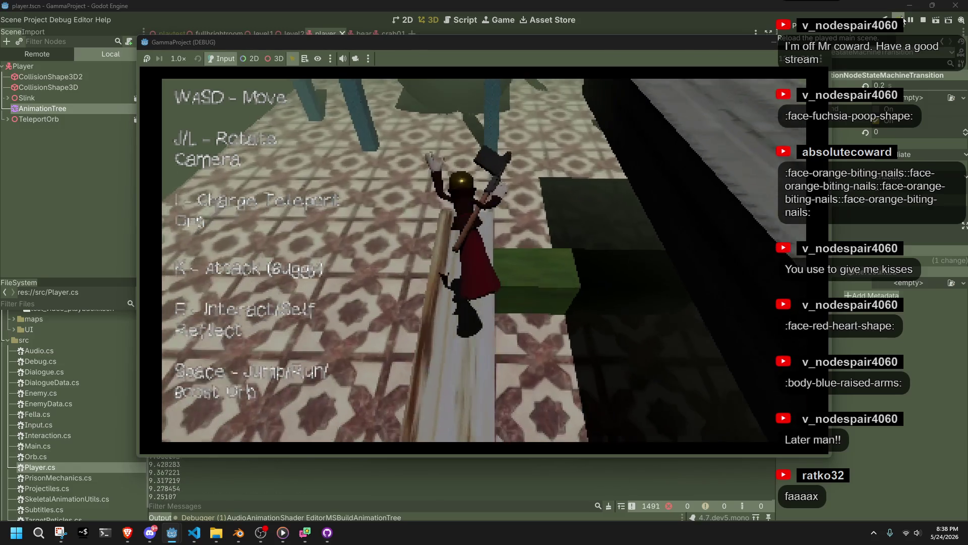
pyautogui.press('w')
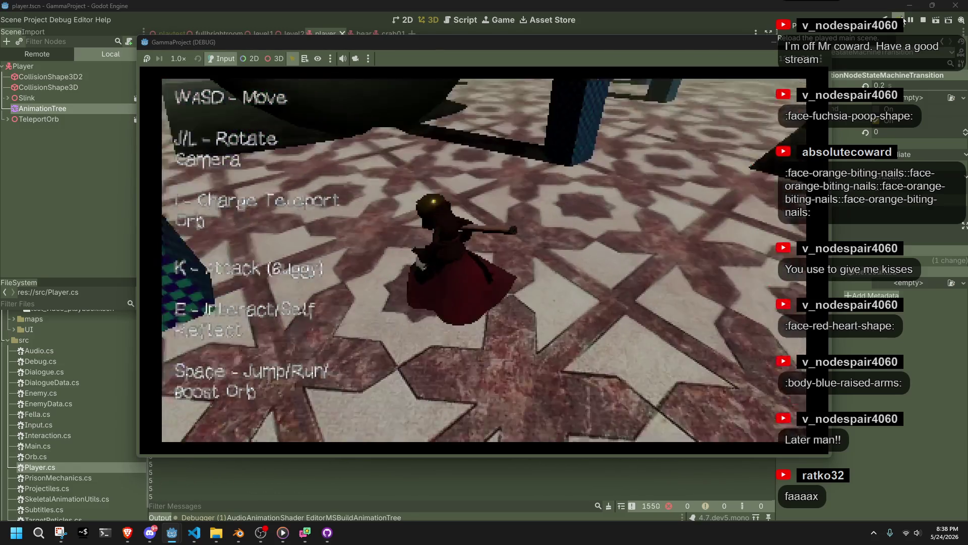
pyautogui.press('k')
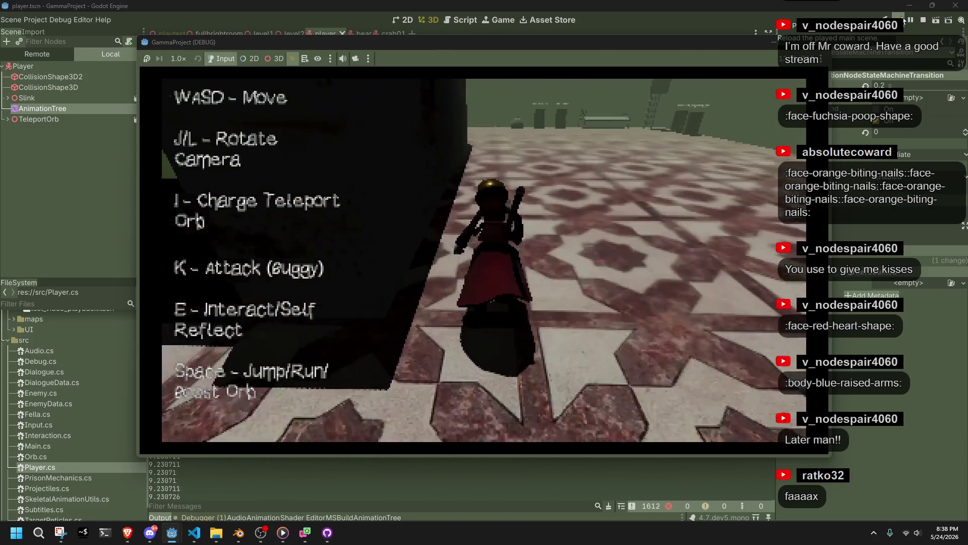
pyautogui.press('F8')
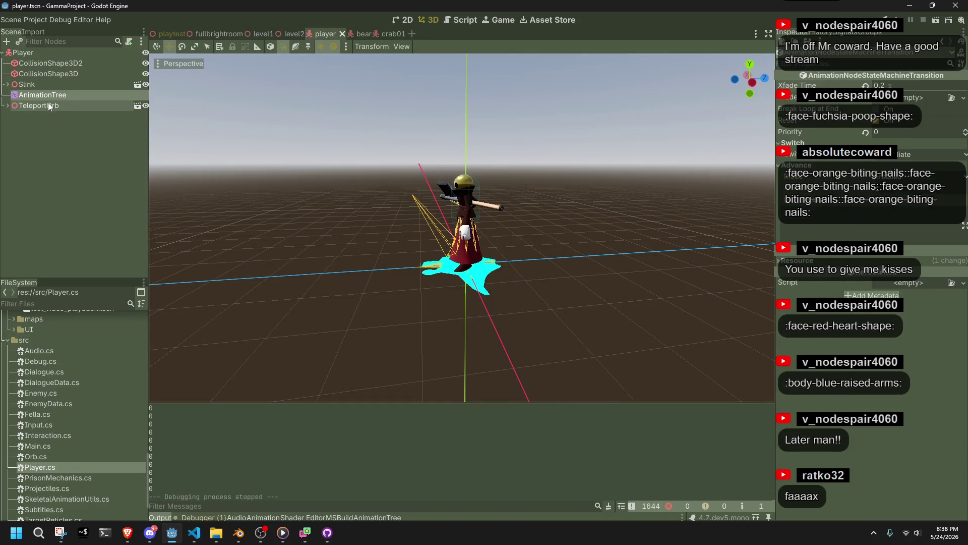
pyautogui.click(28, 86)
# Load RunJump02 in Slink's AnimationPlayer, then play and scrub through its jump poses
pyautogui.click(8, 84)
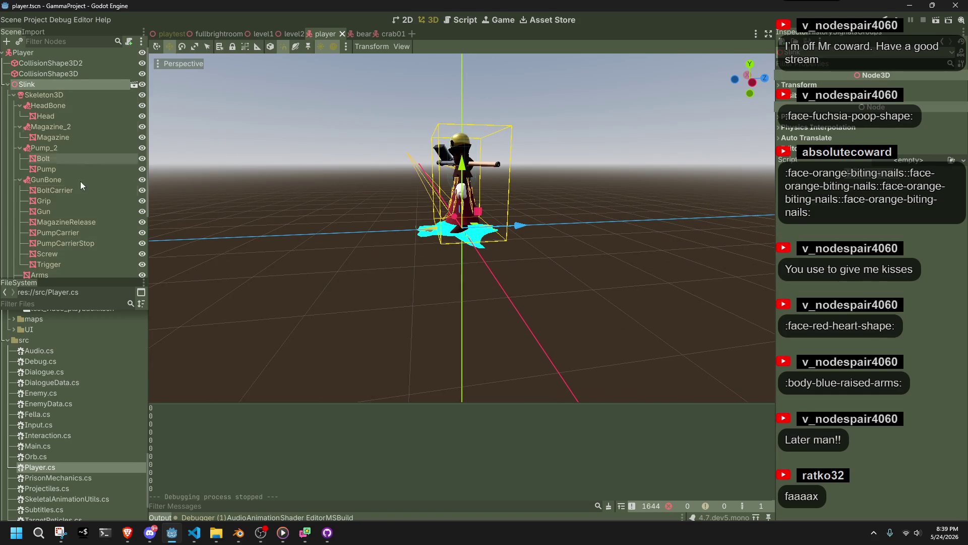
pyautogui.scroll(-3, 70, 177)
pyautogui.click(70, 253)
pyautogui.click(311, 420)
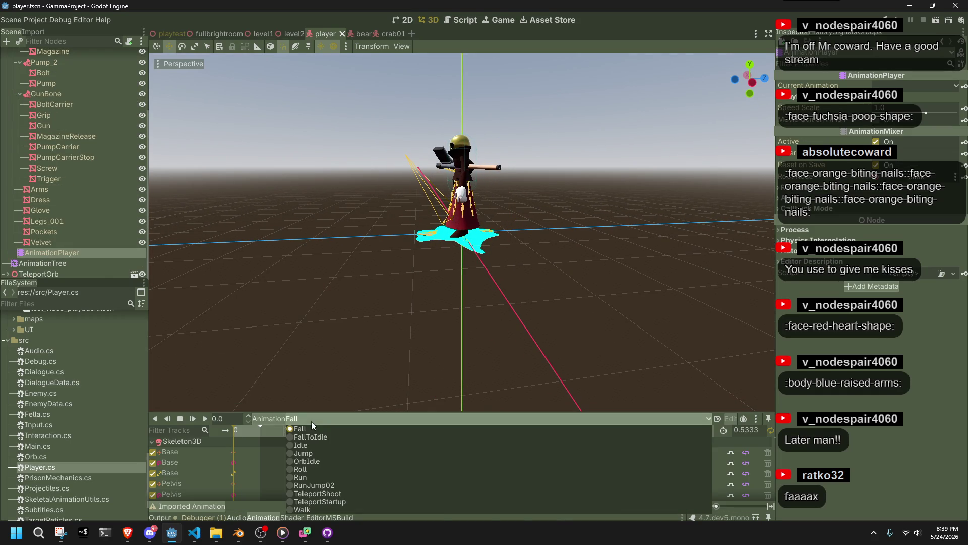
pyautogui.click(328, 484)
pyautogui.moveTo(239, 433); pyautogui.dragTo(257, 431)
pyautogui.click(204, 420)
pyautogui.click(246, 431)
pyautogui.moveTo(246, 429)
pyautogui.mouseDown()
pyautogui.moveTo(238, 428)
pyautogui.moveTo(246, 429)
pyautogui.mouseUp()
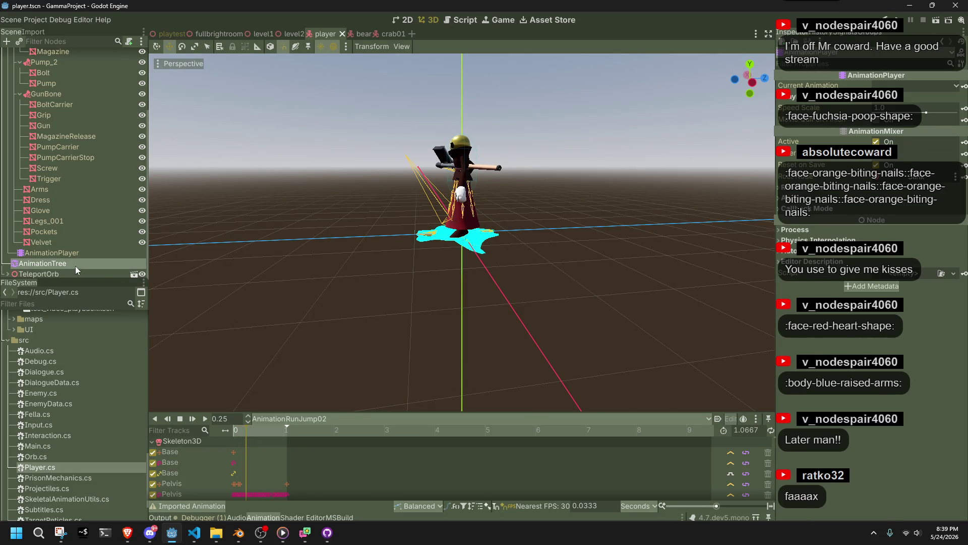
# Travel the AnimationTree to RunJump02 and scrub the animation to its end at 1.0667 s
pyautogui.click(71, 263)
pyautogui.click(516, 459)
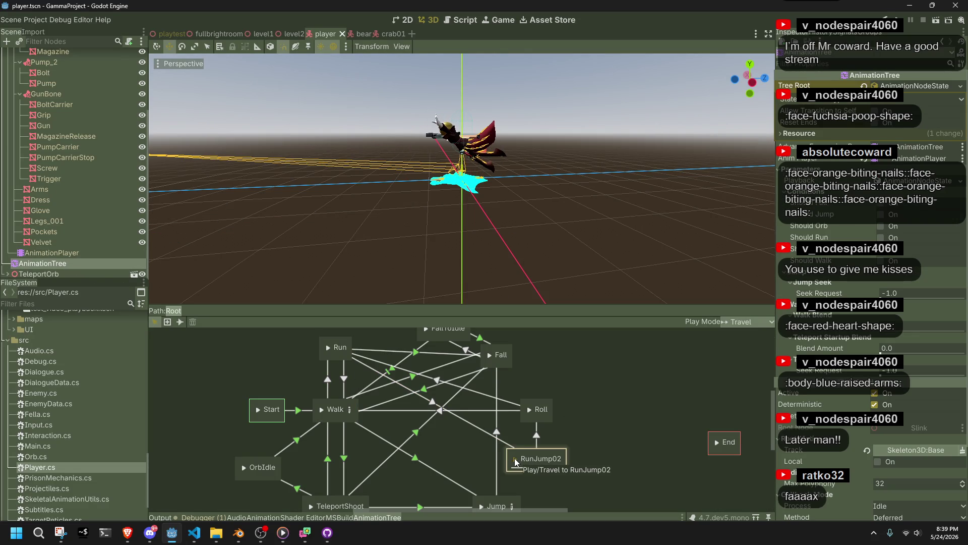
pyautogui.scroll(5, 365, 187)
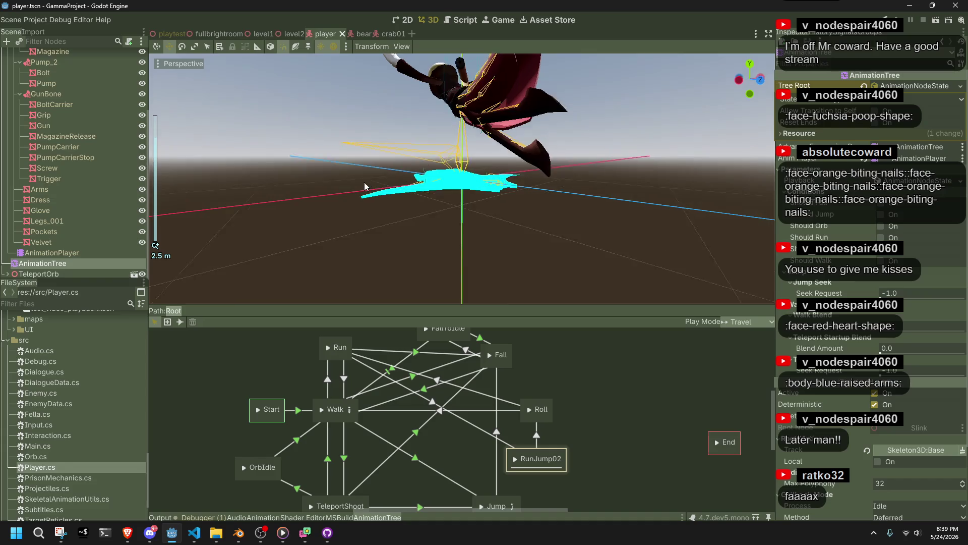
pyautogui.moveTo(365, 186)
pyautogui.mouseDown()
pyautogui.moveTo(271, 216)
pyautogui.moveTo(258, 253)
pyautogui.moveTo(274, 274)
pyautogui.mouseUp()
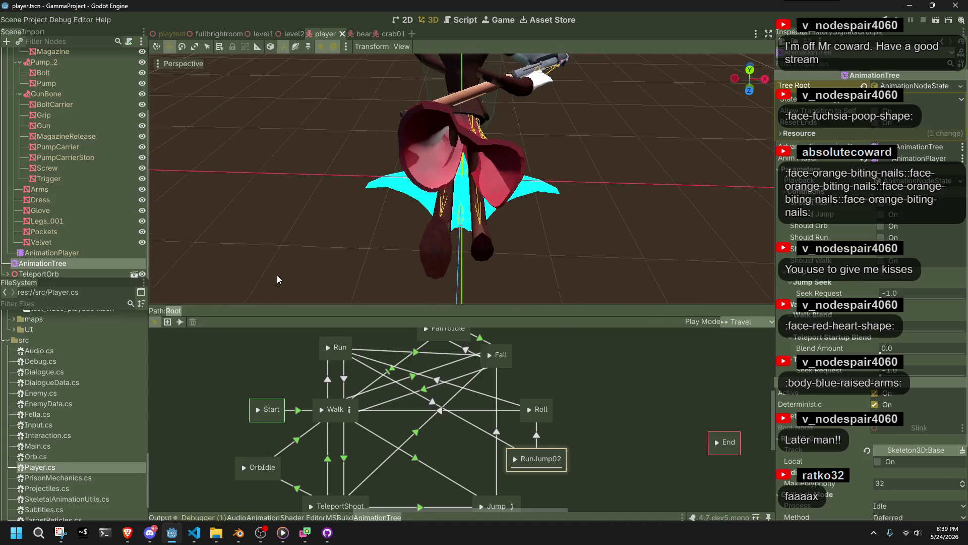
pyautogui.click(80, 254)
pyautogui.moveTo(252, 432); pyautogui.dragTo(292, 434)
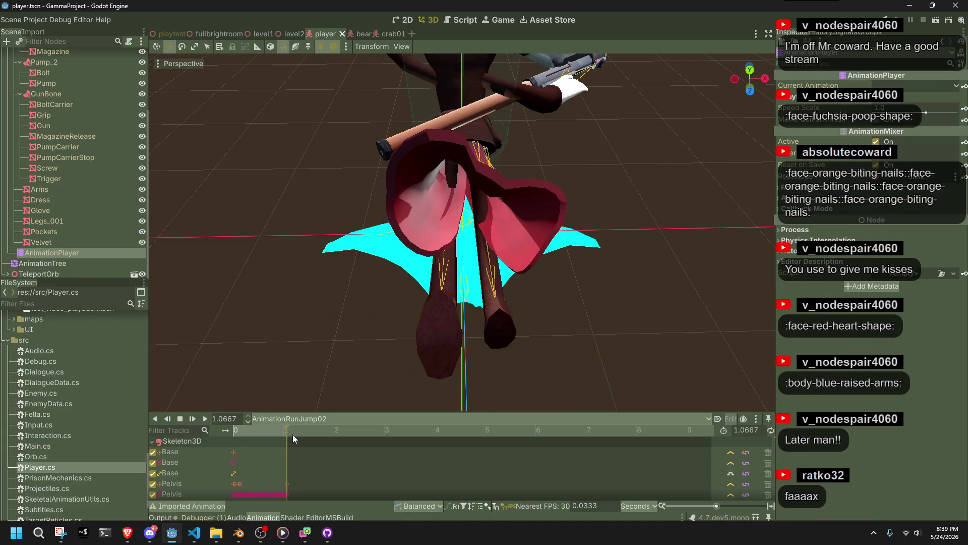
pyautogui.hotkey('alt', 'Tab')
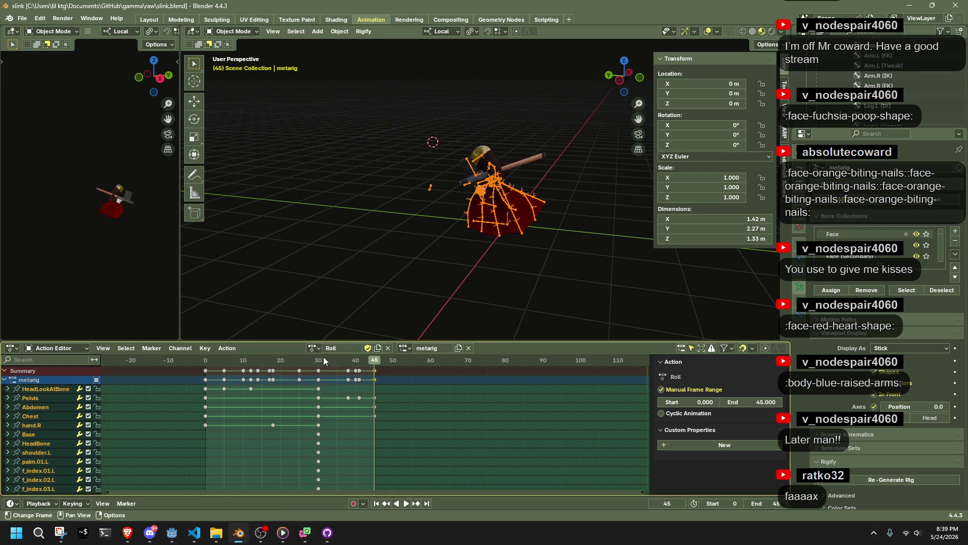
# Switch the Action Editor to the RunJump02 action and preview it from near the start
pyautogui.click(313, 348)
pyautogui.click(343, 430)
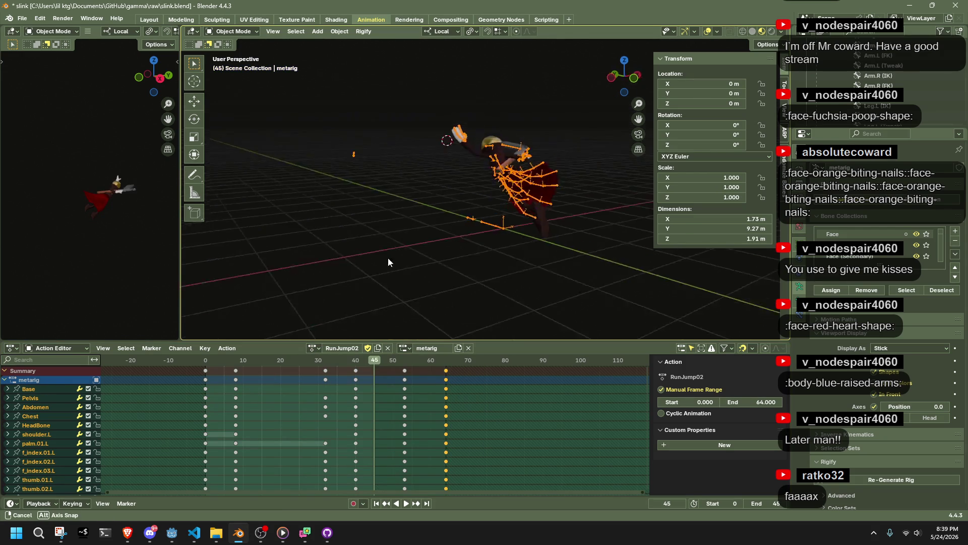
pyautogui.press('space')
pyautogui.click(242, 367)
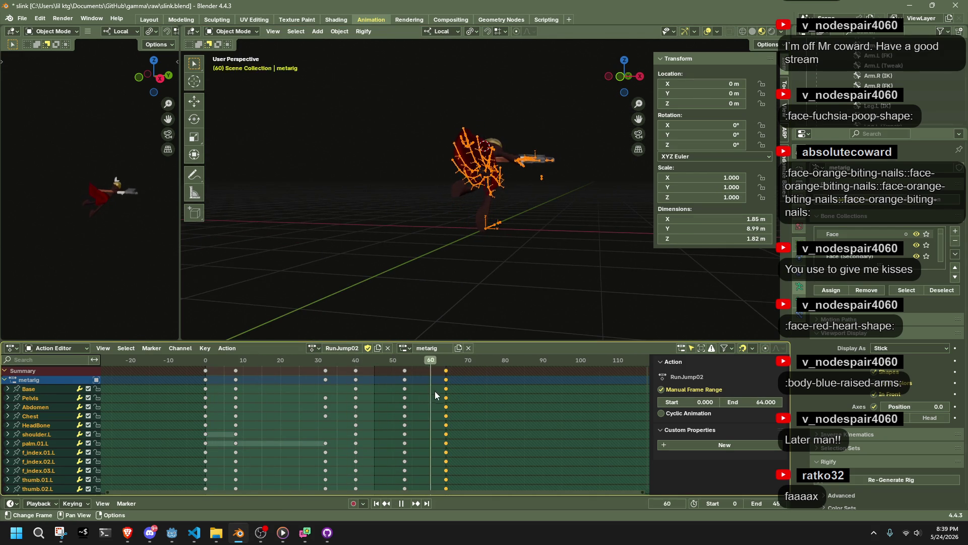
pyautogui.scroll(5, 442, 267)
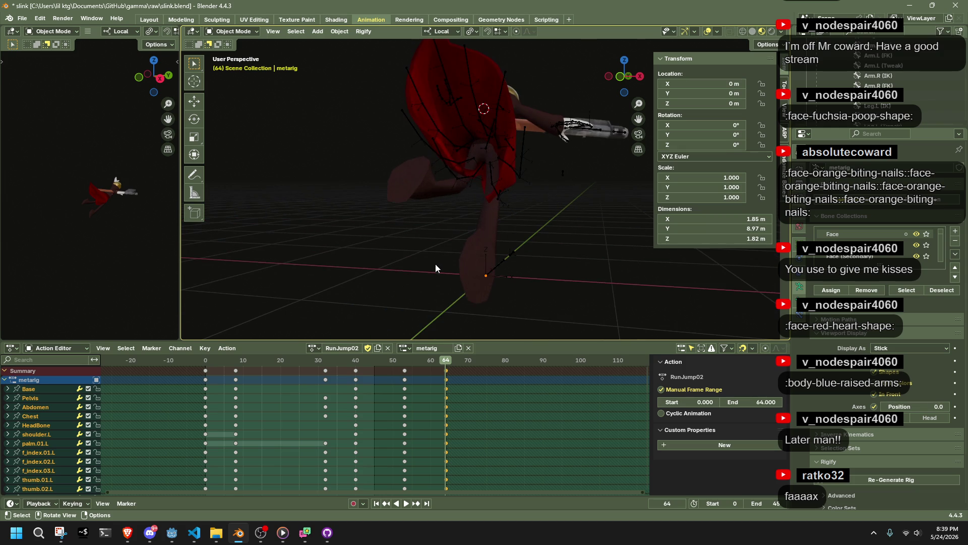
# Put the rig armature into Pose Mode and reveal its hidden arm bones
pyautogui.click(458, 158)
pyautogui.click(232, 31)
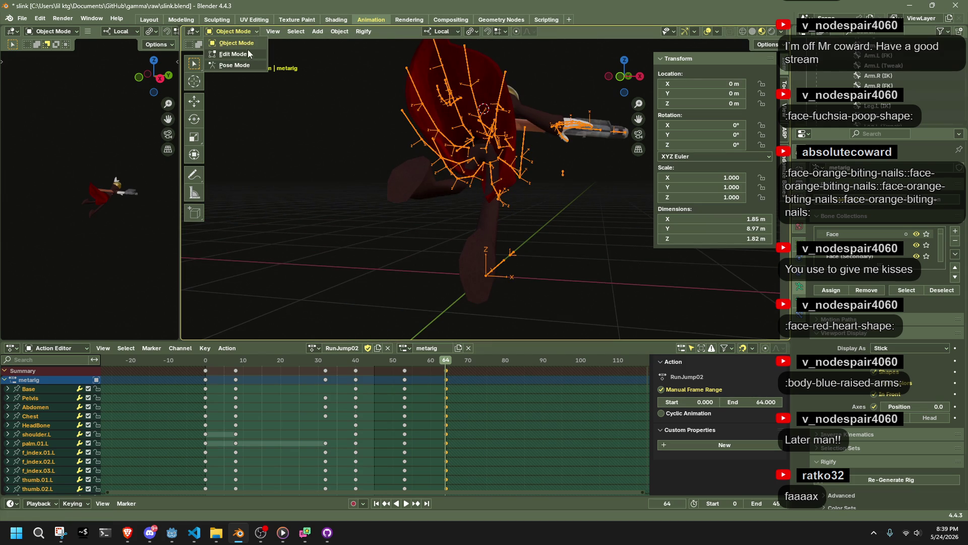
pyautogui.click(250, 64)
pyautogui.hotkey('alt', 'h')
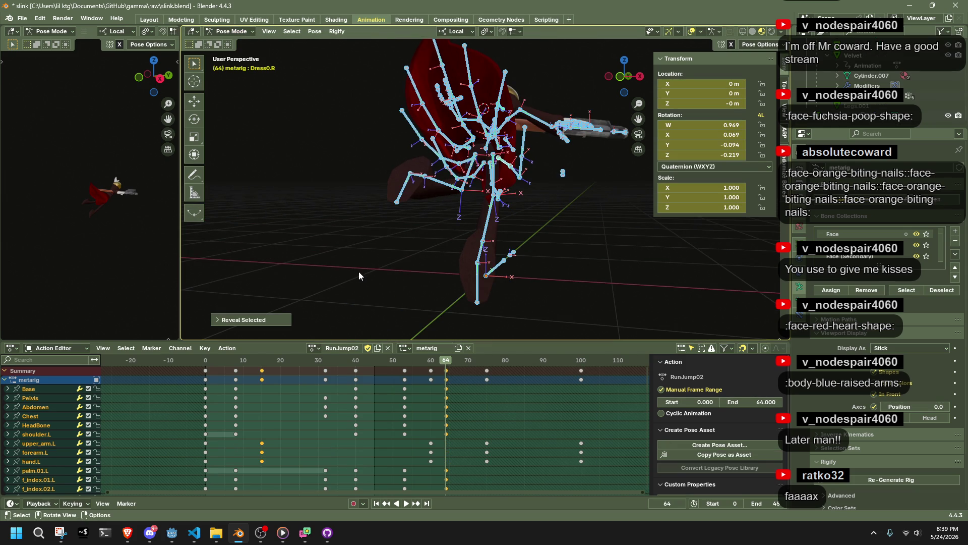
# Move the later keyframes at frames 75 and 100 earlier, play back, then shift them one frame
pyautogui.moveTo(616, 482); pyautogui.dragTo(477, 364)
pyautogui.press('g')
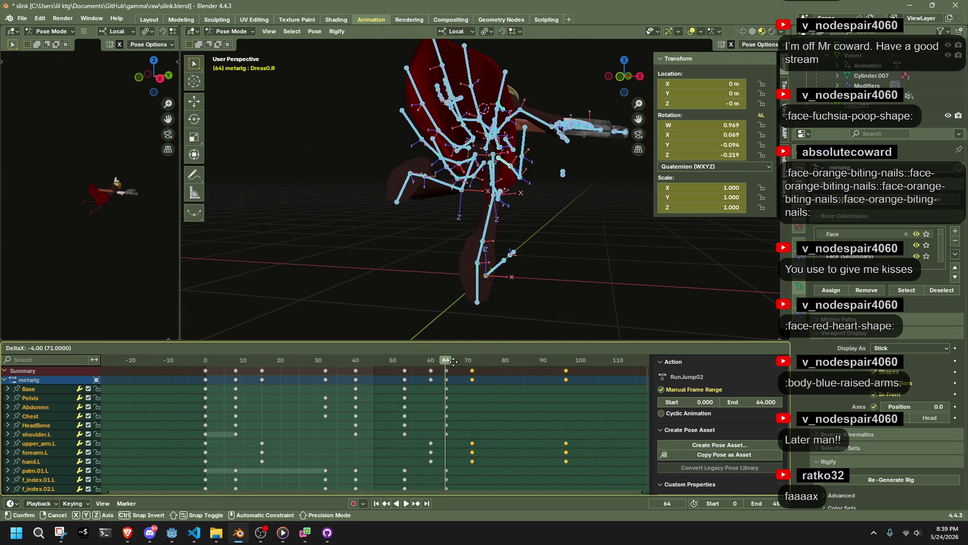
pyautogui.click(323, 361)
pyautogui.press('space')
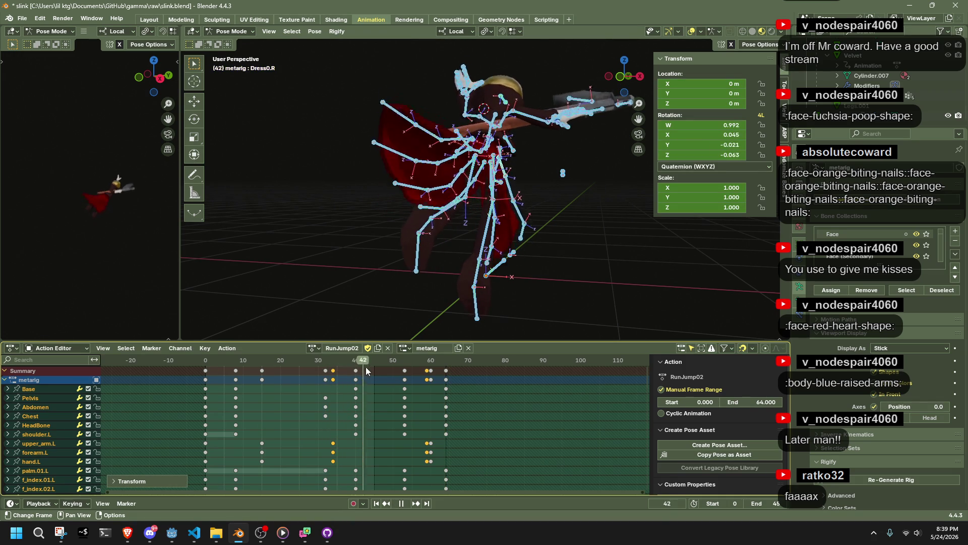
pyautogui.press('space')
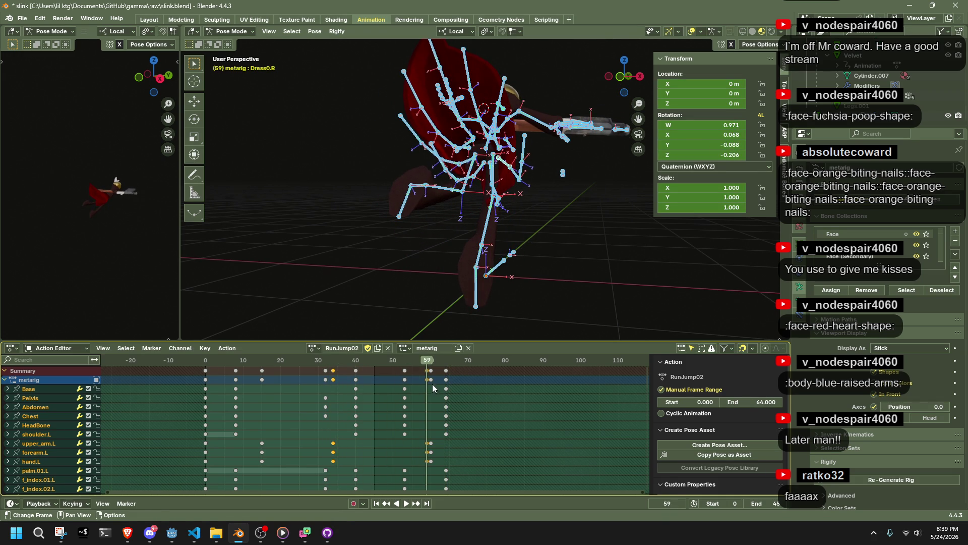
pyautogui.press('g')
pyautogui.click(438, 389)
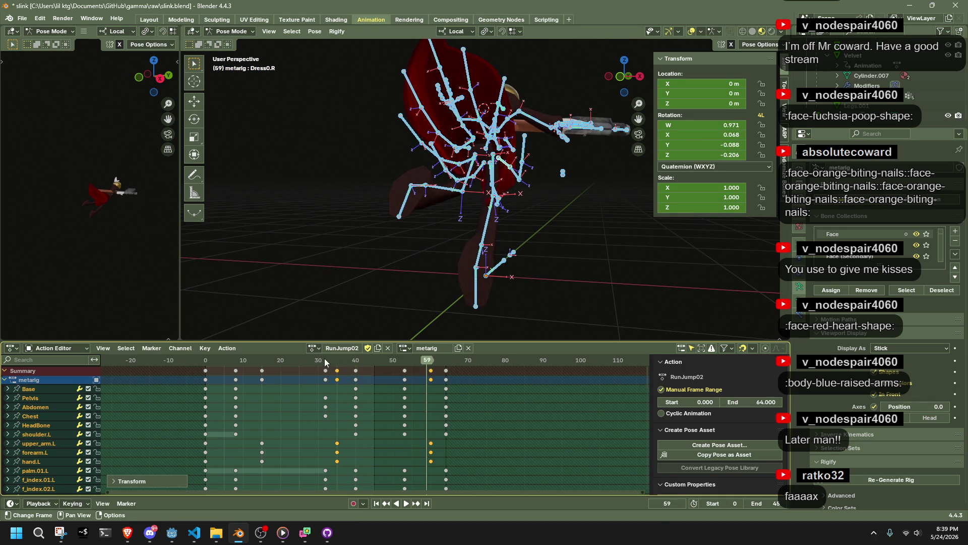
# Move the keyframe column near frame 34 from about 35 to 32
pyautogui.moveTo(347, 468); pyautogui.dragTo(331, 354)
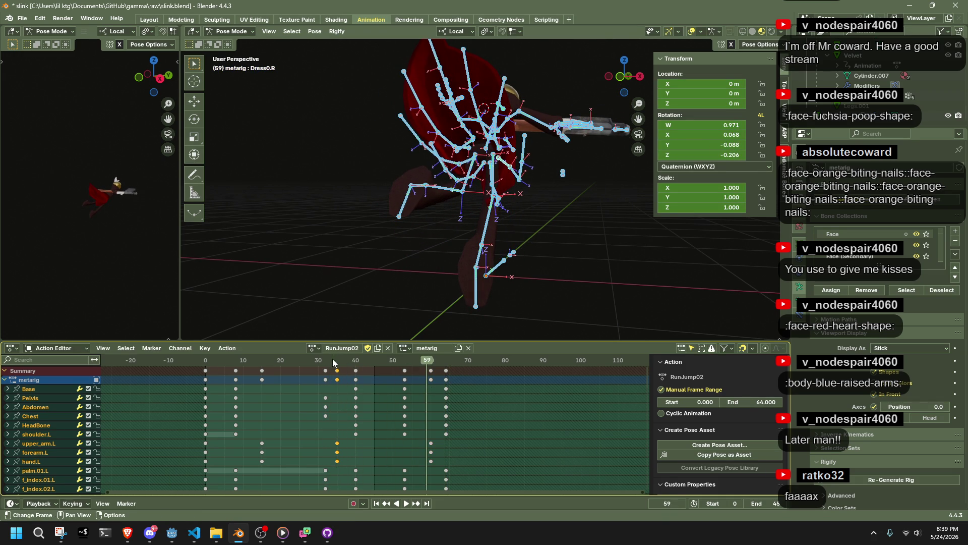
pyautogui.press('g')
pyautogui.click(323, 368)
pyautogui.hscroll(2, 526, 417)
pyautogui.scroll(-6, 520, 420)
# Move the frame-120 keys back to frame 64 and check the pose around frame 66
pyautogui.moveTo(401, 468); pyautogui.dragTo(376, 364)
pyautogui.moveTo(376, 361); pyautogui.dragTo(385, 361)
pyautogui.scroll(3, 363, 369)
pyautogui.press('g')
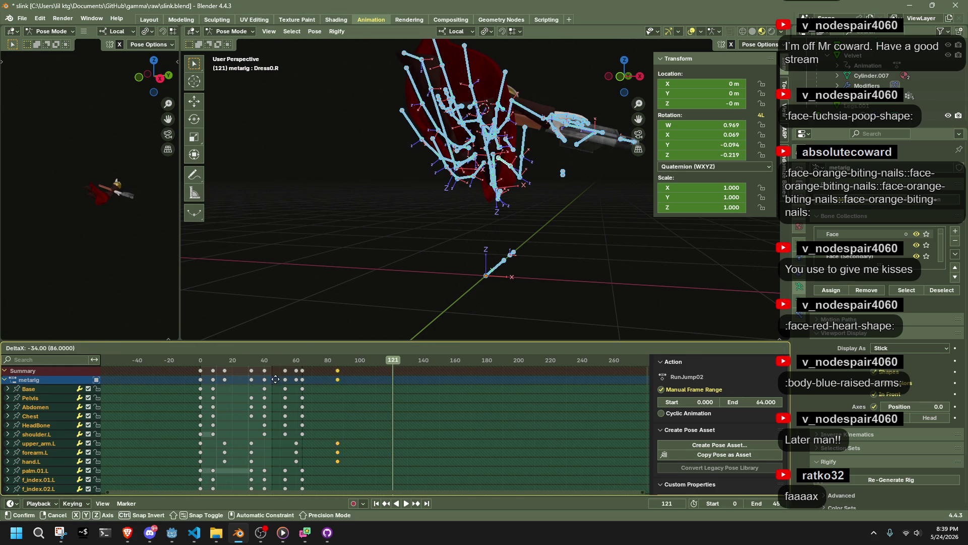
pyautogui.click(256, 380)
pyautogui.press('space')
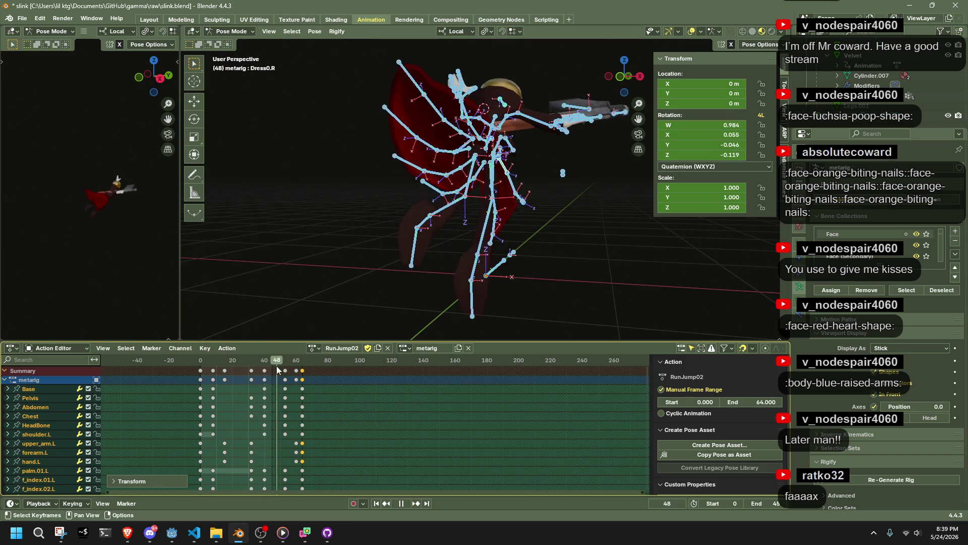
pyautogui.moveTo(277, 365)
pyautogui.mouseDown()
pyautogui.moveTo(266, 367)
pyautogui.moveTo(307, 368)
pyautogui.mouseUp()
# Undo the key moves, select all keys, and return the rig to Pose Mode with bones revealed
pyautogui.hotkey('ctrl', 'z')
pyautogui.hotkey('ctrl', 'z')
pyautogui.hotkey('ctrl', 'z')
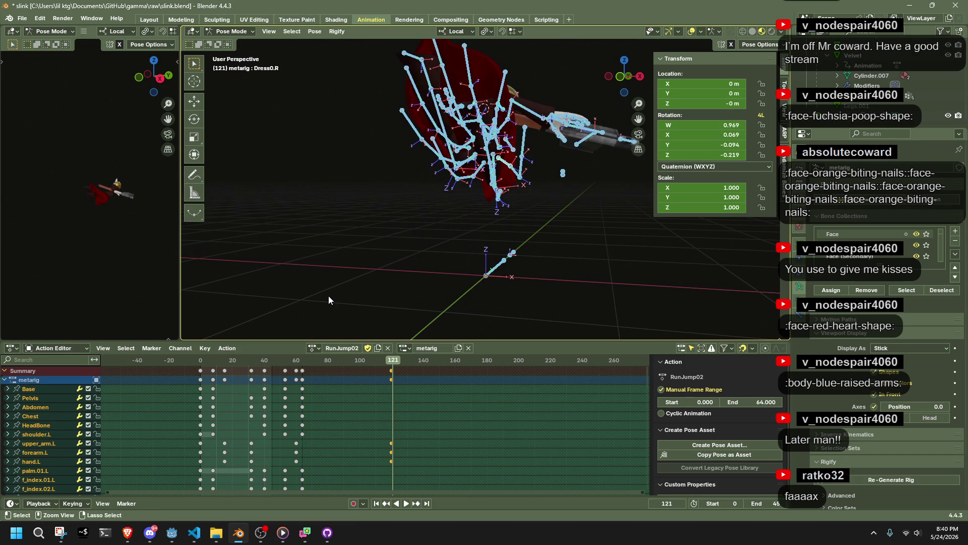
pyautogui.hotkey('ctrl', 'z')
pyautogui.hotkey('ctrl', 'z')
pyautogui.hotkey('ctrl', 'z')
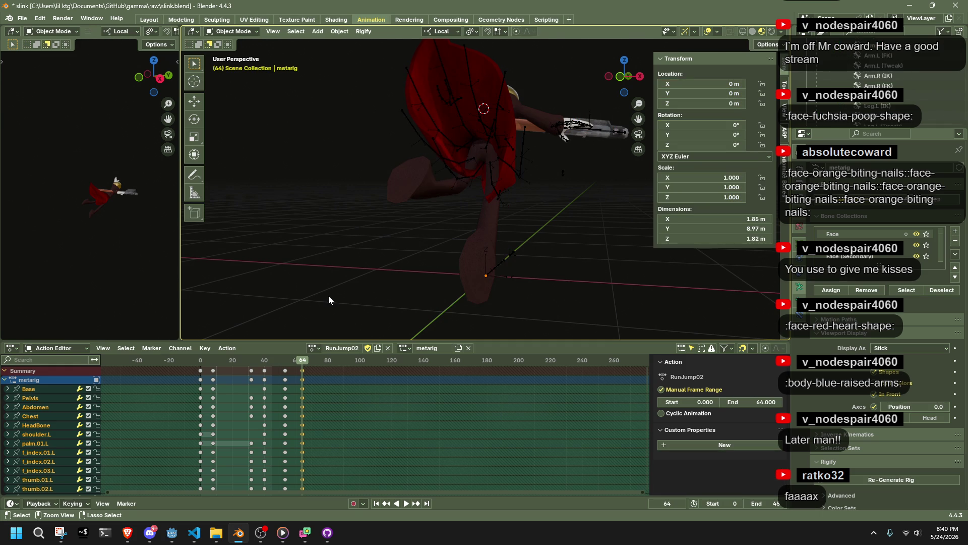
pyautogui.press('a')
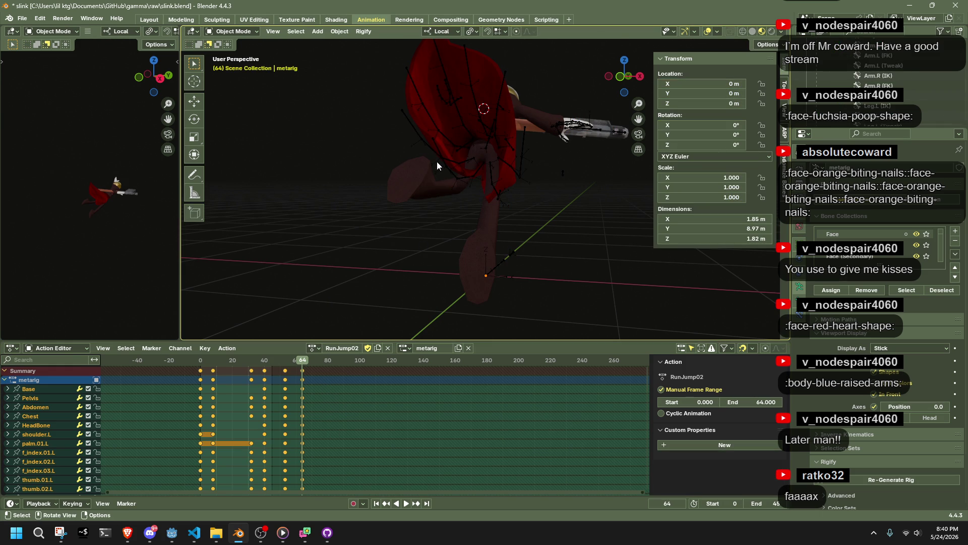
pyautogui.click(440, 158)
pyautogui.click(249, 31)
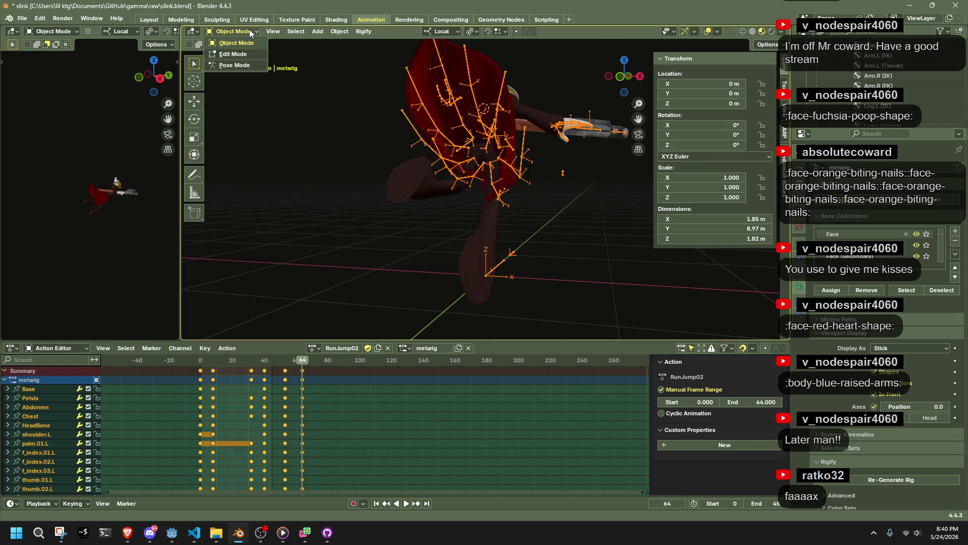
pyautogui.click(249, 66)
pyautogui.hotkey('alt', 'h')
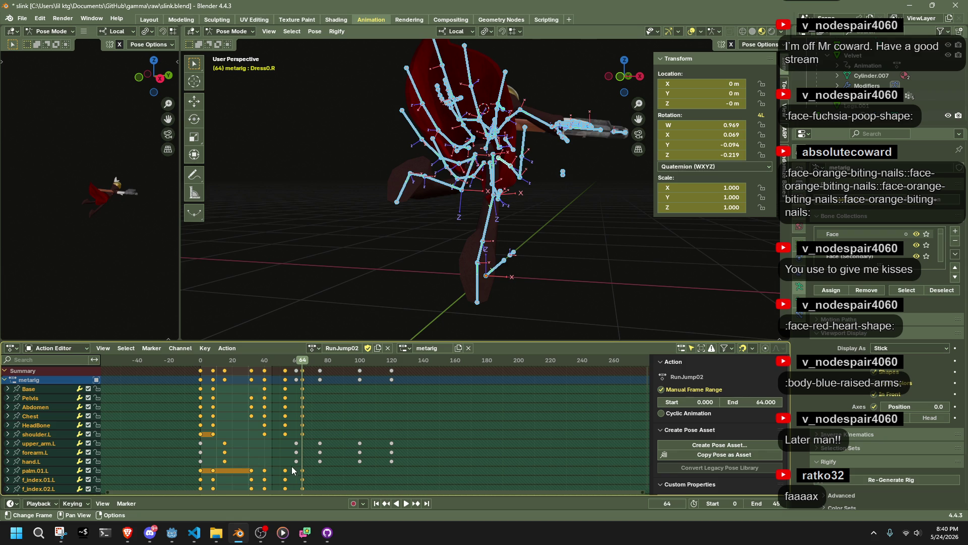
pyautogui.moveTo(298, 474)
pyautogui.mouseDown()
pyautogui.moveTo(304, 363)
pyautogui.moveTo(307, 386)
pyautogui.mouseUp()
pyautogui.hotkey('ctrl', 'z')
# Stretch all RunJump02 keyframes from frame 0 and play back the longer animation
pyautogui.click(202, 359)
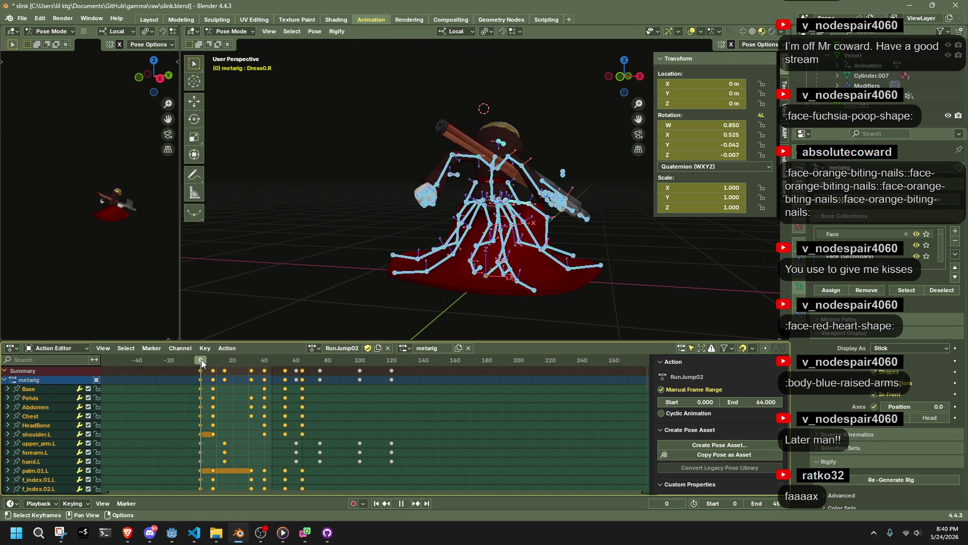
pyautogui.press('s')
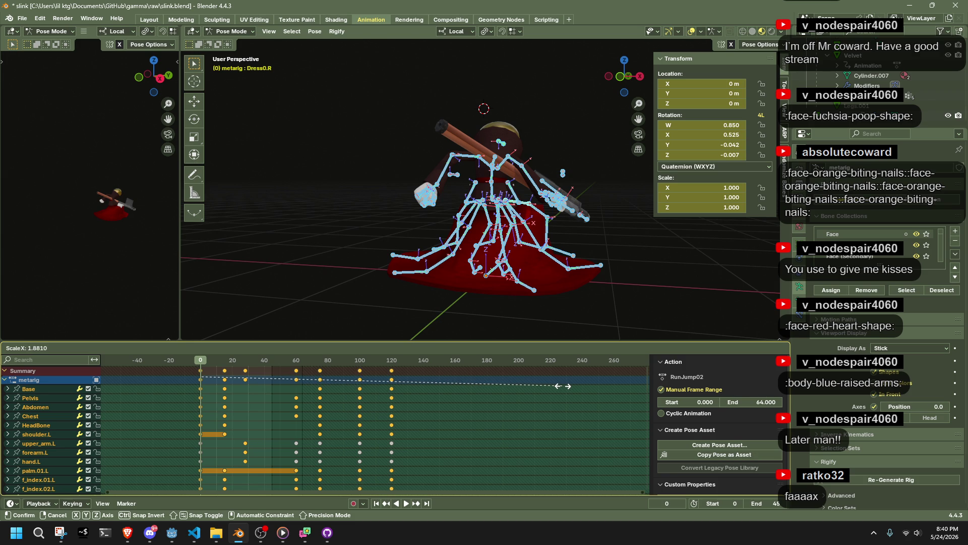
pyautogui.click(562, 386)
pyautogui.moveTo(480, 458)
pyautogui.mouseDown()
pyautogui.moveTo(171, 382)
pyautogui.moveTo(202, 366)
pyautogui.mouseUp()
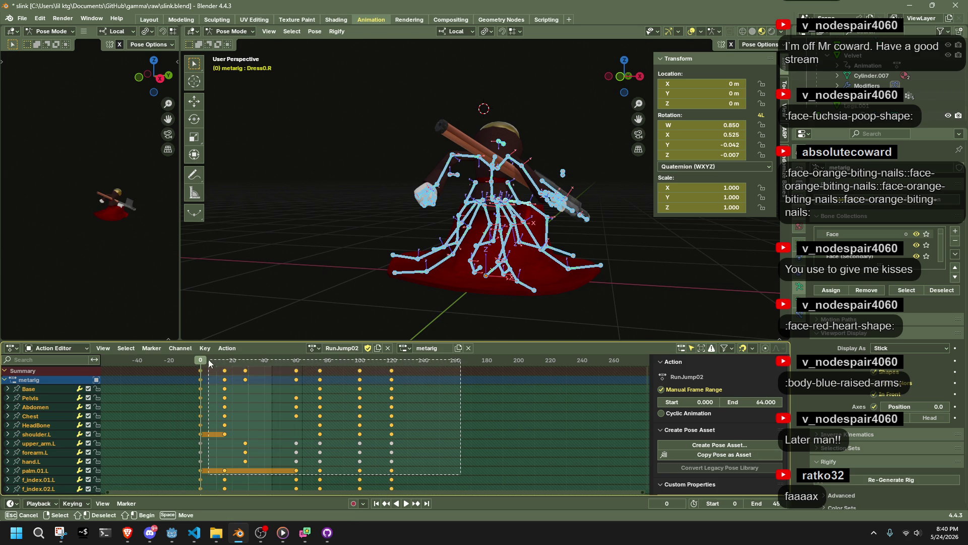
pyautogui.press('space')
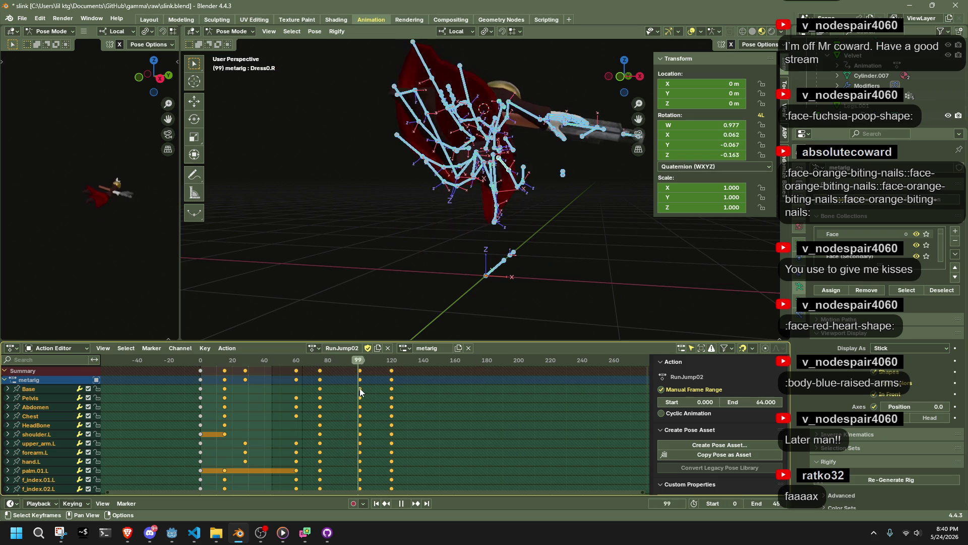
pyautogui.press('space')
pyautogui.moveTo(483, 432); pyautogui.dragTo(198, 371)
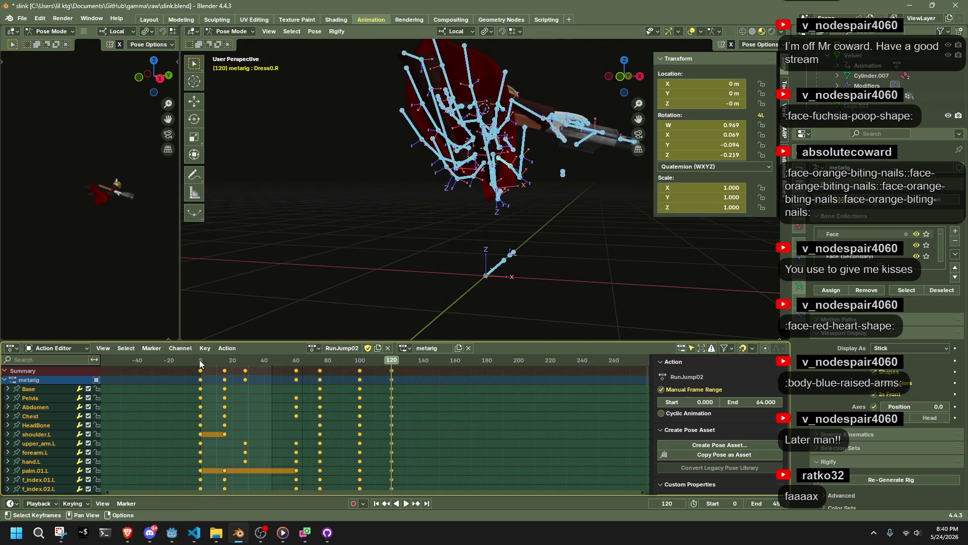
pyautogui.click(200, 360)
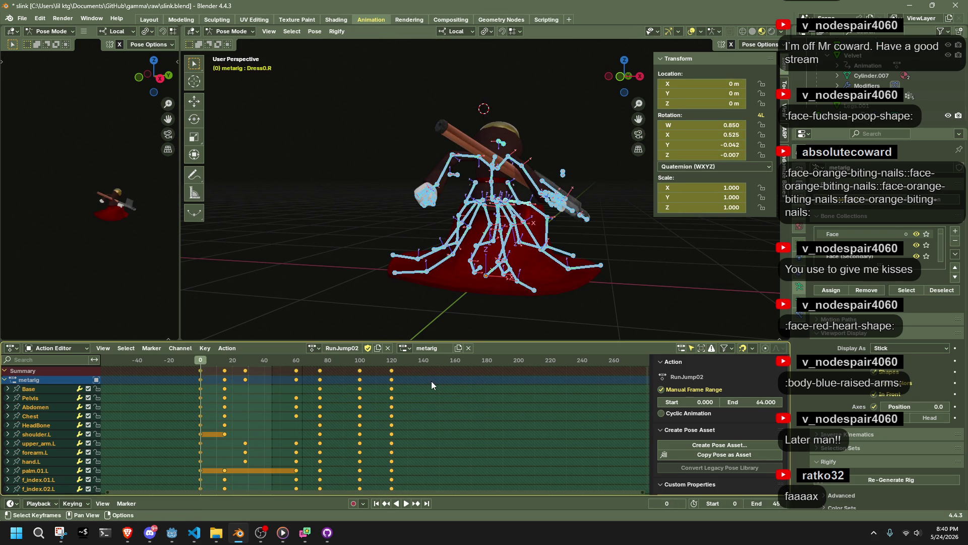
# Set the action's End frame to 96 and scrub through to frame 96
pyautogui.click(741, 405)
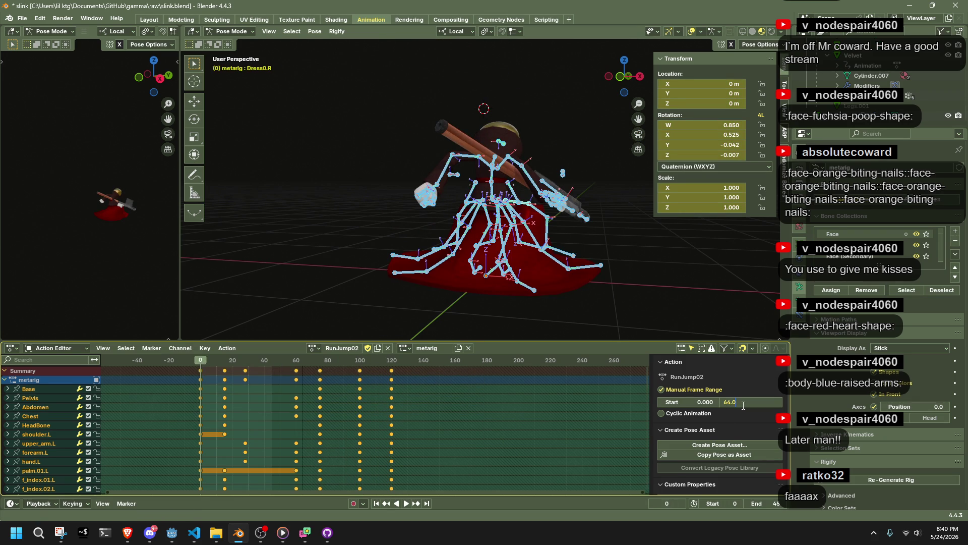
pyautogui.hotkey('alt', 'Tab')
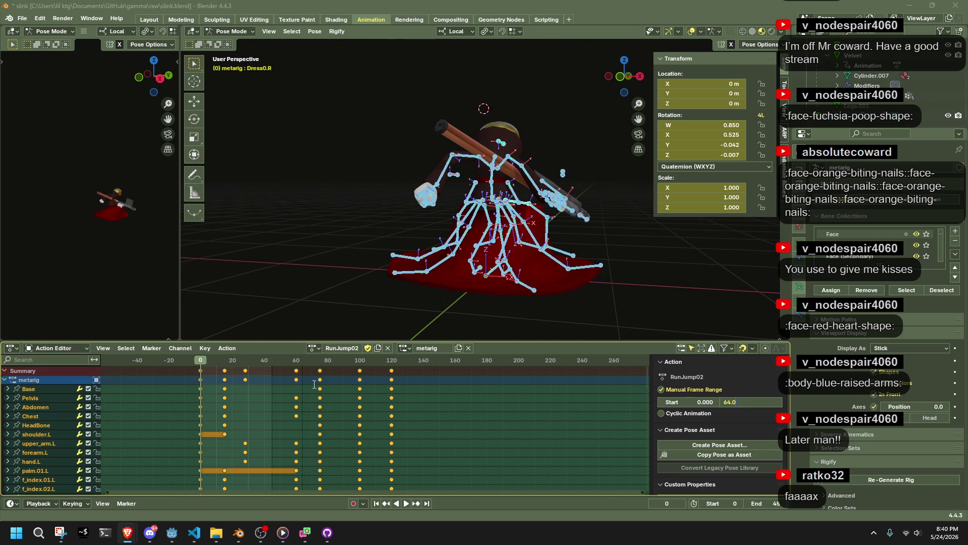
pyautogui.click(761, 418)
pyautogui.write('96.000')
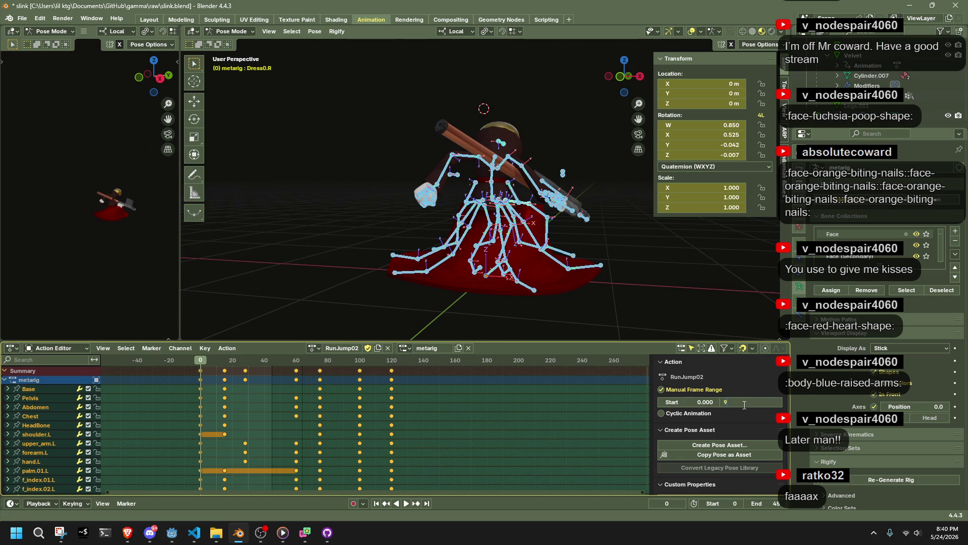
pyautogui.moveTo(194, 370); pyautogui.dragTo(354, 361)
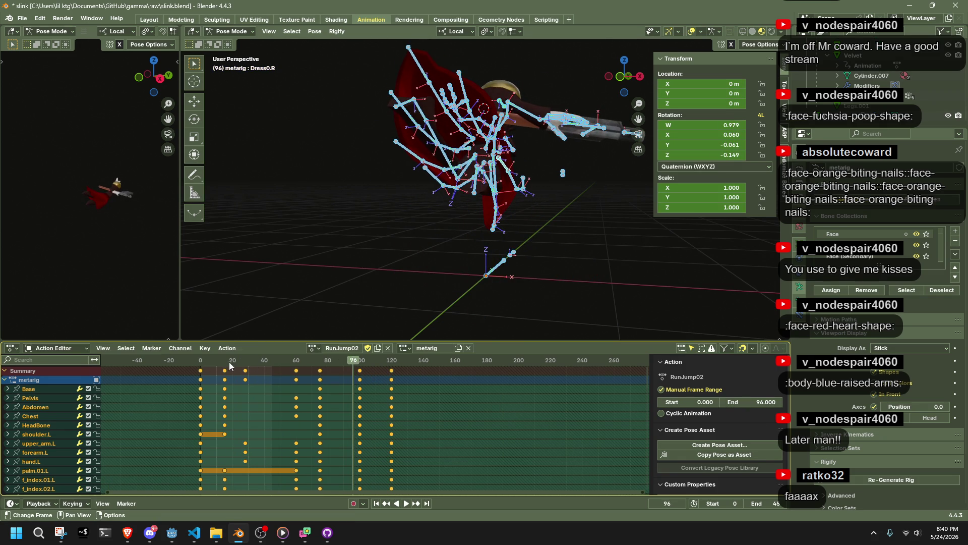
# Rescale the keyframes from frame 0 to about 0.79 spacing and play the result
pyautogui.click(202, 357)
pyautogui.press('s')
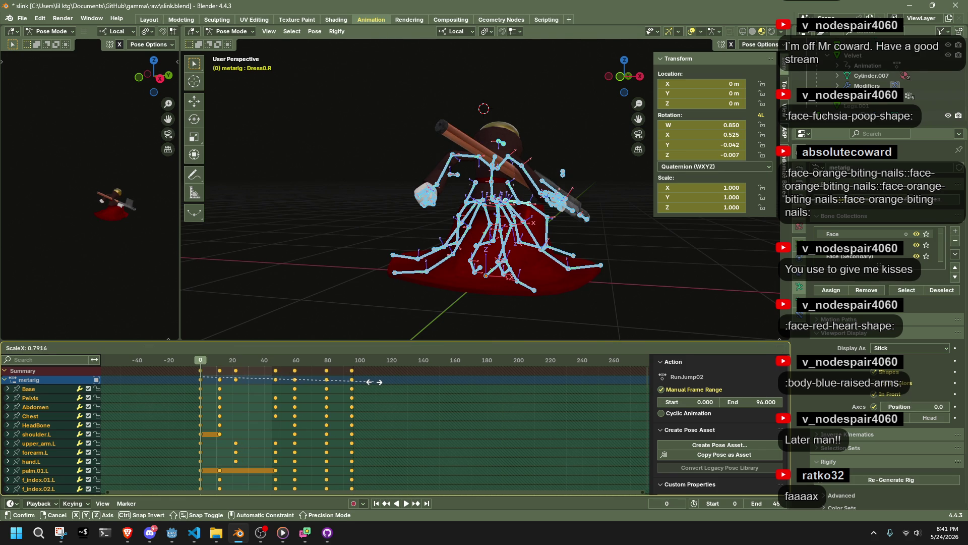
pyautogui.click(376, 382)
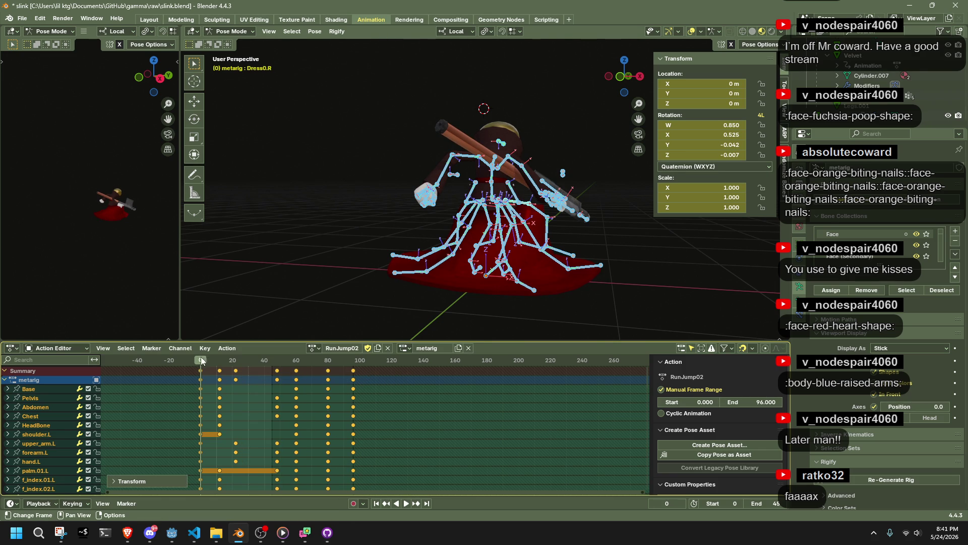
pyautogui.press('space')
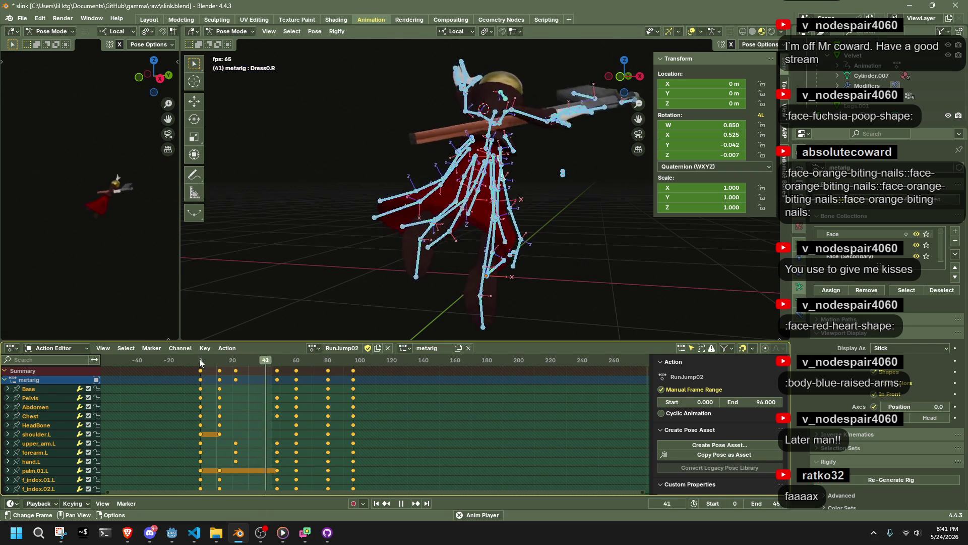
# Replay and scrub the RunJump02 opening, stop on frame 12, and switch to Left Orthographic view
pyautogui.moveTo(199, 358); pyautogui.dragTo(228, 363)
pyautogui.press('Escape')
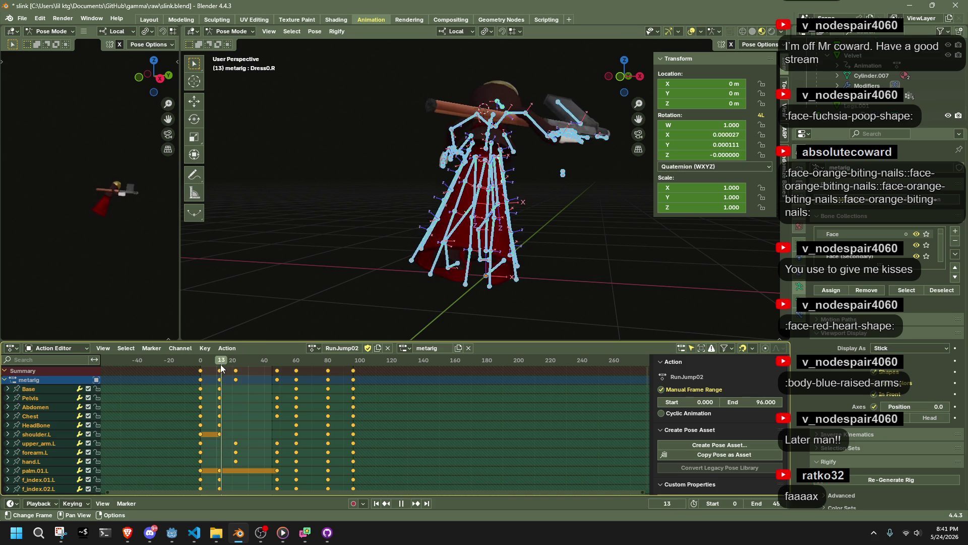
pyautogui.moveTo(262, 322)
pyautogui.mouseDown()
pyautogui.moveTo(510, 210)
pyautogui.moveTo(651, 242)
pyautogui.moveTo(228, 333)
pyautogui.moveTo(221, 367)
pyautogui.mouseUp()
pyautogui.press('space')
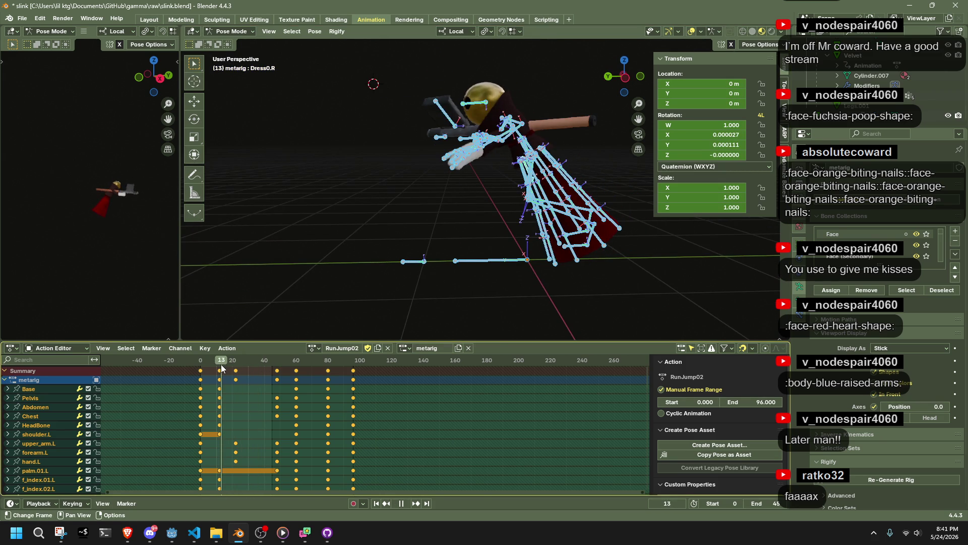
pyautogui.press('Escape')
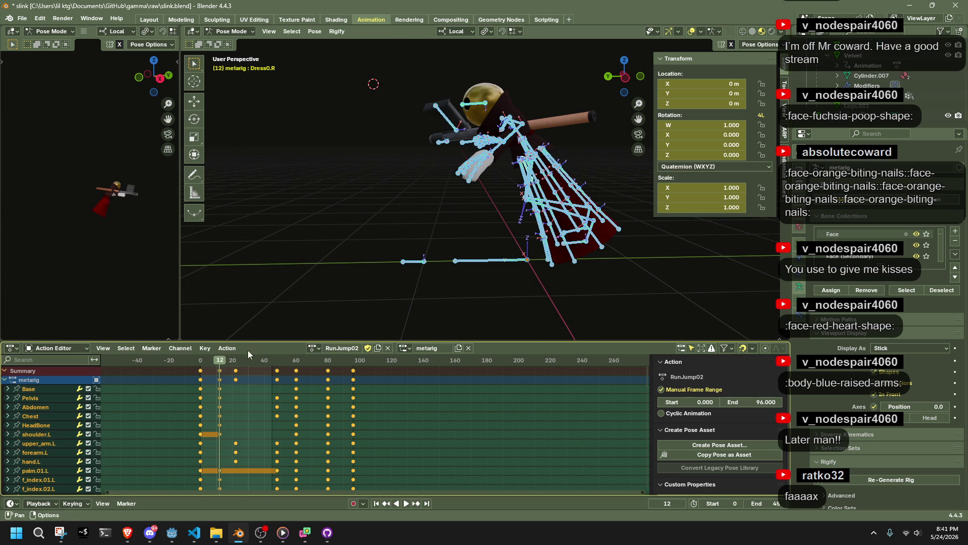
pyautogui.press('space')
pyautogui.moveTo(201, 361); pyautogui.dragTo(219, 363)
pyautogui.press('Escape')
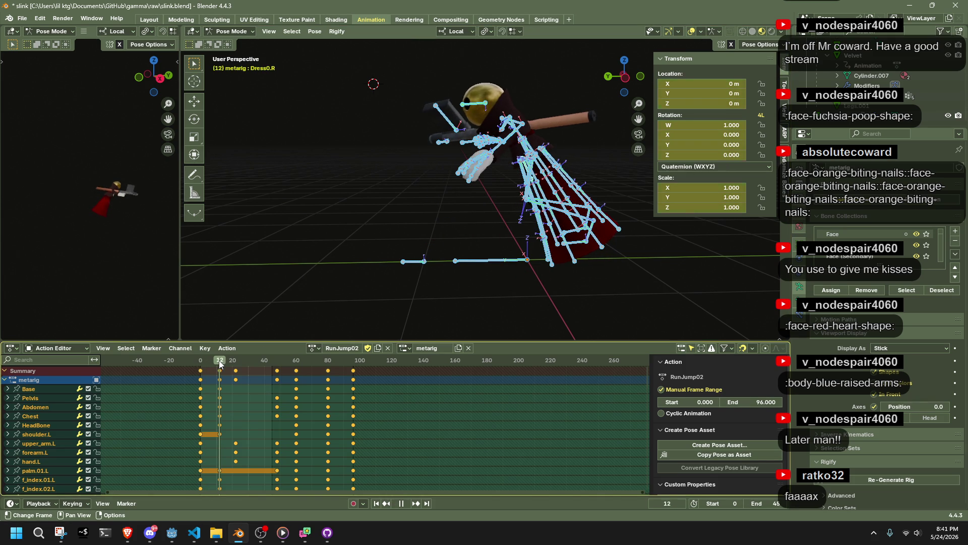
pyautogui.click(622, 87)
pyautogui.scroll(5, 613, 281)
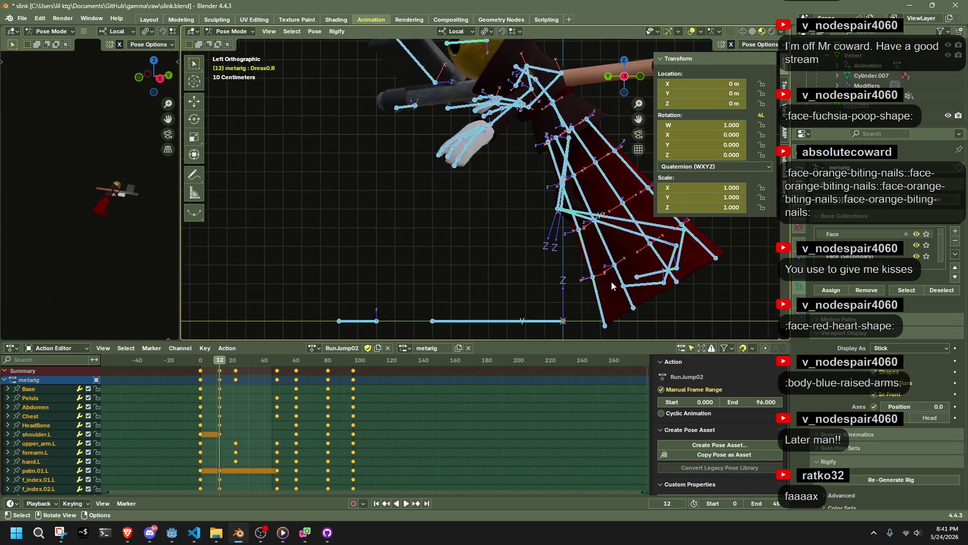
# Move the foot.L bone and the Dress4.002.L dress bone to new positions at frame 12
pyautogui.click(499, 248)
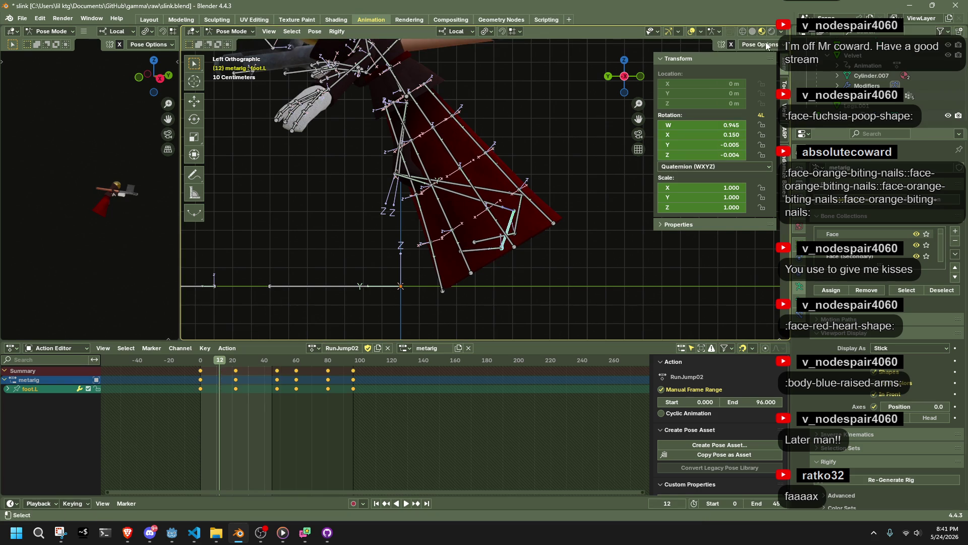
pyautogui.press('g')
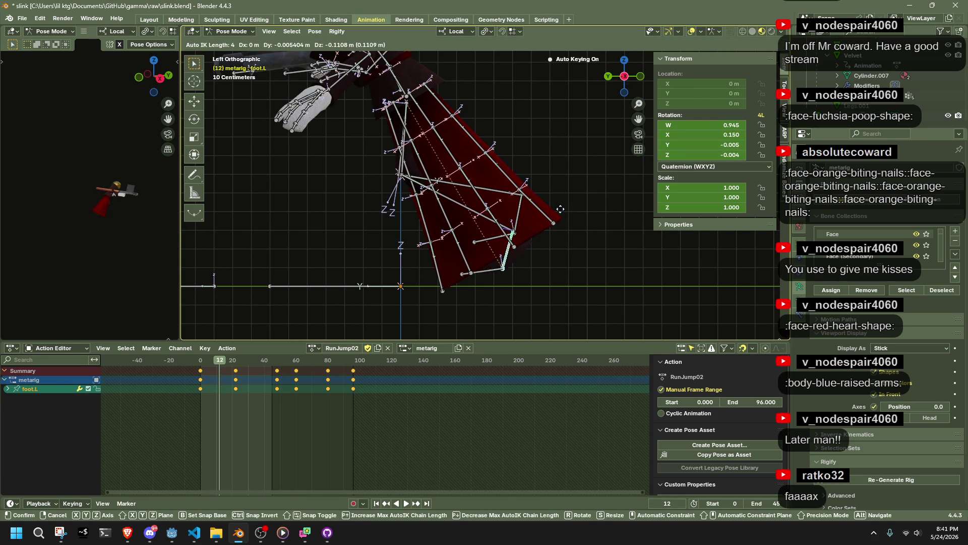
pyautogui.click(515, 253)
pyautogui.click(427, 231)
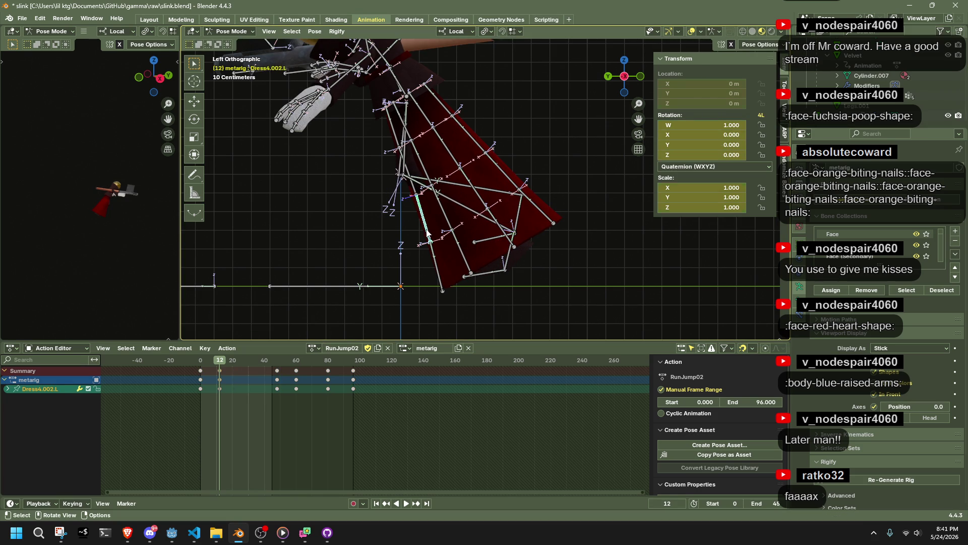
pyautogui.moveTo(435, 221); pyautogui.dragTo(628, 216)
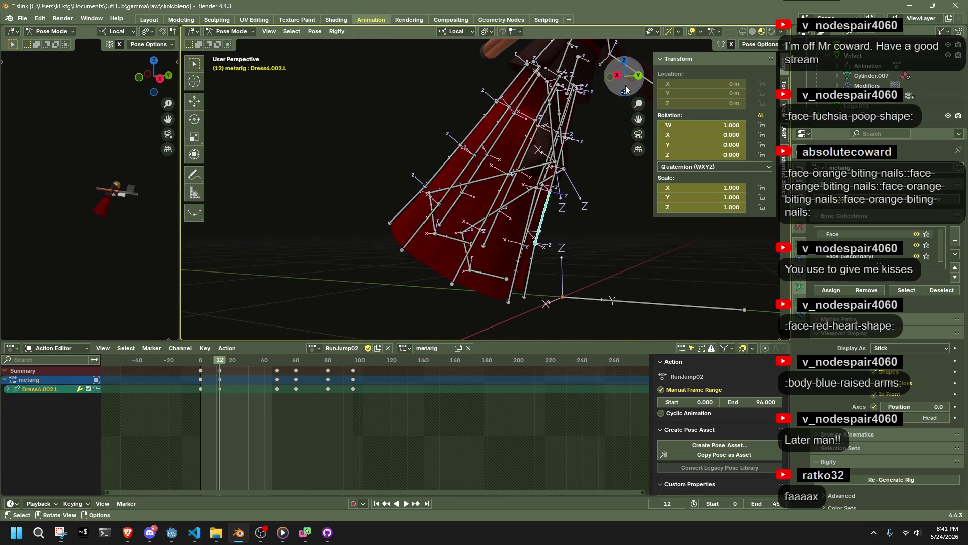
pyautogui.click(617, 74)
pyautogui.moveTo(607, 156)
pyautogui.mouseDown()
pyautogui.moveTo(427, 186)
pyautogui.moveTo(442, 195)
pyautogui.mouseUp()
pyautogui.press('g')
pyautogui.click(603, 160)
# In Normal orientation, rotate and move Dress4.002.L, Dress4.001.L and Dress4.003.L together
pyautogui.keyDown('shift'); pyautogui.click(433, 202); pyautogui.keyUp('shift')
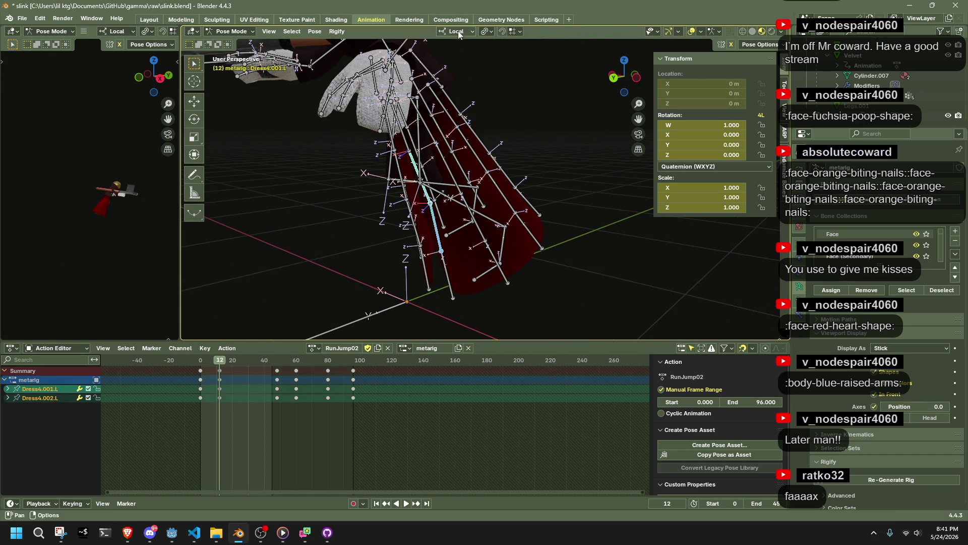
pyautogui.click(458, 32)
pyautogui.click(443, 75)
pyautogui.keyDown('shift'); pyautogui.click(456, 285); pyautogui.keyUp('shift')
pyautogui.moveTo(456, 285)
pyautogui.mouseDown()
pyautogui.moveTo(444, 234)
pyautogui.moveTo(589, 119)
pyautogui.mouseUp()
pyautogui.click(640, 77)
pyautogui.press('r')
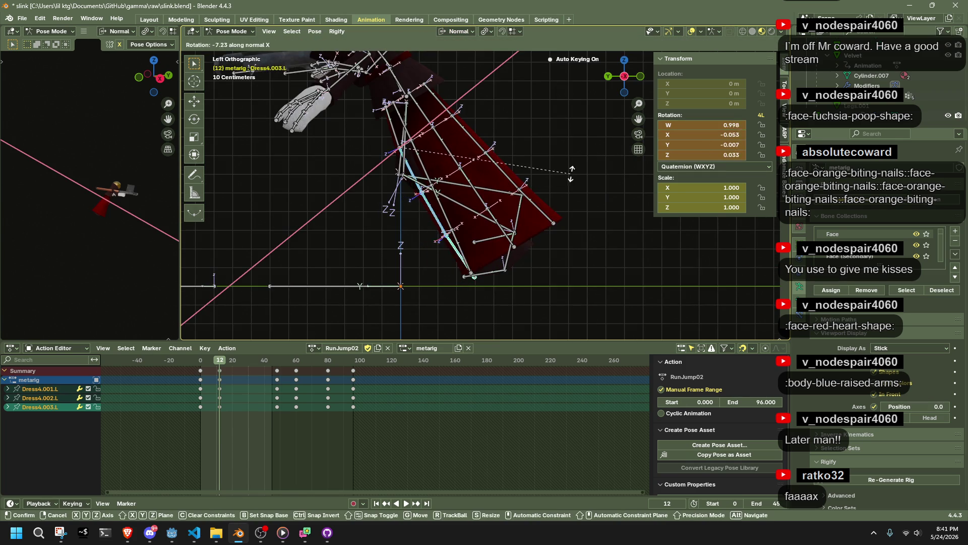
pyautogui.click(573, 164)
pyautogui.press('g')
pyautogui.click(563, 164)
pyautogui.moveTo(563, 164)
pyautogui.mouseDown()
pyautogui.moveTo(613, 207)
pyautogui.moveTo(625, 201)
pyautogui.mouseUp()
# Nudge Dress4.002.L again and rotate the Dress0.001.L dress bone
pyautogui.click(476, 212)
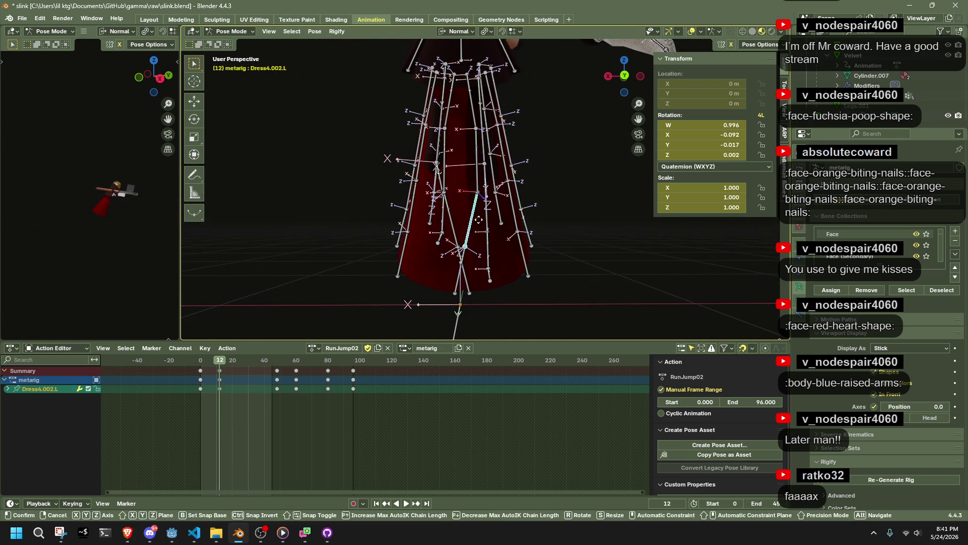
pyautogui.press('g')
pyautogui.click(496, 218)
pyautogui.moveTo(496, 218)
pyautogui.mouseDown()
pyautogui.moveTo(335, 240)
pyautogui.moveTo(433, 171)
pyautogui.mouseUp()
pyautogui.click(433, 171)
pyautogui.click(428, 169)
pyautogui.press('g')
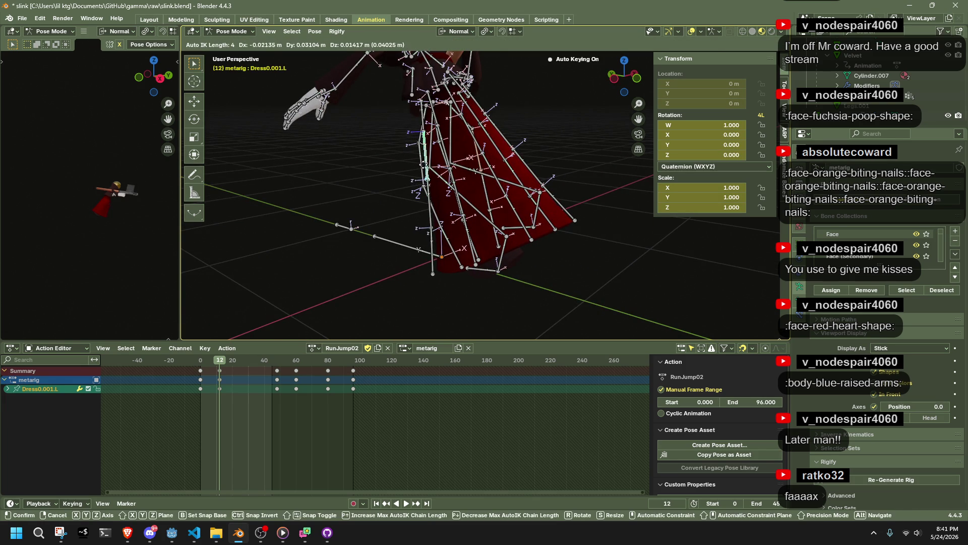
pyautogui.press('Escape')
pyautogui.press('r')
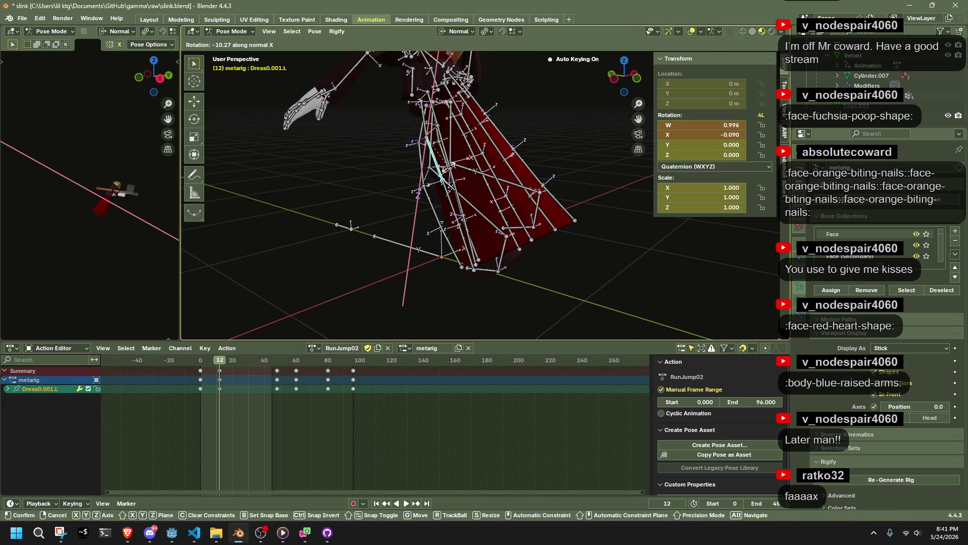
pyautogui.click(431, 174)
pyautogui.press('g')
pyautogui.press('Escape')
# Adjust Dress0.003.L, rotate Dress0.002.L, and move Dress1.003.L
pyautogui.click(437, 229)
pyautogui.press('g')
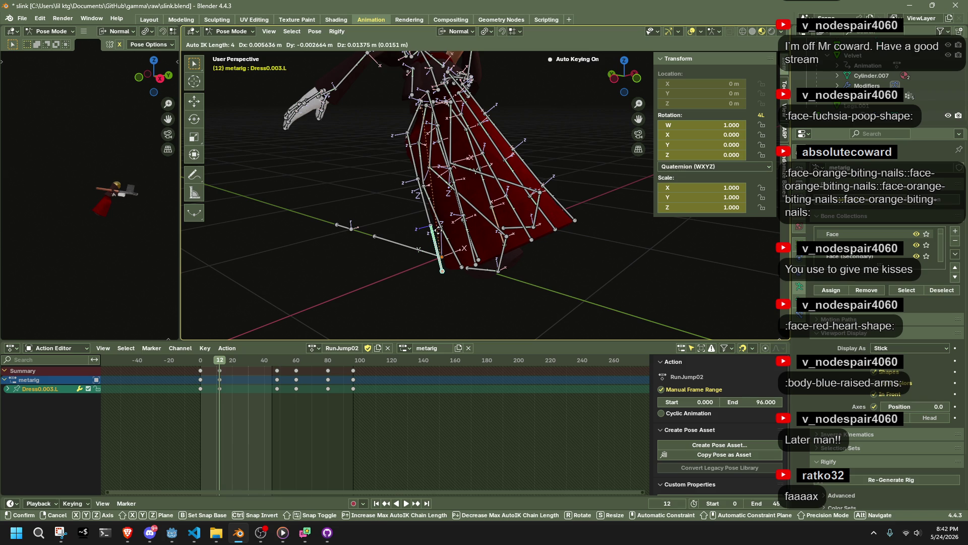
pyautogui.press('Escape')
pyautogui.click(437, 226)
pyautogui.press('r')
pyautogui.click(437, 224)
pyautogui.moveTo(437, 224)
pyautogui.mouseDown()
pyautogui.moveTo(598, 198)
pyautogui.moveTo(589, 186)
pyautogui.moveTo(540, 218)
pyautogui.moveTo(416, 229)
pyautogui.moveTo(367, 195)
pyautogui.moveTo(441, 245)
pyautogui.mouseUp()
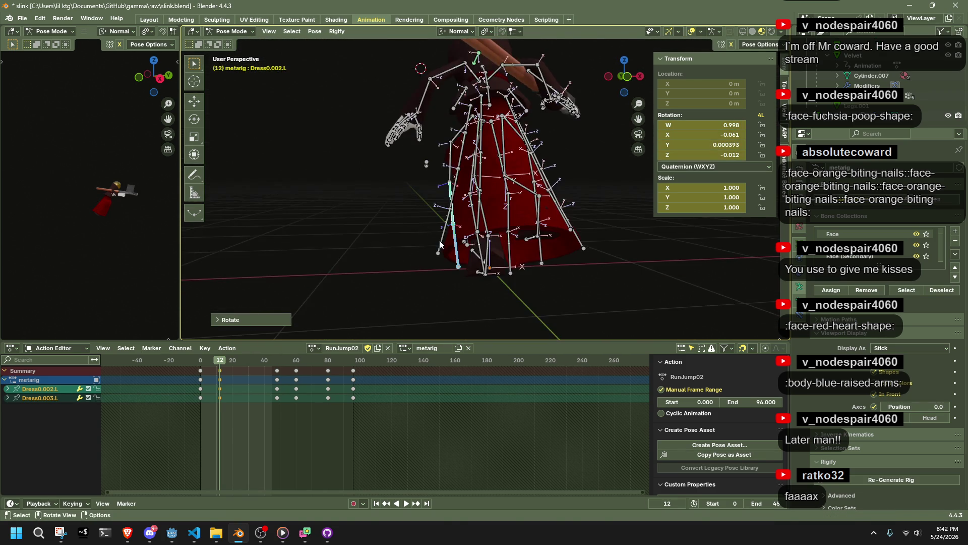
pyautogui.click(440, 245)
pyautogui.scroll(2, 440, 244)
pyautogui.press('g')
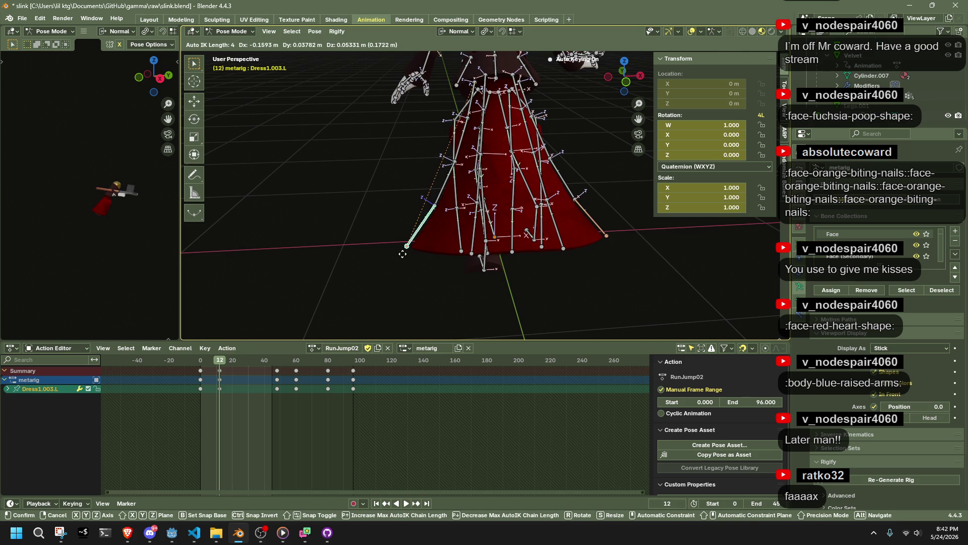
pyautogui.click(413, 259)
# Move the Dress2.003.L dress bone to a new position
pyautogui.moveTo(533, 226)
pyautogui.mouseDown()
pyautogui.moveTo(548, 229)
pyautogui.moveTo(452, 194)
pyautogui.mouseUp()
pyautogui.click(449, 193)
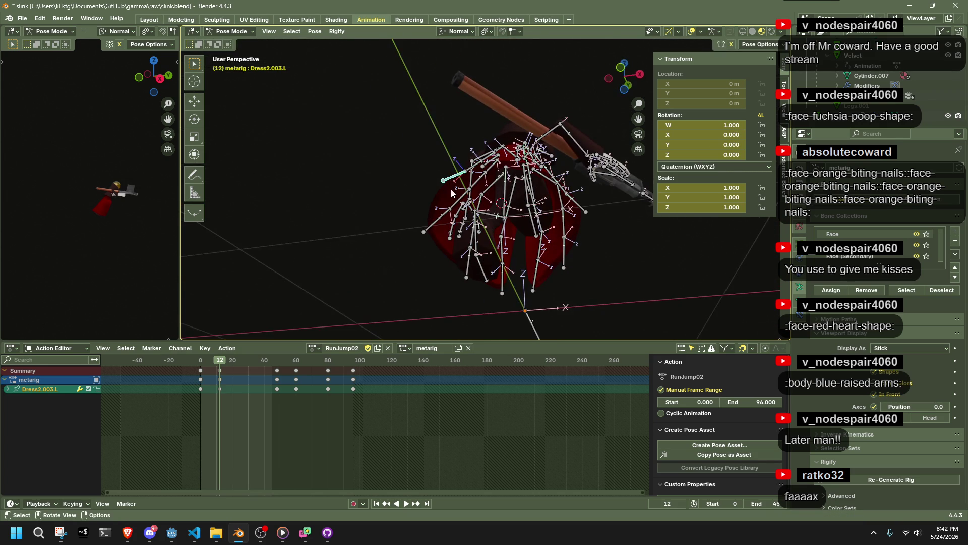
pyautogui.moveTo(570, 150)
pyautogui.mouseDown()
pyautogui.moveTo(504, 214)
pyautogui.moveTo(528, 215)
pyautogui.moveTo(510, 222)
pyautogui.mouseUp()
pyautogui.press('g')
pyautogui.click(504, 214)
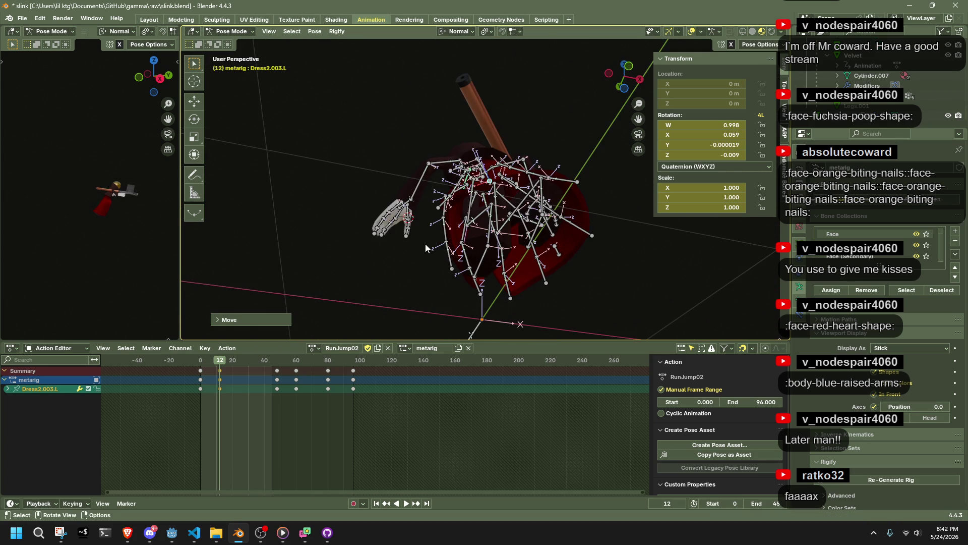
# Rewind to frame 0, select all bones, and play the RunJump02 animation
pyautogui.moveTo(210, 360); pyautogui.dragTo(201, 358)
pyautogui.press('a')
pyautogui.press('space')
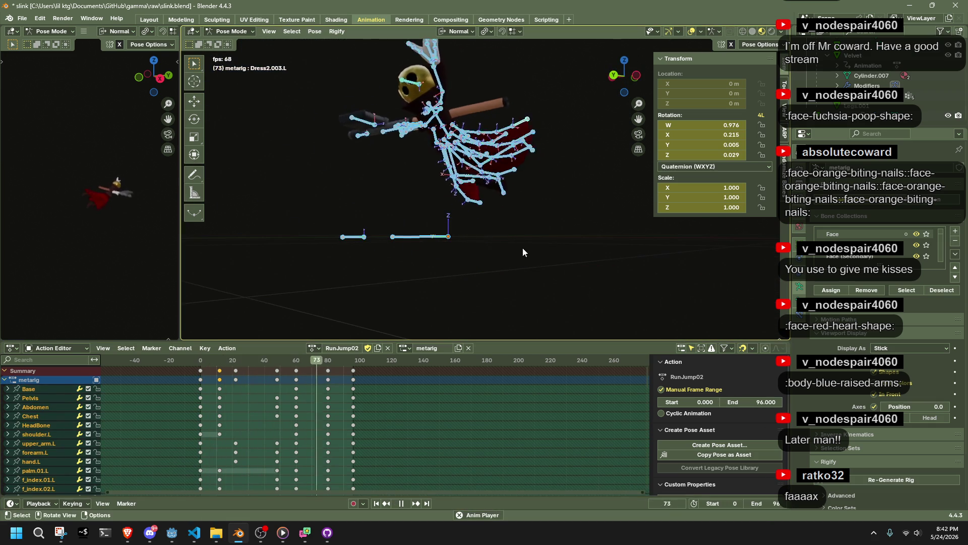
# Review RunJump02 playback, selecting the left arm bones and scrubbing around frames 37–39
pyautogui.moveTo(530, 222)
pyautogui.mouseDown()
pyautogui.moveTo(398, 239)
pyautogui.moveTo(319, 236)
pyautogui.moveTo(619, 67)
pyautogui.moveTo(502, 160)
pyautogui.moveTo(616, 174)
pyautogui.moveTo(661, 150)
pyautogui.moveTo(543, 159)
pyautogui.mouseUp()
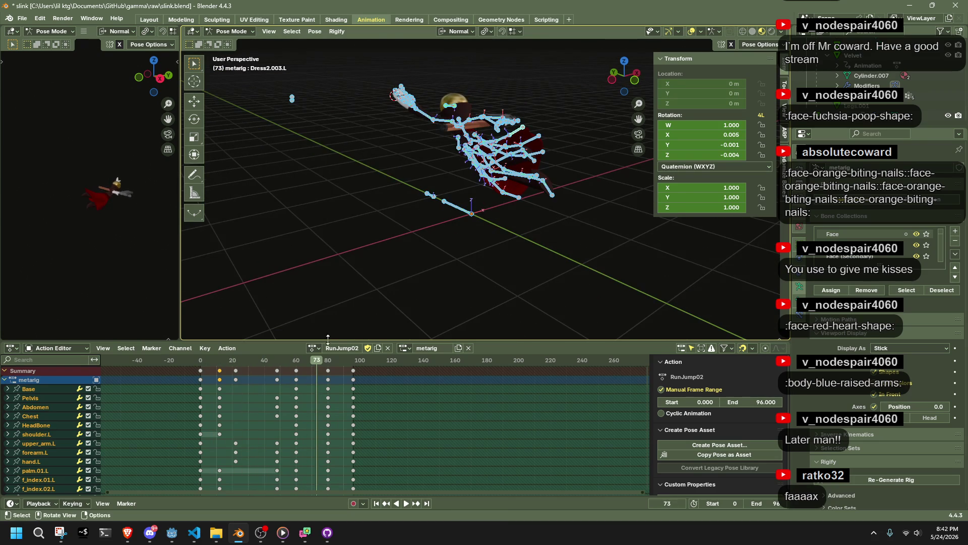
pyautogui.click(254, 359)
pyautogui.press('space')
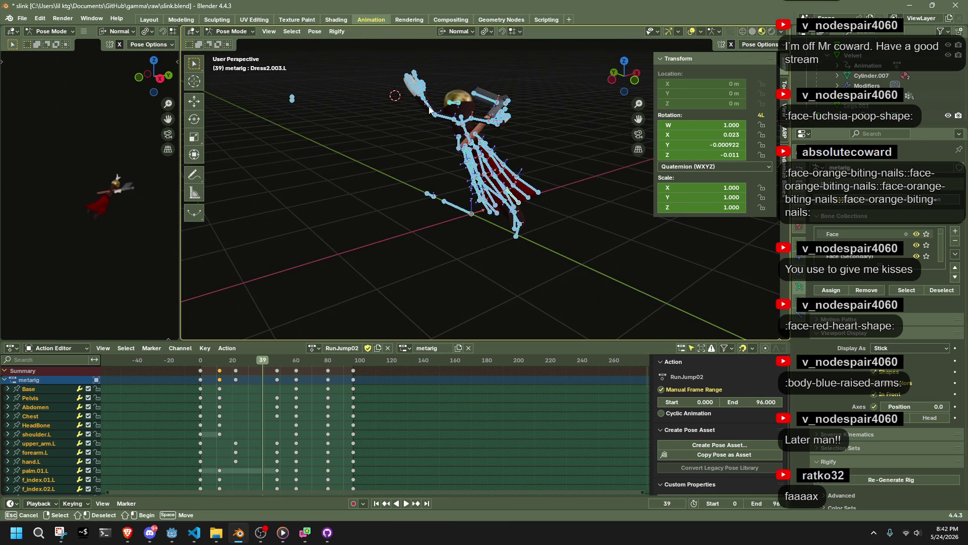
pyautogui.moveTo(445, 120); pyautogui.dragTo(446, 120)
pyautogui.moveTo(266, 364)
pyautogui.mouseDown()
pyautogui.moveTo(358, 383)
pyautogui.moveTo(327, 389)
pyautogui.mouseUp()
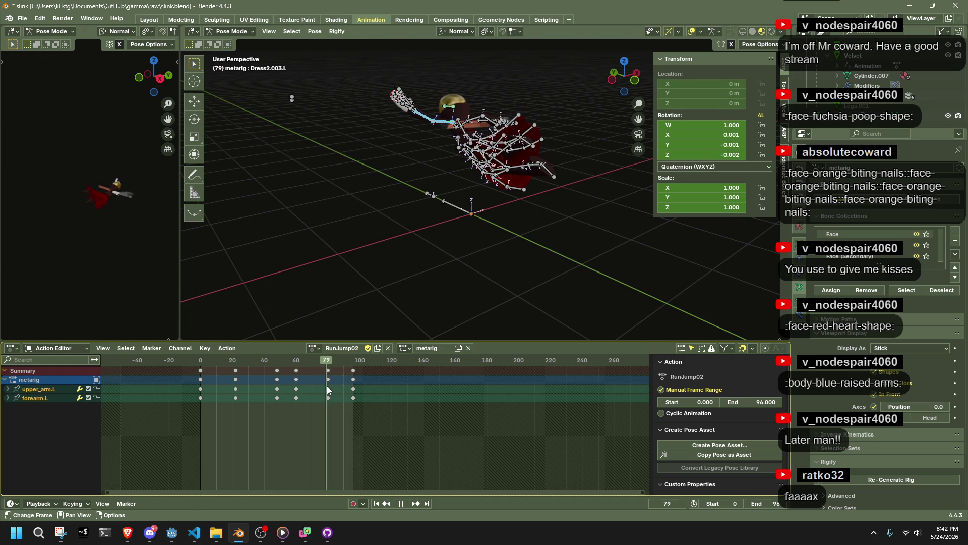
pyautogui.press('space')
pyautogui.moveTo(267, 362)
pyautogui.mouseDown()
pyautogui.moveTo(210, 364)
pyautogui.moveTo(302, 386)
pyautogui.mouseUp()
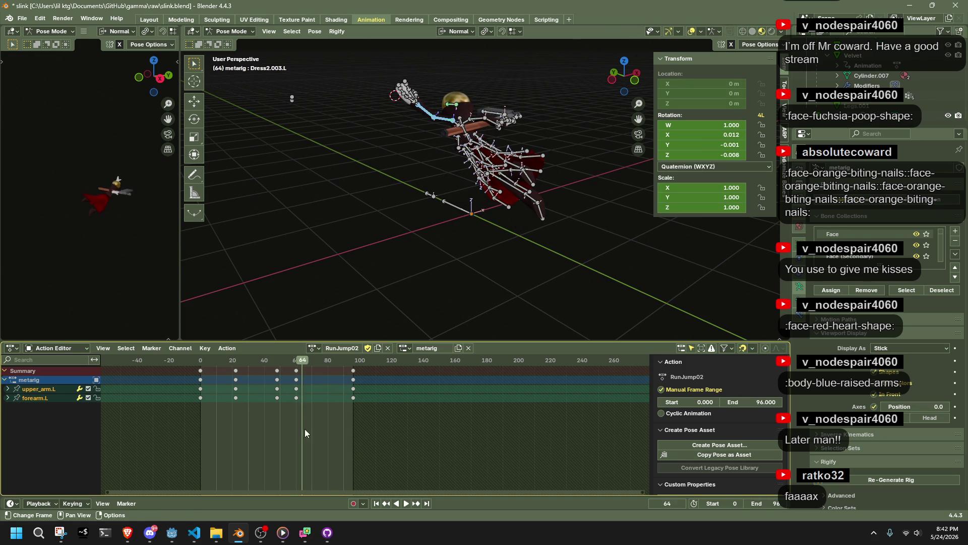
# At frame 97, move the forearm.L bone from a top view
pyautogui.click(354, 361)
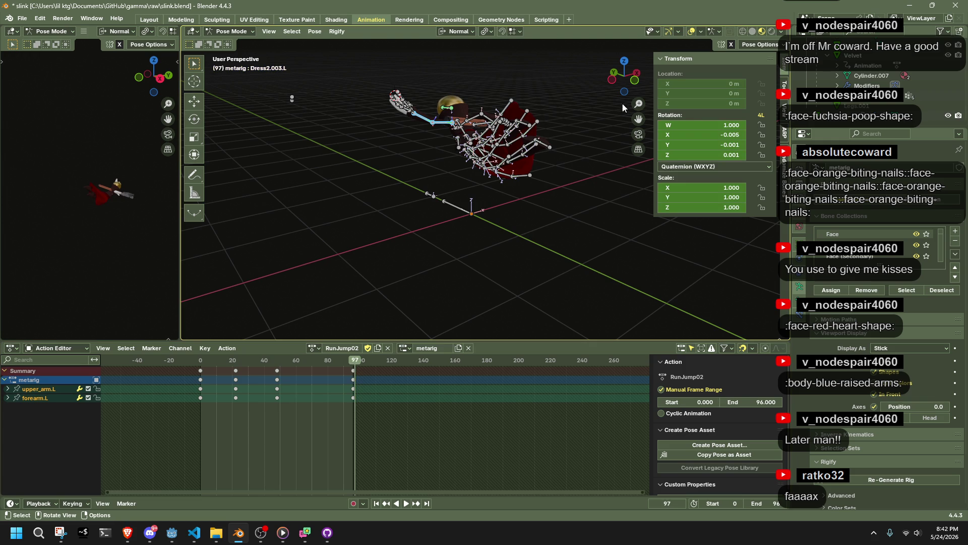
pyautogui.click(626, 61)
pyautogui.click(464, 123)
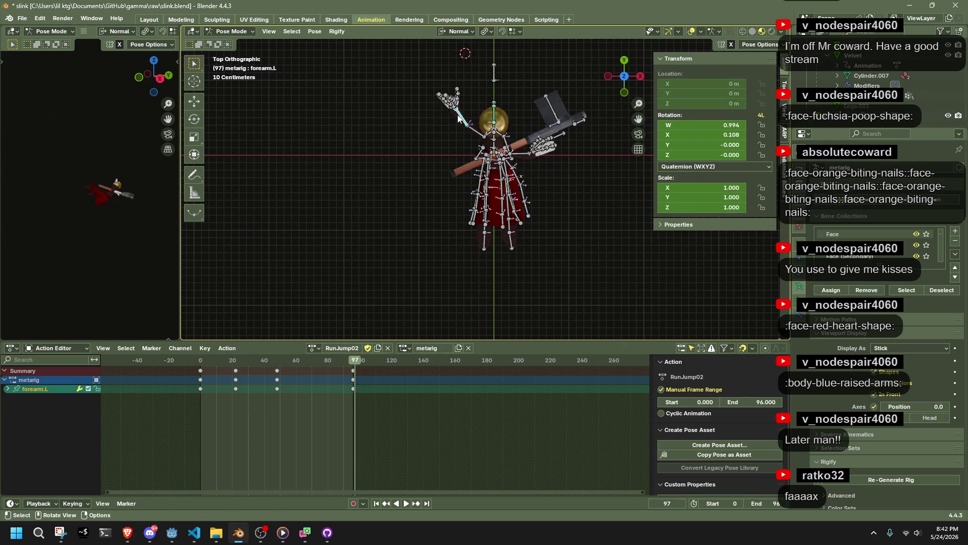
pyautogui.press('g')
pyautogui.click(447, 135)
# Move the HeadLookAtBone target to a new position at frame 97
pyautogui.moveTo(624, 76)
pyautogui.mouseDown()
pyautogui.moveTo(699, 98)
pyautogui.moveTo(686, 82)
pyautogui.moveTo(552, 71)
pyautogui.moveTo(477, 80)
pyautogui.moveTo(586, 71)
pyautogui.moveTo(601, 94)
pyautogui.mouseUp()
pyautogui.click(629, 79)
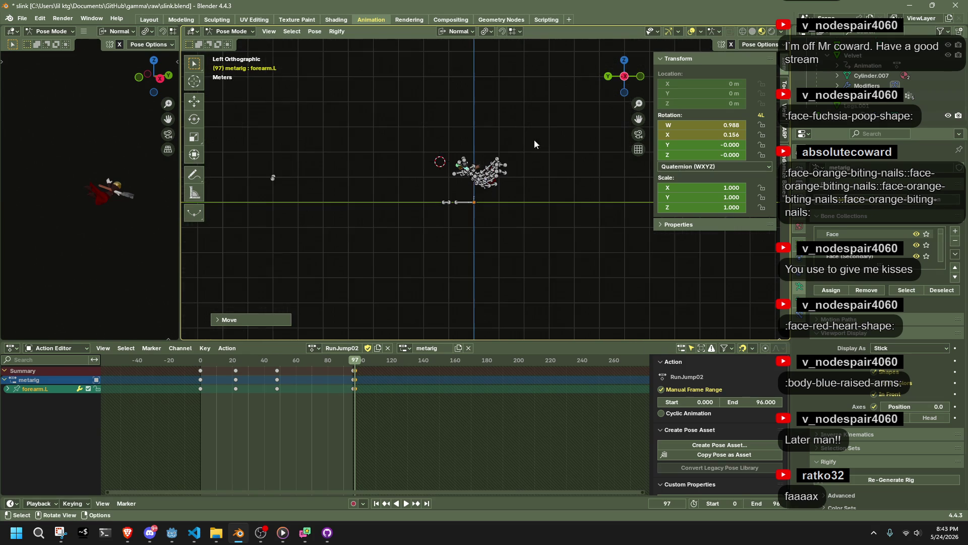
pyautogui.click(273, 178)
pyautogui.press('g')
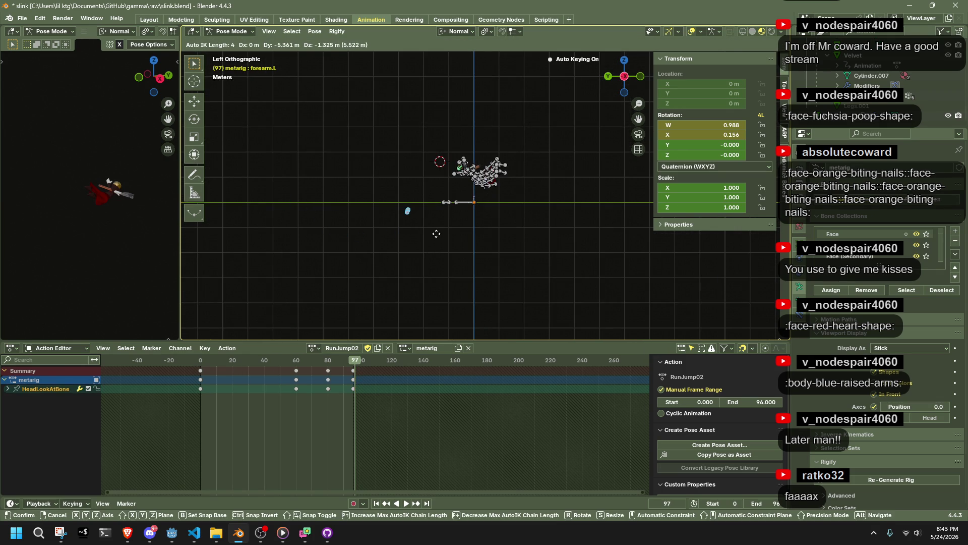
pyautogui.click(437, 233)
# Save slink.blend and switch the rig to Object Mode
pyautogui.hotkey('ctrl', 's')
pyautogui.moveTo(438, 234)
pyautogui.mouseDown()
pyautogui.moveTo(482, 241)
pyautogui.moveTo(563, 231)
pyautogui.mouseUp()
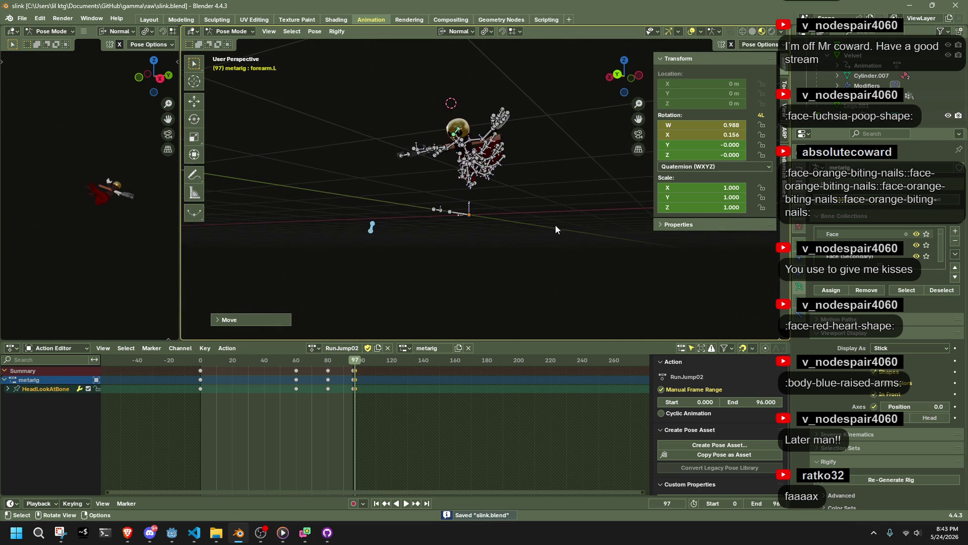
pyautogui.click(58, 43)
pyautogui.moveTo(500, 204)
pyautogui.mouseDown()
pyautogui.moveTo(558, 213)
pyautogui.moveTo(385, 231)
pyautogui.mouseUp()
# Select the rig and mesh and export them as Slink.gltf
pyautogui.press('a')
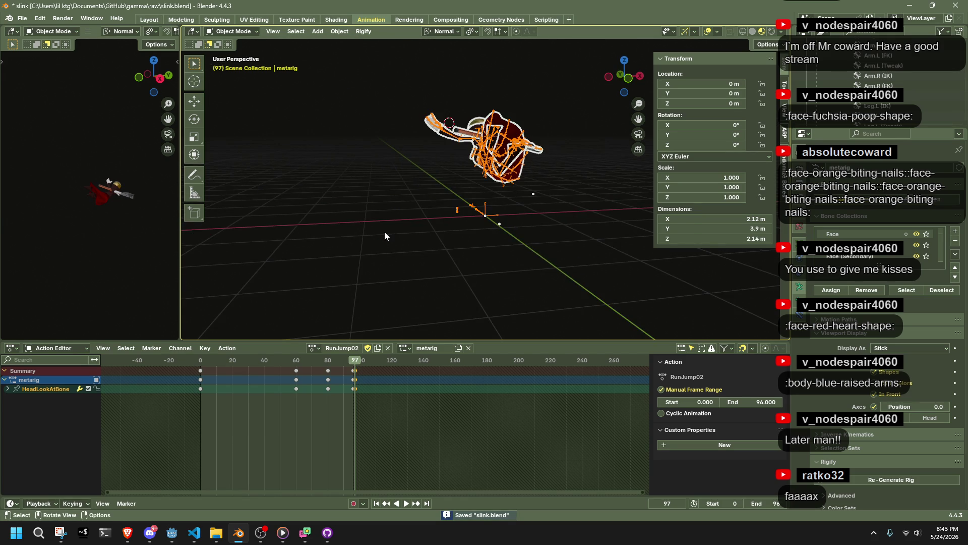
pyautogui.press('F3')
pyautogui.press('Return')
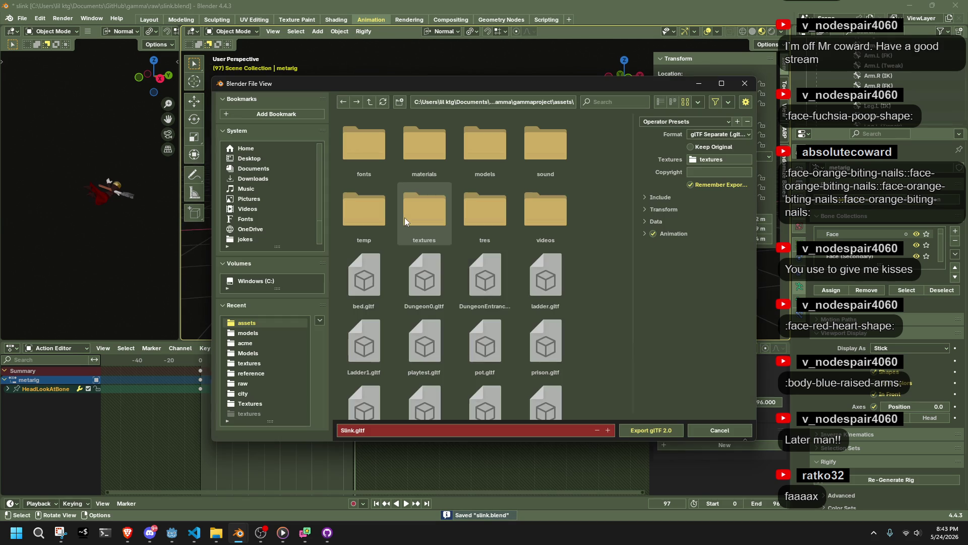
pyautogui.click(648, 431)
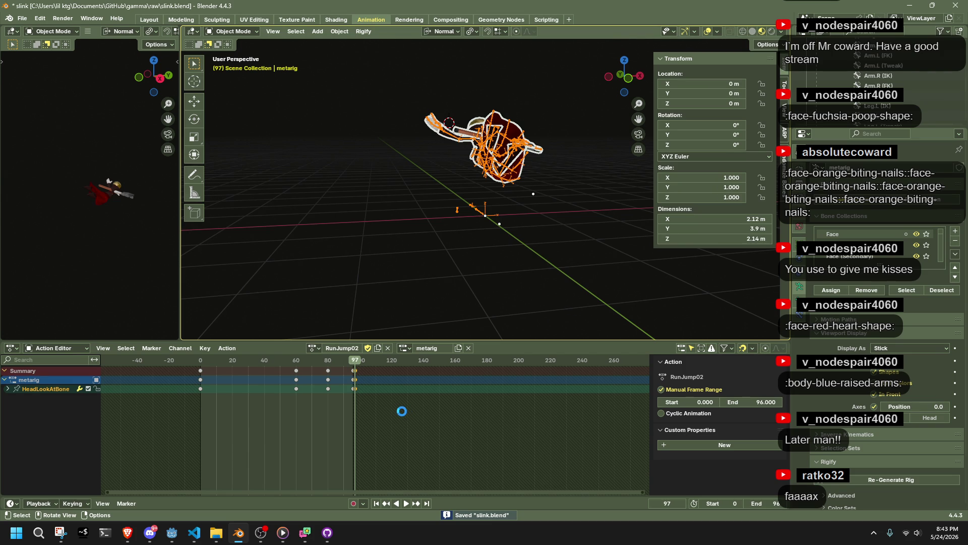
# Shift the frame-97 keys to frame 96 and save the blend file
pyautogui.scroll(6, 401, 411)
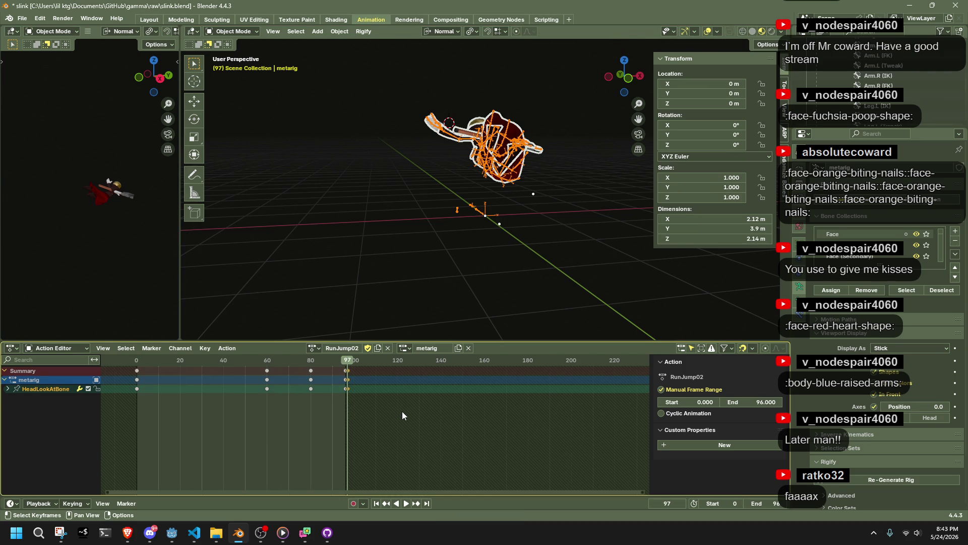
pyautogui.press('g')
pyautogui.click(343, 402)
pyautogui.hotkey('ctrl', 's')
# Re-export the updated model to glTF 2.0 and switch to Godot
pyautogui.press('F3')
pyautogui.press('Return')
pyautogui.click(635, 432)
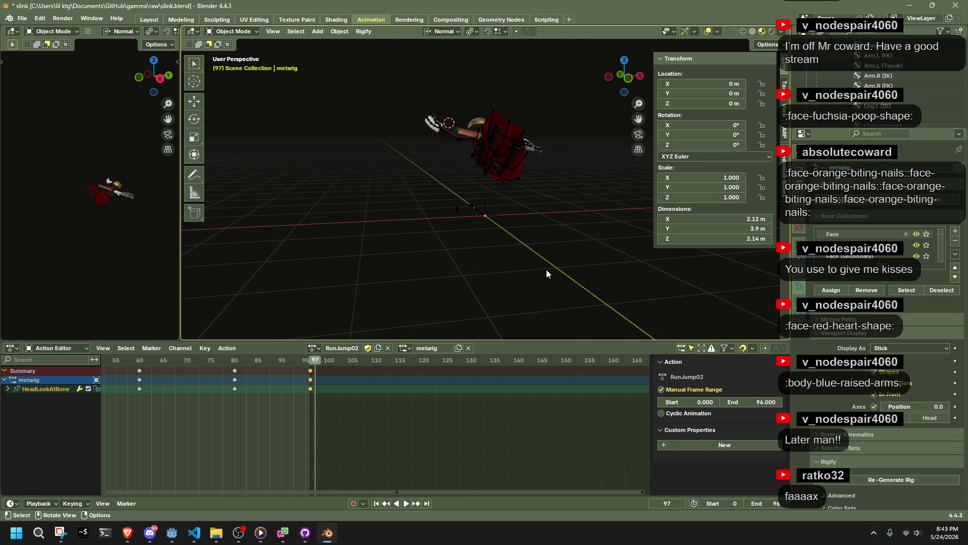
pyautogui.click(172, 532)
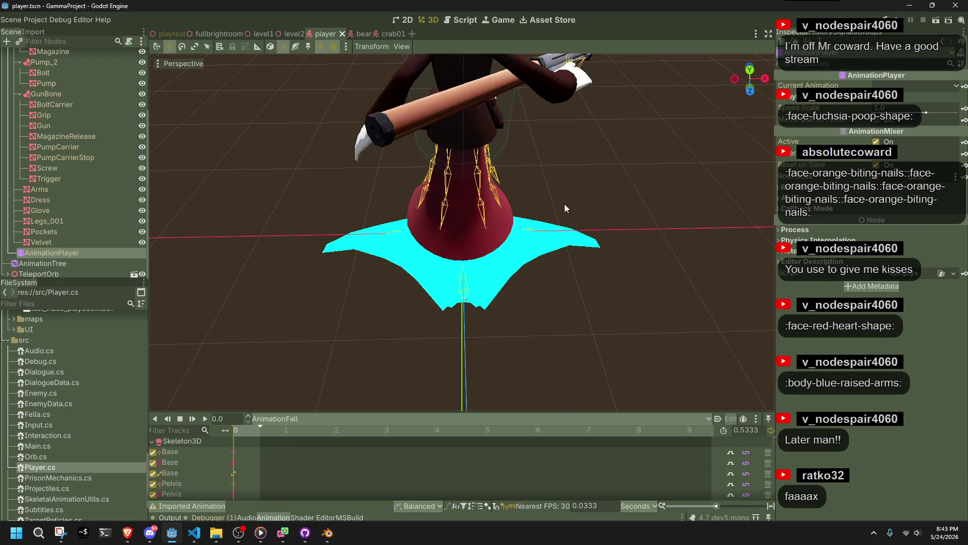
# Run the project and jump and run the character onto the platform, up the wall ledge, and across the floor
pyautogui.scroll(-2, 410, 197)
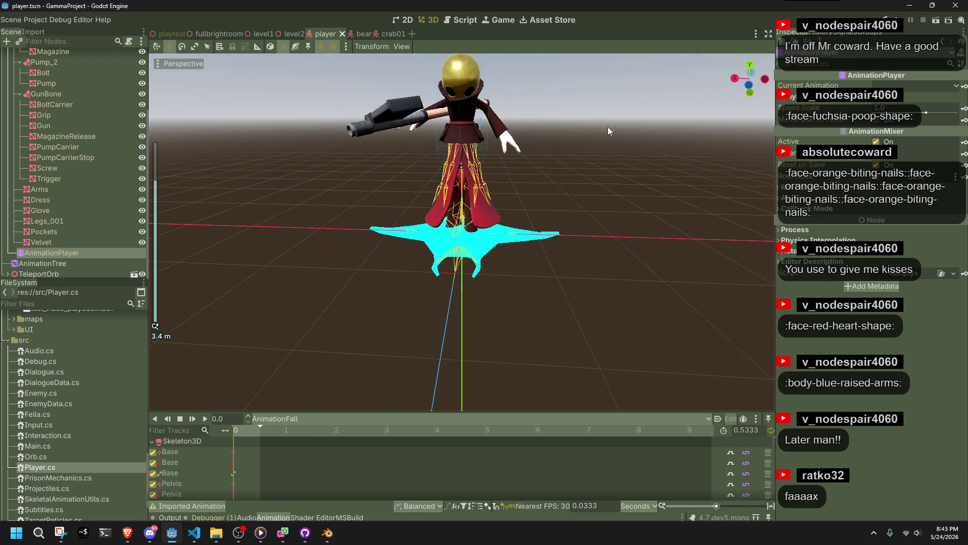
pyautogui.click(897, 21)
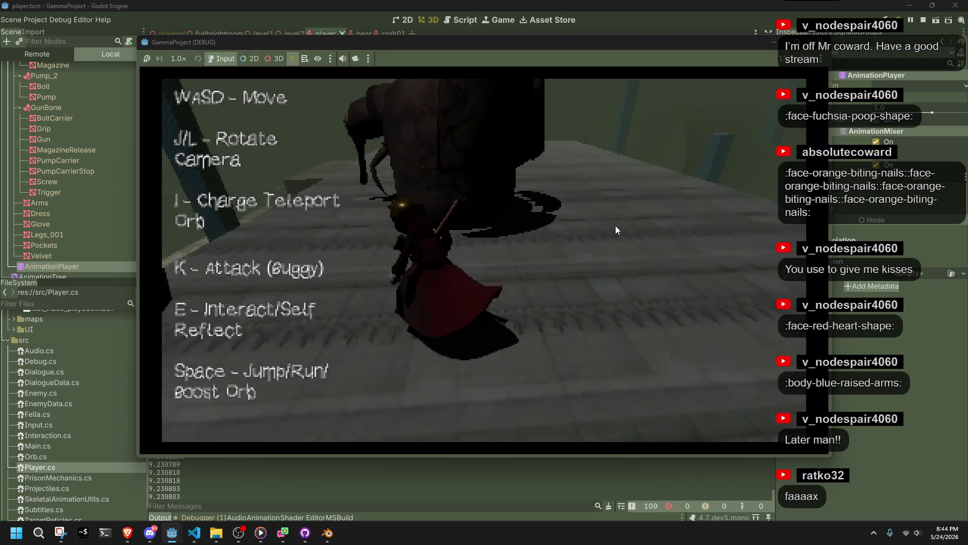
pyautogui.press('space')
pyautogui.press('w')
pyautogui.press('w')
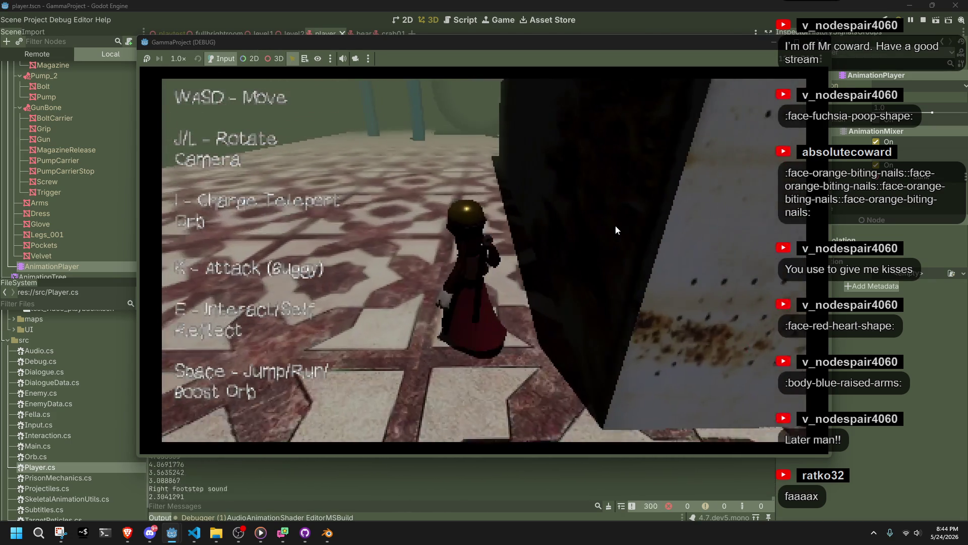
pyautogui.press('space')
pyautogui.press('w')
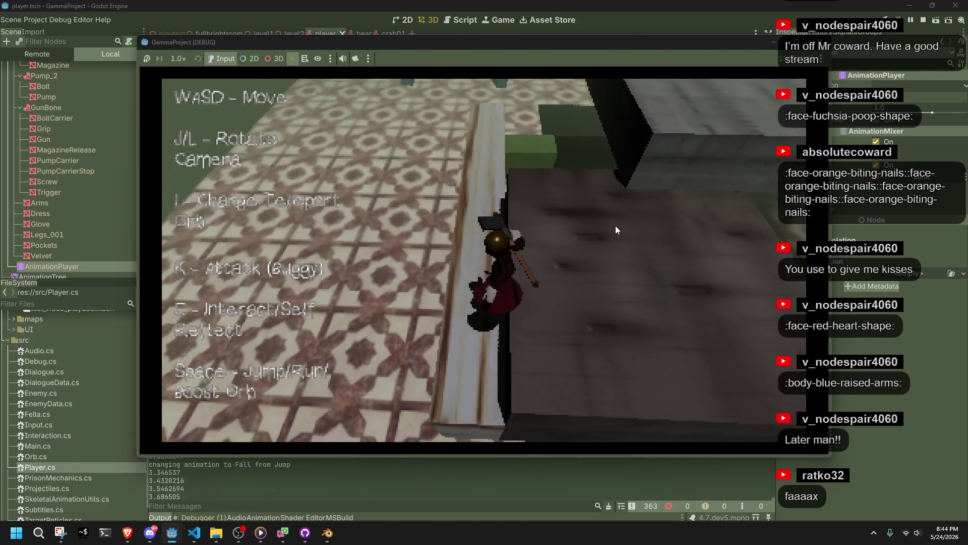
pyautogui.press('w')
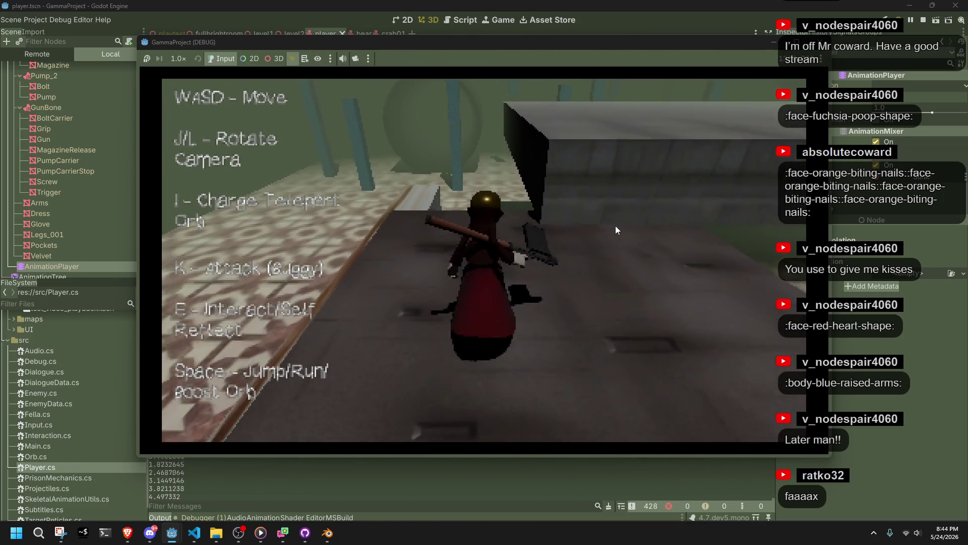
pyautogui.press('w')
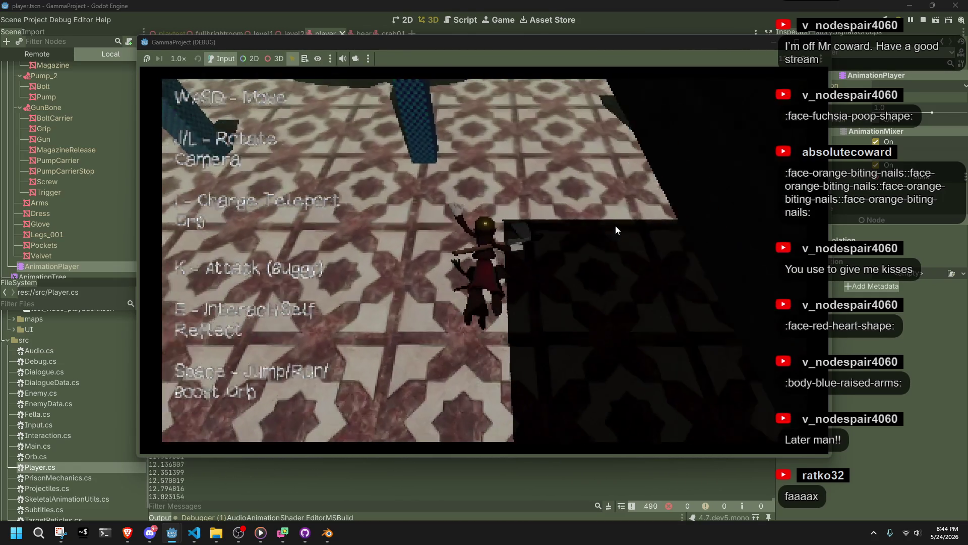
pyautogui.press('w')
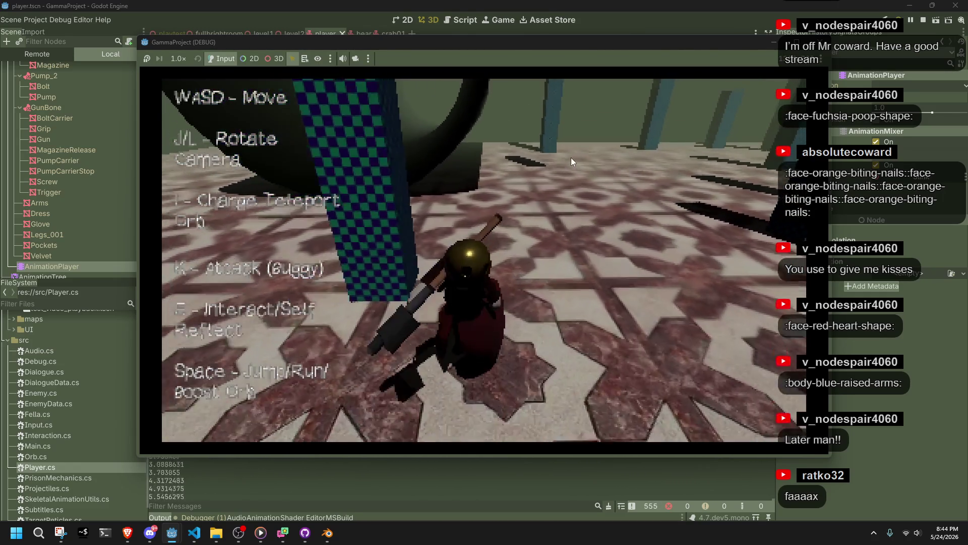
pyautogui.press('w')
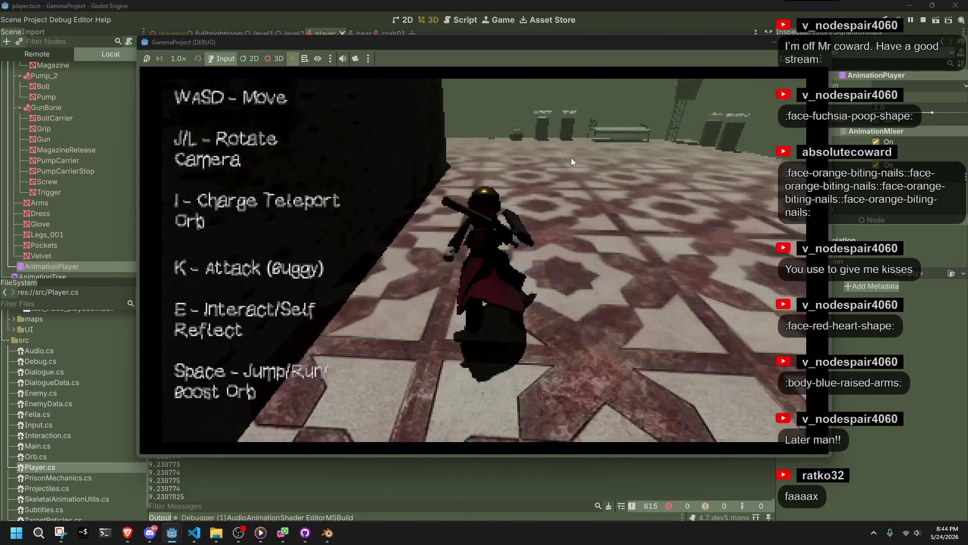
# Keep running and jumping across the dark floor and near the wall, then stop the game with F8
pyautogui.press('w')
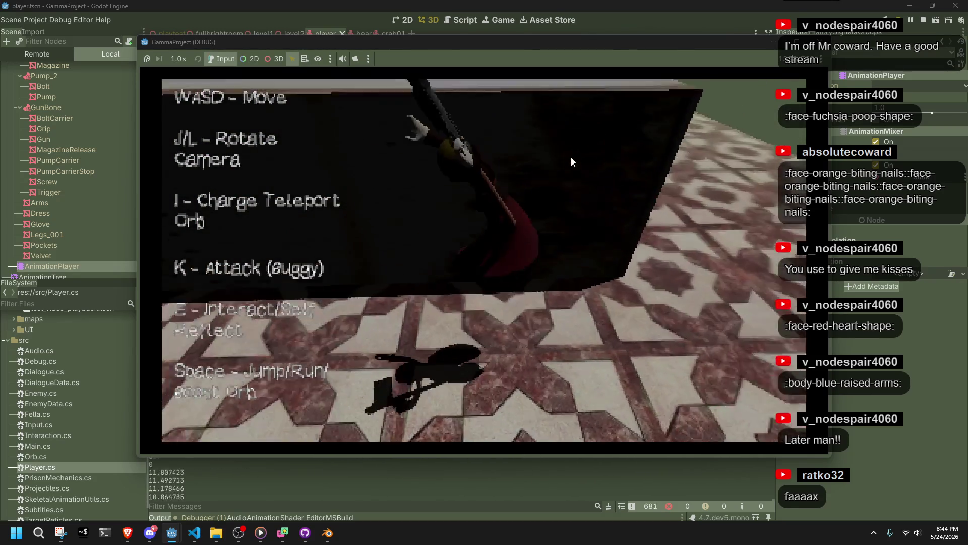
pyautogui.press('w')
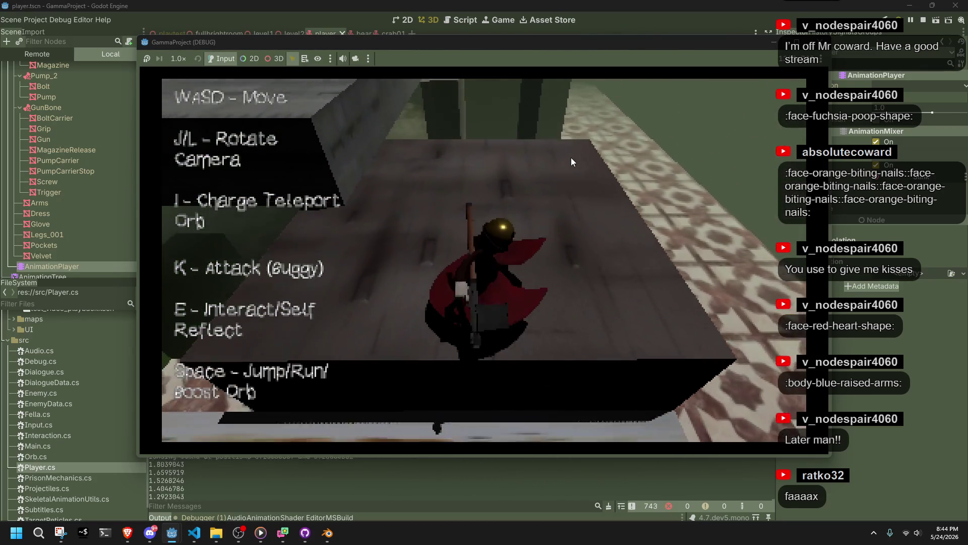
pyautogui.press('w')
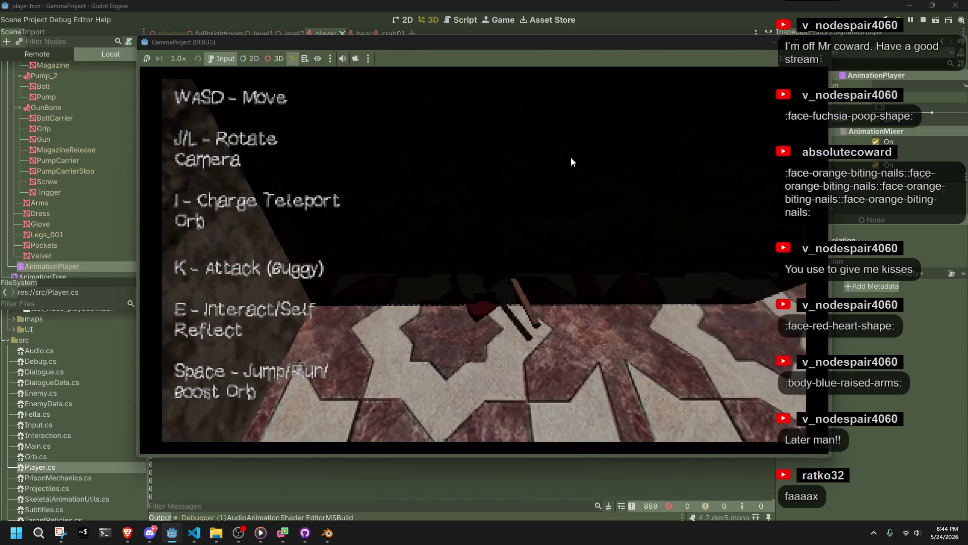
pyautogui.press('space')
pyautogui.press('w')
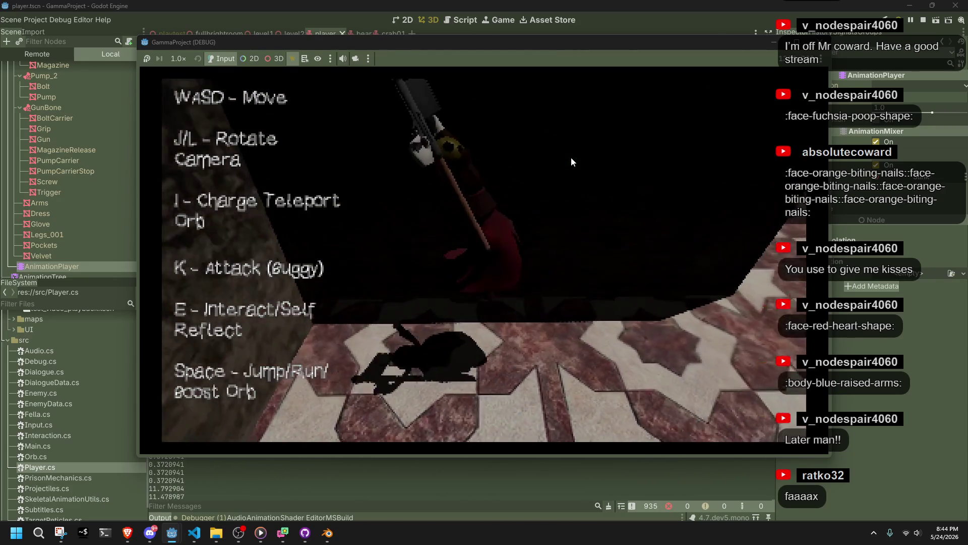
pyautogui.press('l')
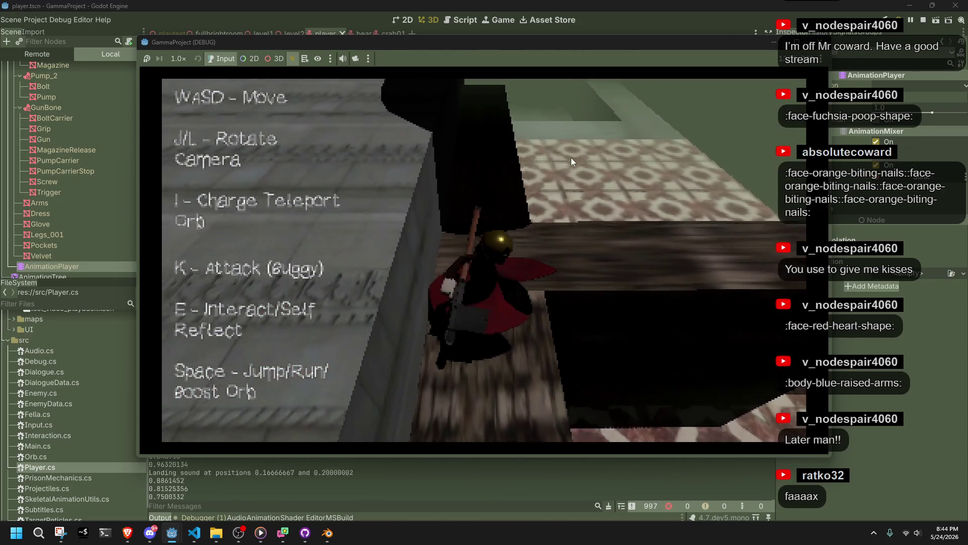
pyautogui.press('space')
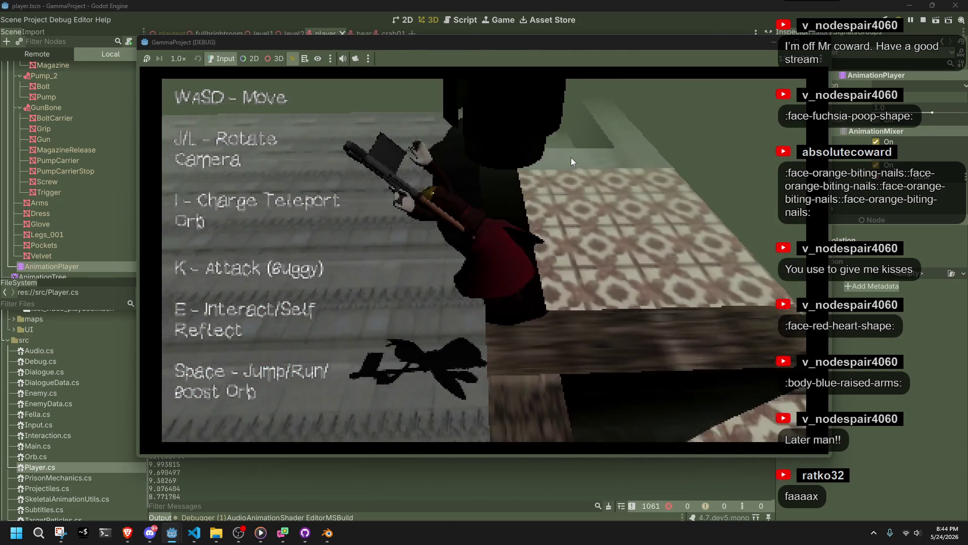
pyautogui.press('w')
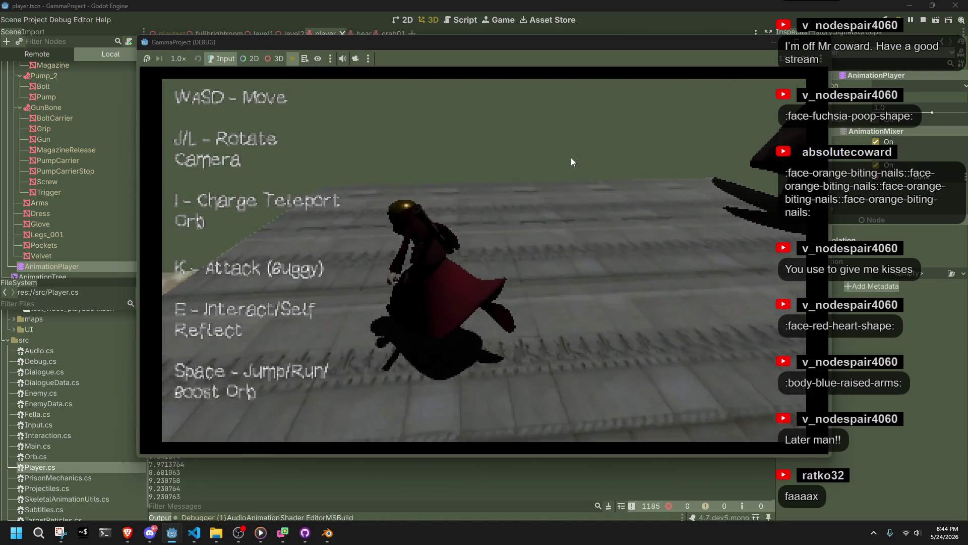
pyautogui.press('space')
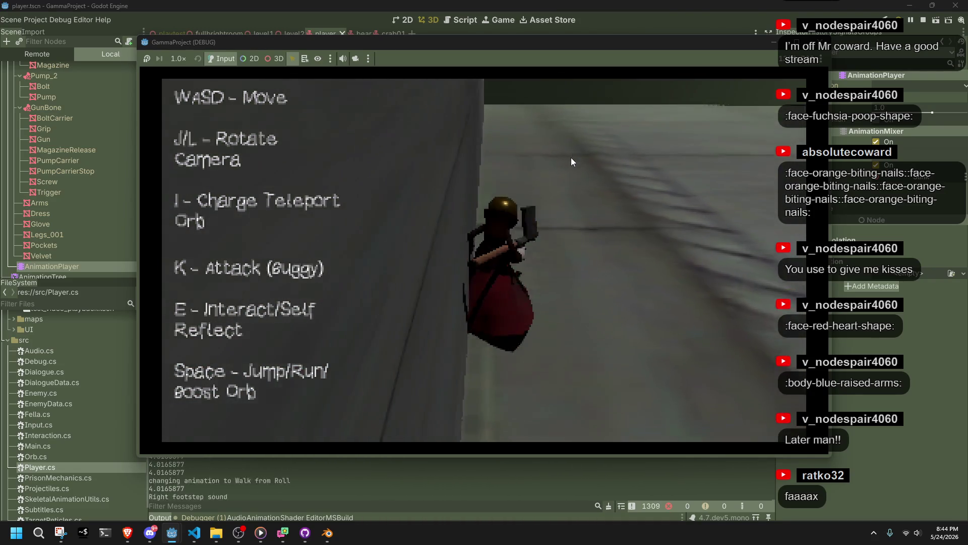
pyautogui.press('w')
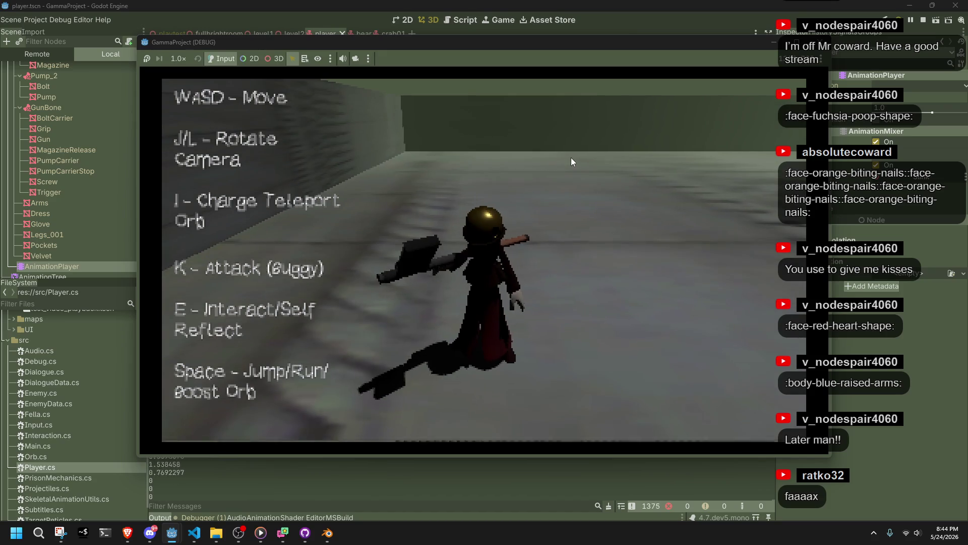
pyautogui.press('F8')
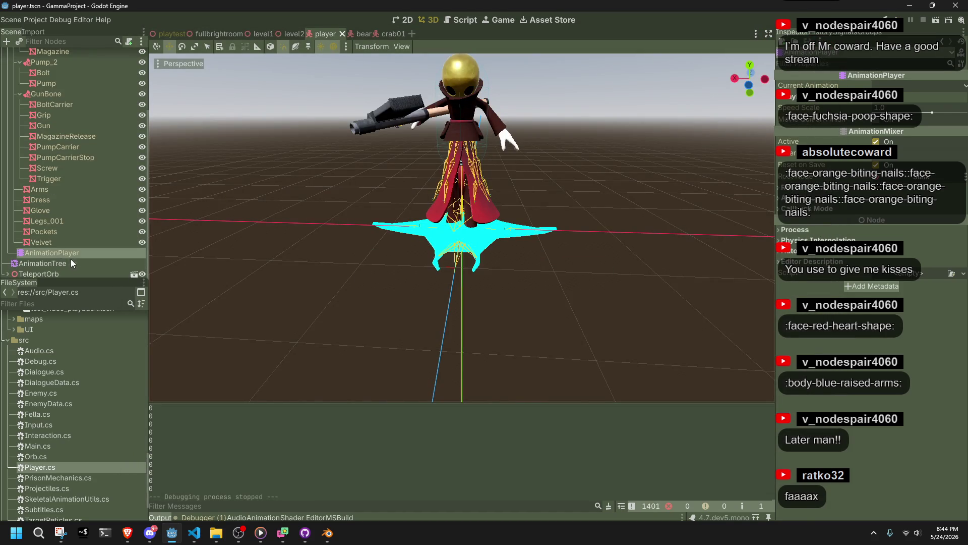
# Preview AnimationRunJump02 in the Animation panel from 1.15 s to 1.6 s, then switch to Blender
pyautogui.click(67, 262)
pyautogui.click(60, 252)
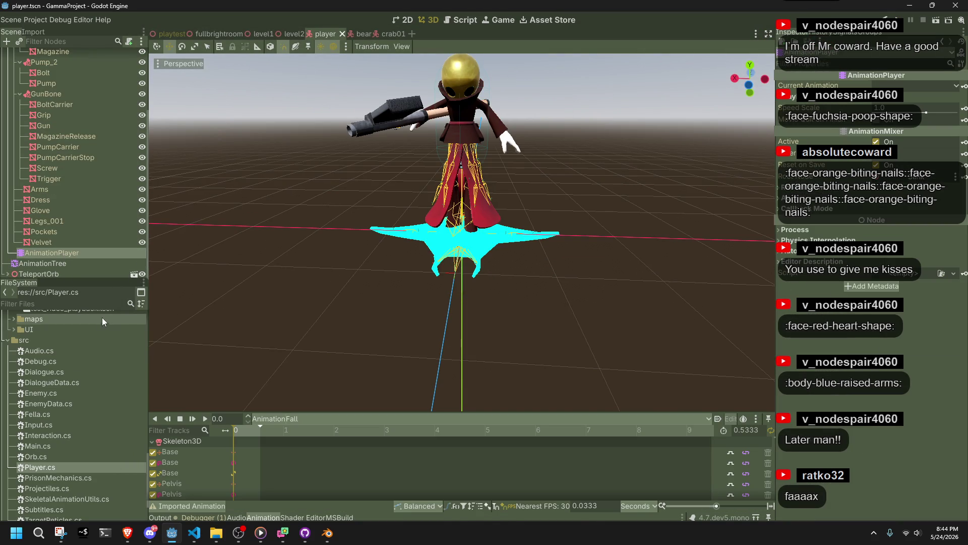
pyautogui.click(301, 421)
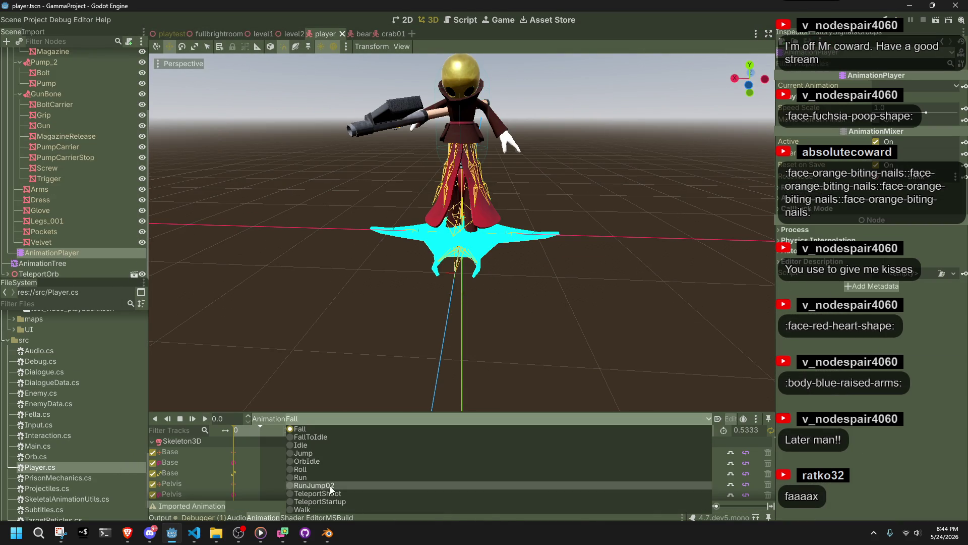
pyautogui.click(328, 487)
pyautogui.moveTo(238, 429); pyautogui.dragTo(313, 434)
pyautogui.moveTo(612, 203)
pyautogui.mouseDown()
pyautogui.moveTo(258, 234)
pyautogui.moveTo(304, 265)
pyautogui.moveTo(386, 285)
pyautogui.mouseUp()
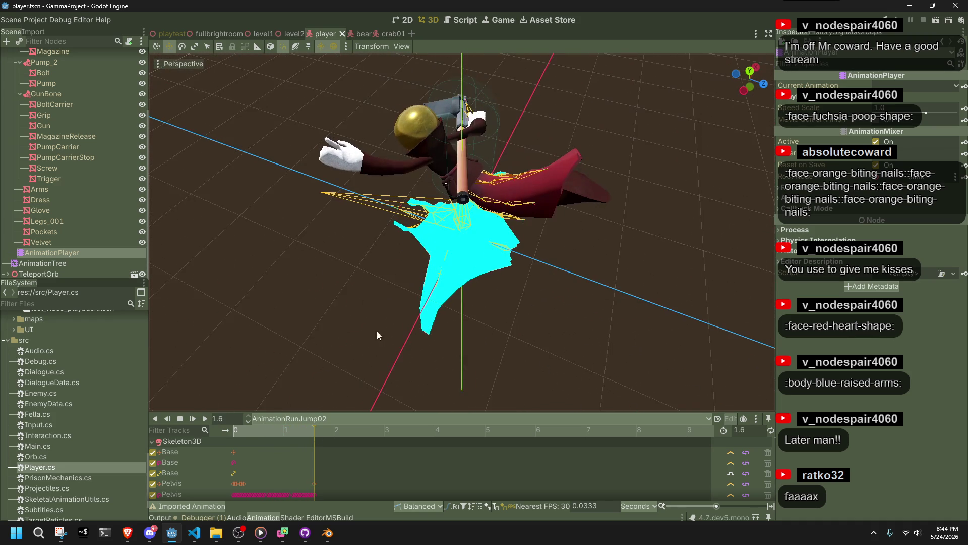
pyautogui.click(327, 533)
pyautogui.moveTo(480, 198)
pyautogui.mouseDown()
pyautogui.moveTo(461, 283)
pyautogui.moveTo(516, 192)
pyautogui.moveTo(467, 238)
pyautogui.mouseUp()
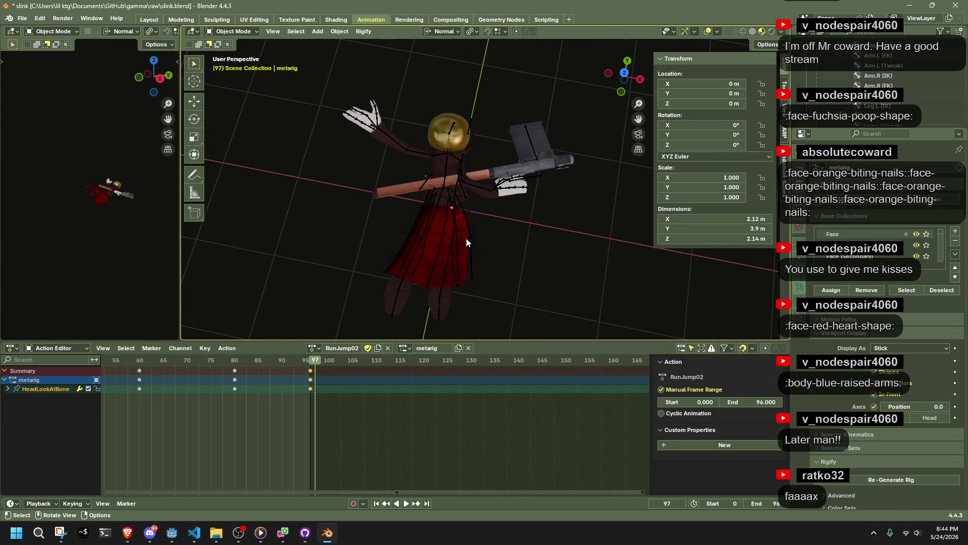
# Check the animation from front and top orthographic views, scrubbing back to frame 72
pyautogui.click(311, 363)
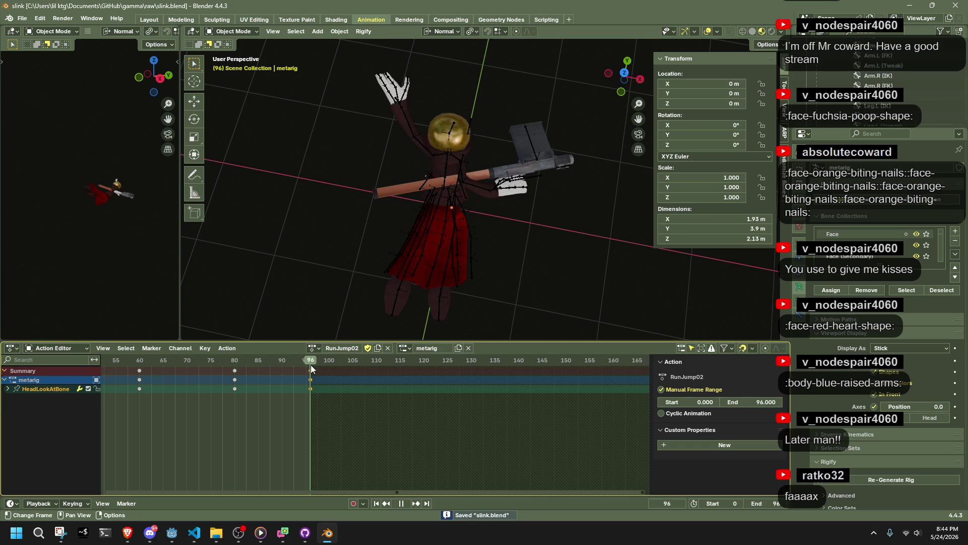
pyautogui.click(624, 74)
pyautogui.click(626, 62)
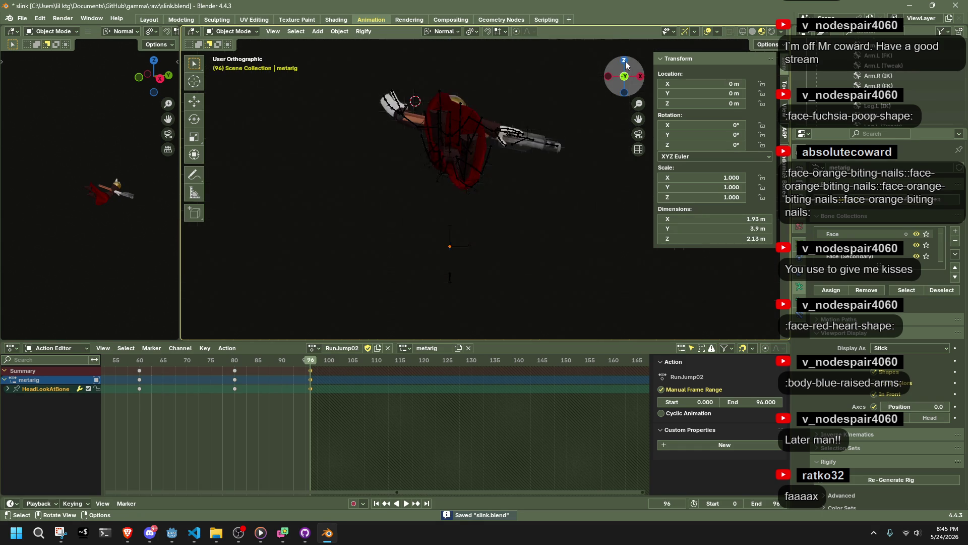
pyautogui.click(625, 62)
pyautogui.press('space')
pyautogui.moveTo(235, 362)
pyautogui.mouseDown()
pyautogui.moveTo(244, 362)
pyautogui.moveTo(109, 371)
pyautogui.moveTo(315, 372)
pyautogui.mouseUp()
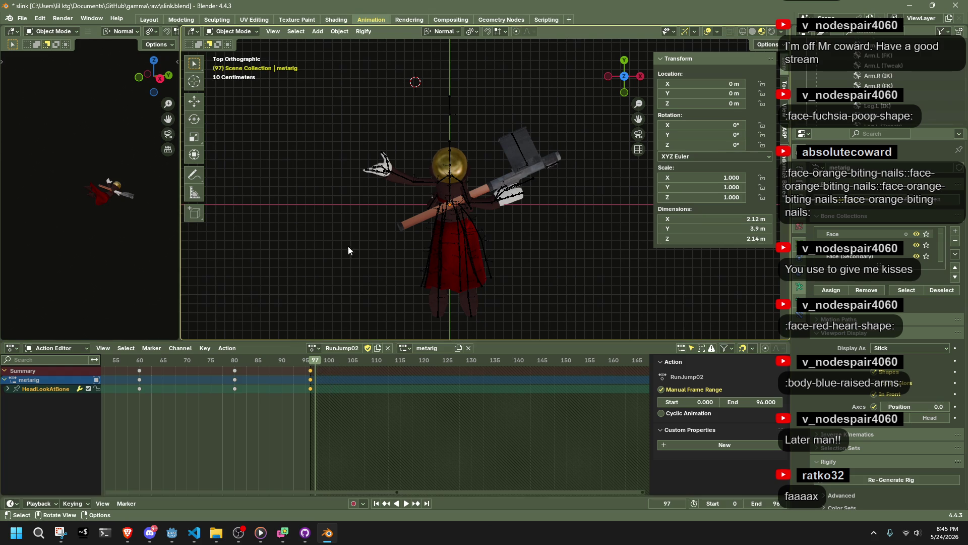
# In Pose Mode, move the frame-97 keys to frame 96 and save the blend file
pyautogui.click(389, 179)
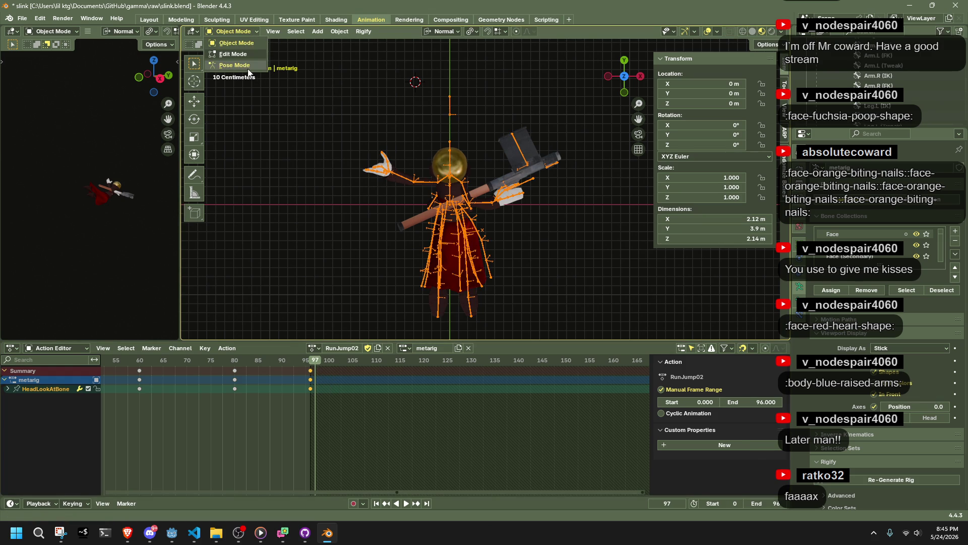
pyautogui.click(249, 73)
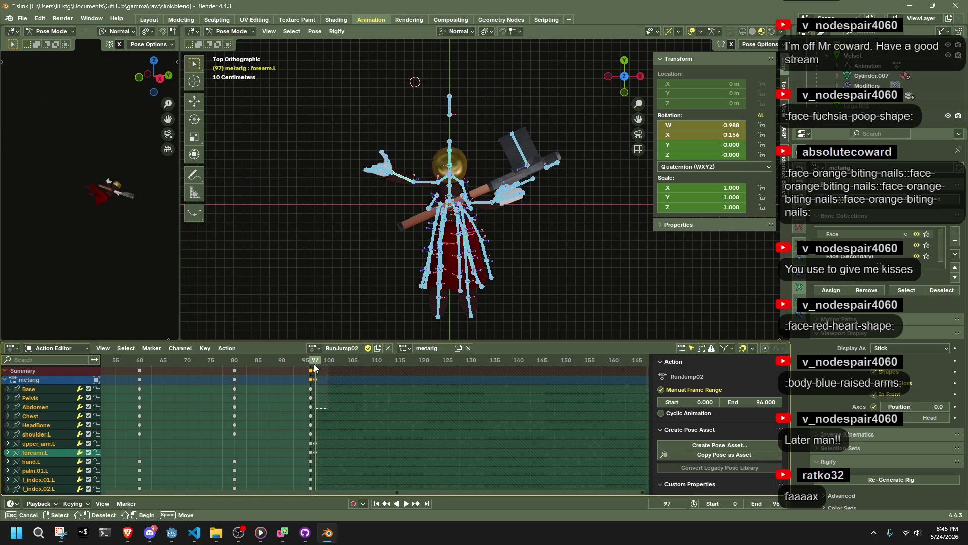
pyautogui.moveTo(314, 370); pyautogui.dragTo(311, 370)
pyautogui.hotkey('ctrl', 's')
# Export the scene as glTF 2.0 from the Quick Favorites menu
pyautogui.press('q')
pyautogui.click(338, 265)
pyautogui.click(627, 432)
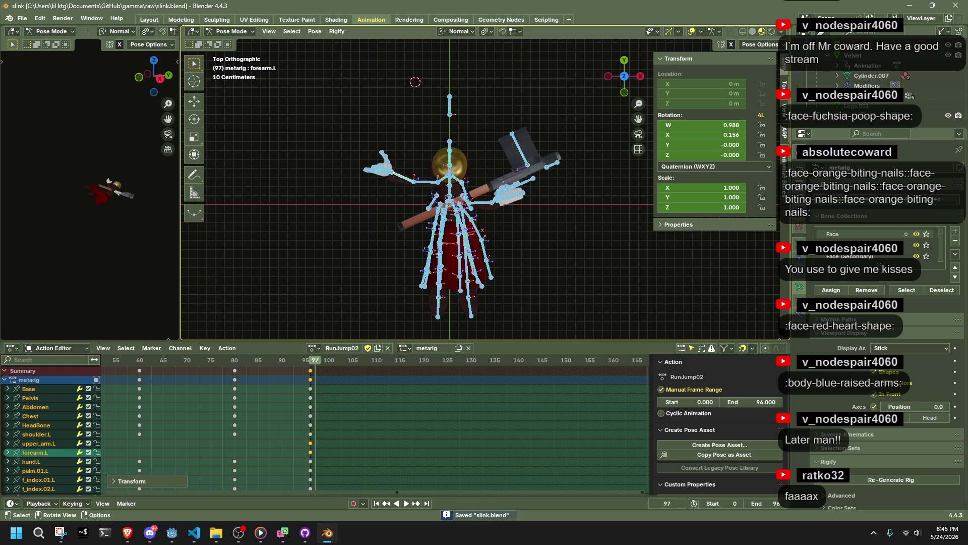
# Return the armature to Object Mode, deselect all bones, and switch back to Godot
pyautogui.hotkey('alt', 'Tab')
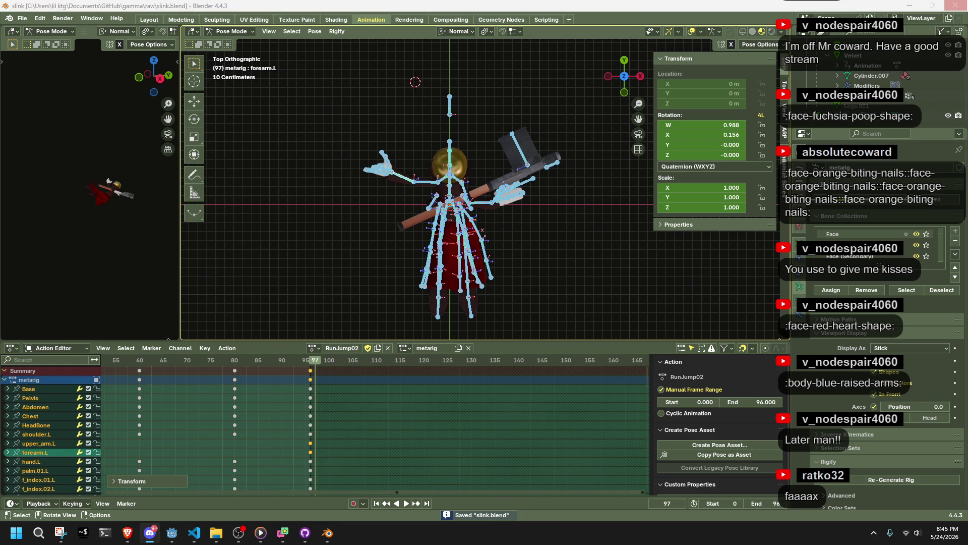
pyautogui.hotkey('ctrl', 'Tab')
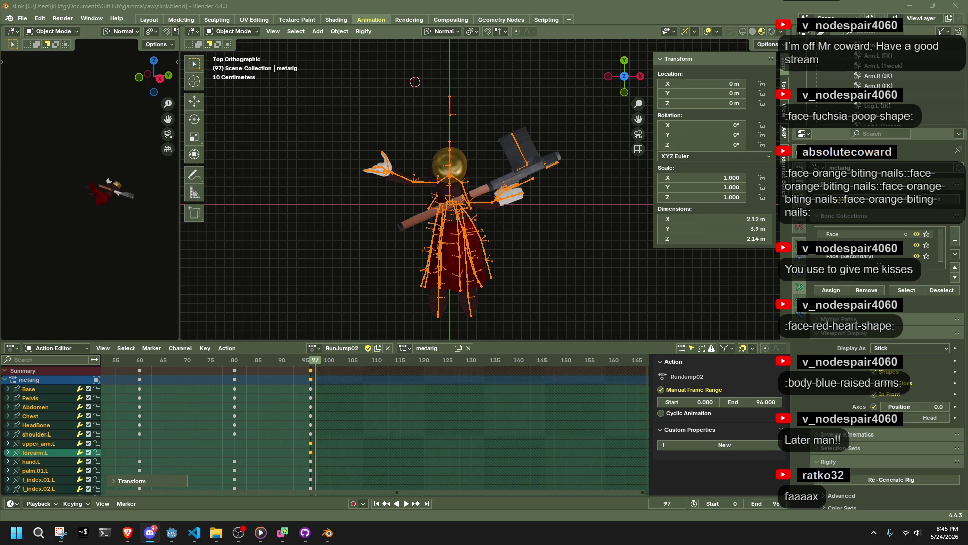
pyautogui.click(619, 256)
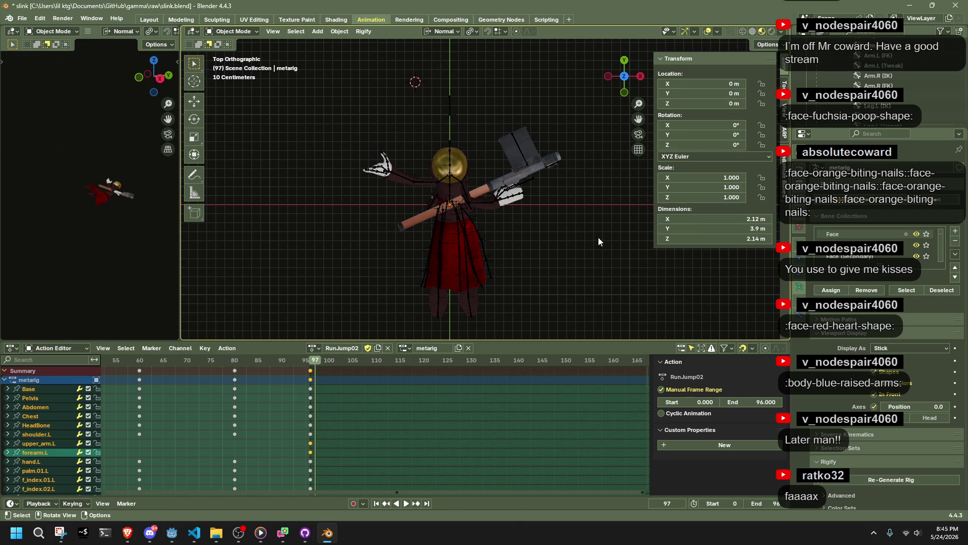
pyautogui.click(172, 533)
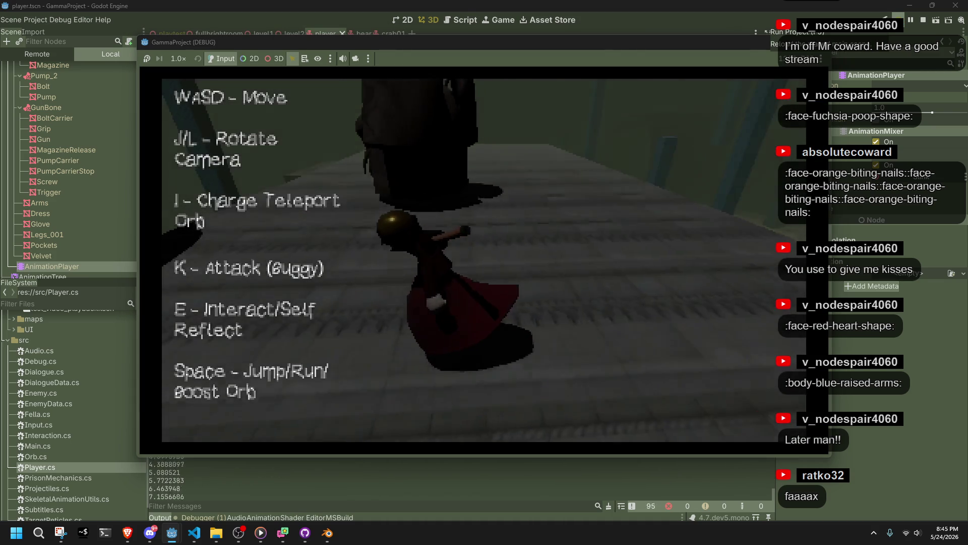
# Run the character across the tiled floor, along the dark walkway and over the dark platform
pyautogui.press('w')
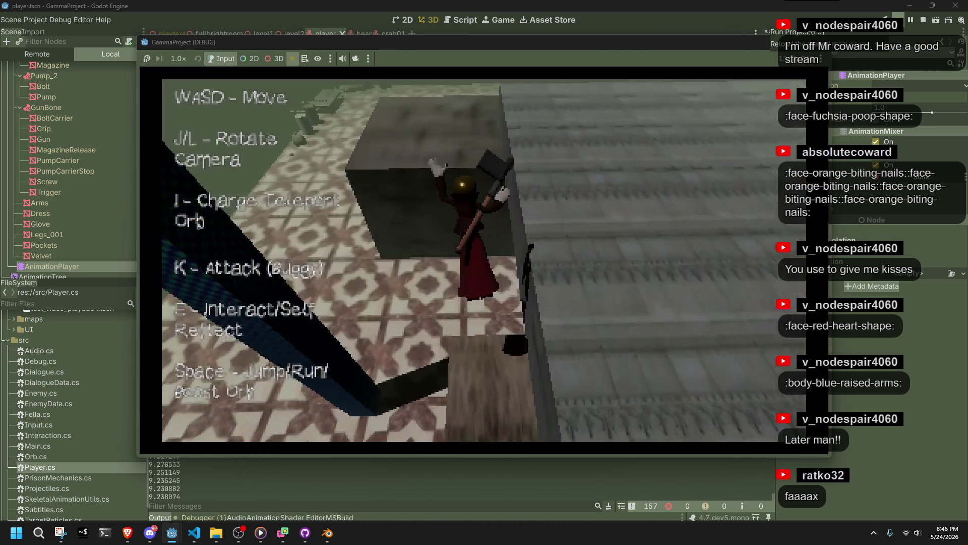
pyautogui.press('w')
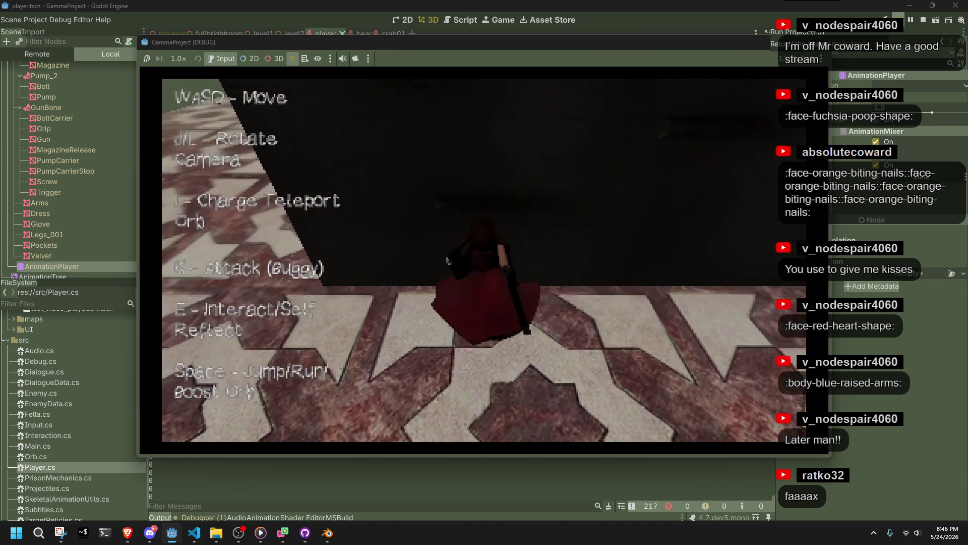
pyautogui.press('w')
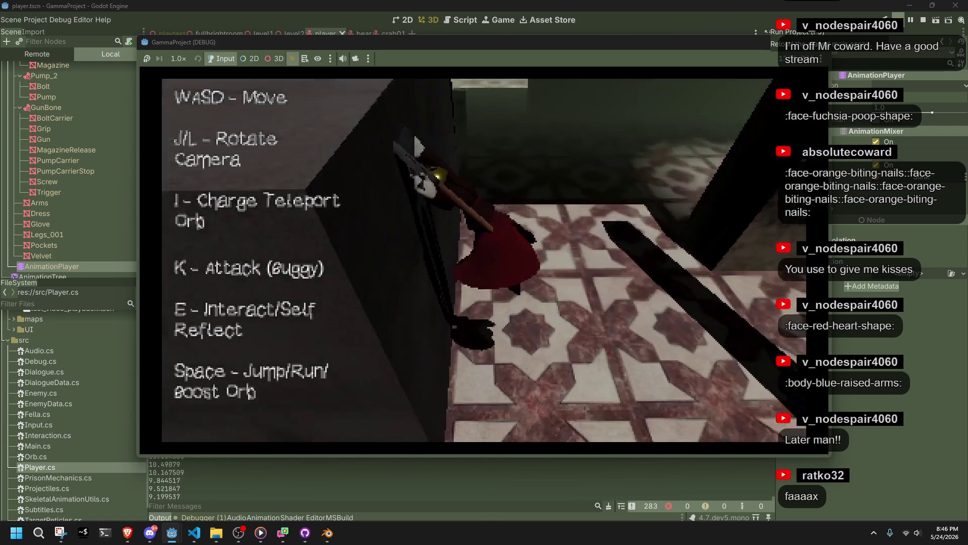
pyautogui.press('w')
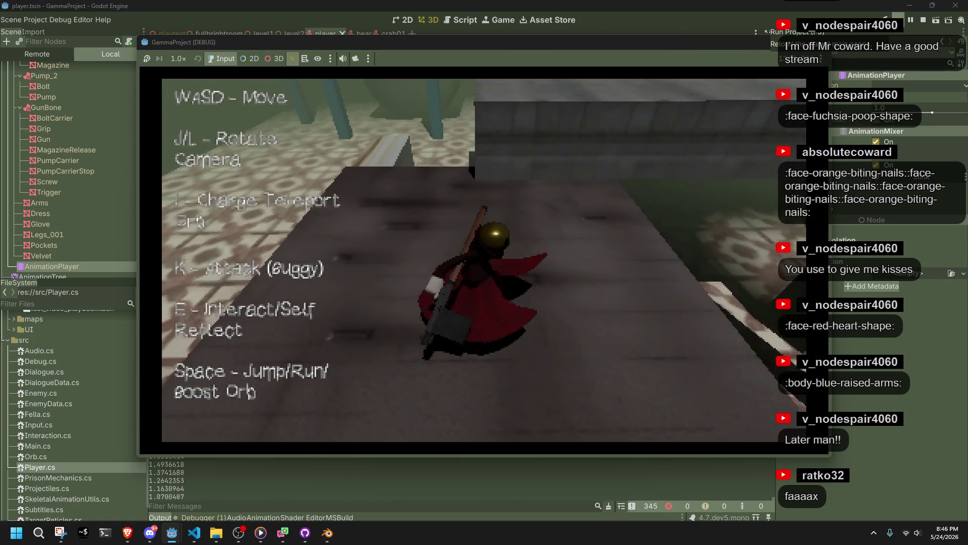
pyautogui.press('w')
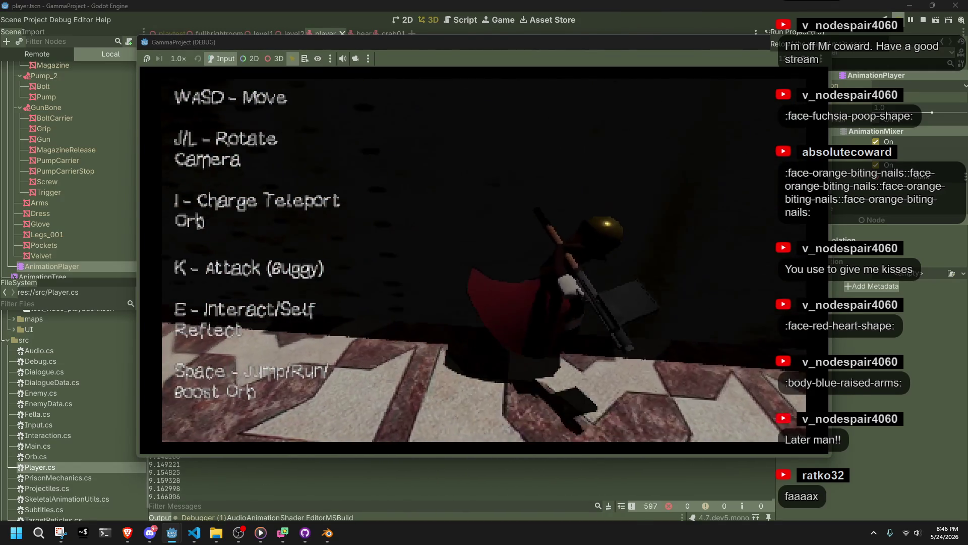
pyautogui.press('w')
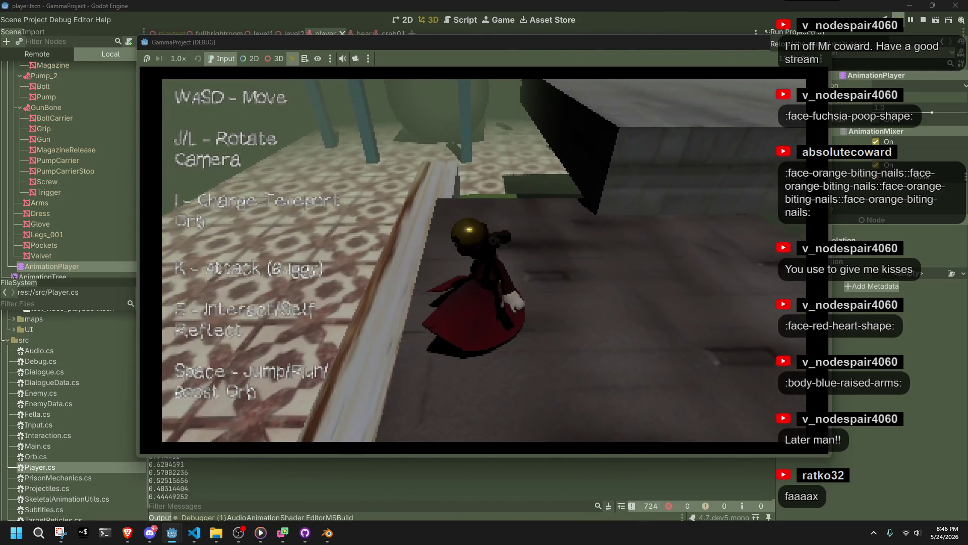
pyautogui.press('w')
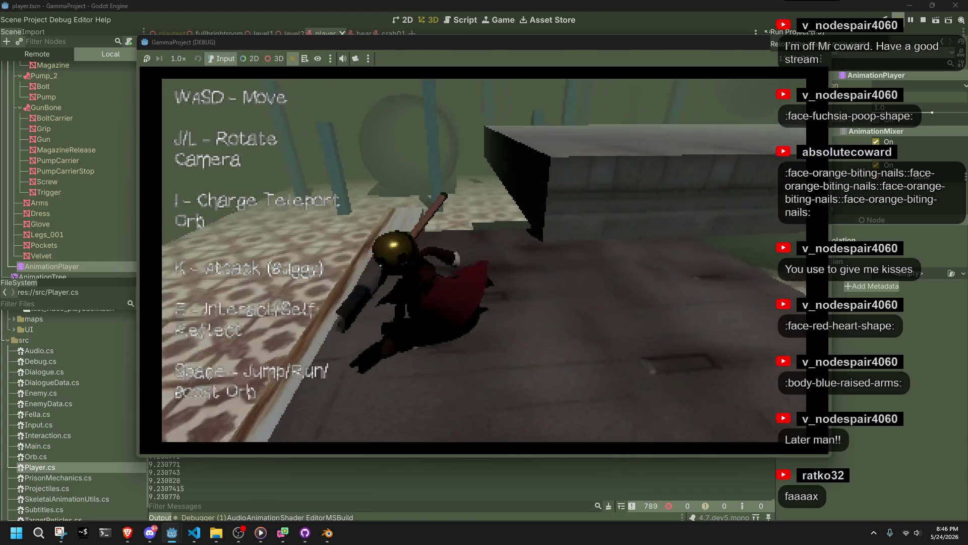
pyautogui.press('w')
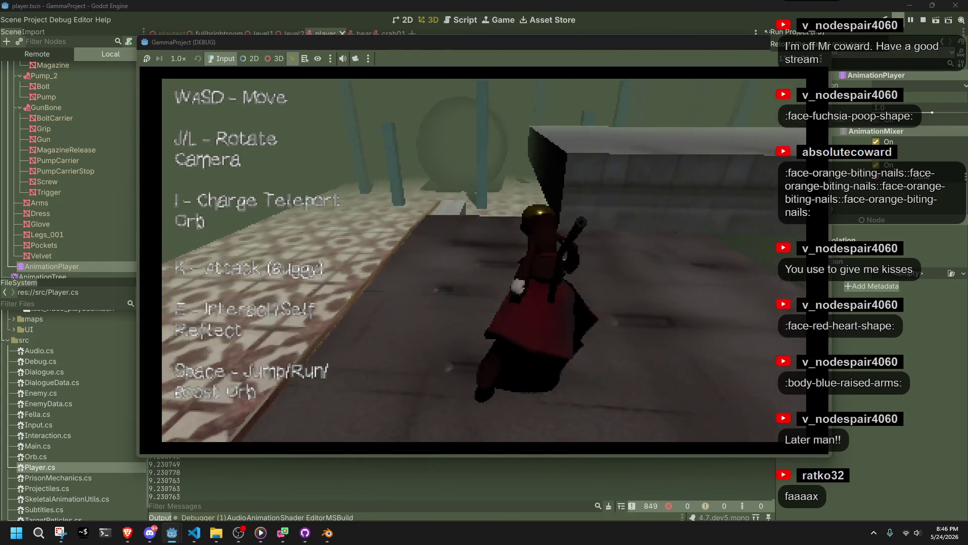
pyautogui.press('w')
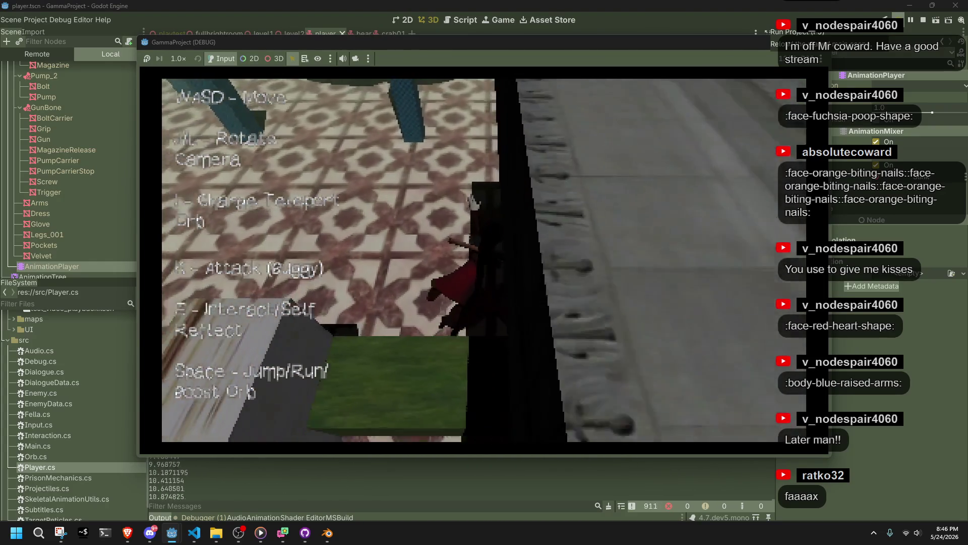
pyautogui.press('w')
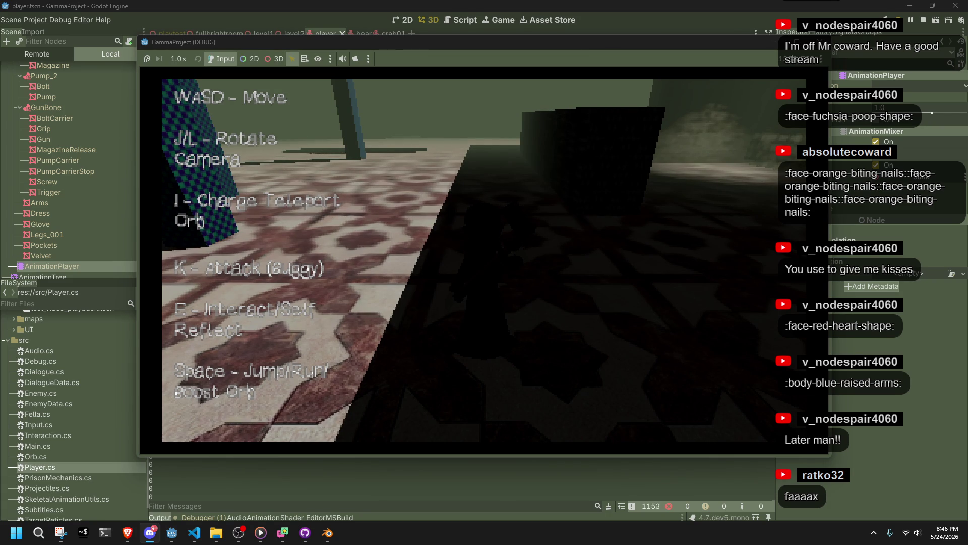
pyautogui.press('w')
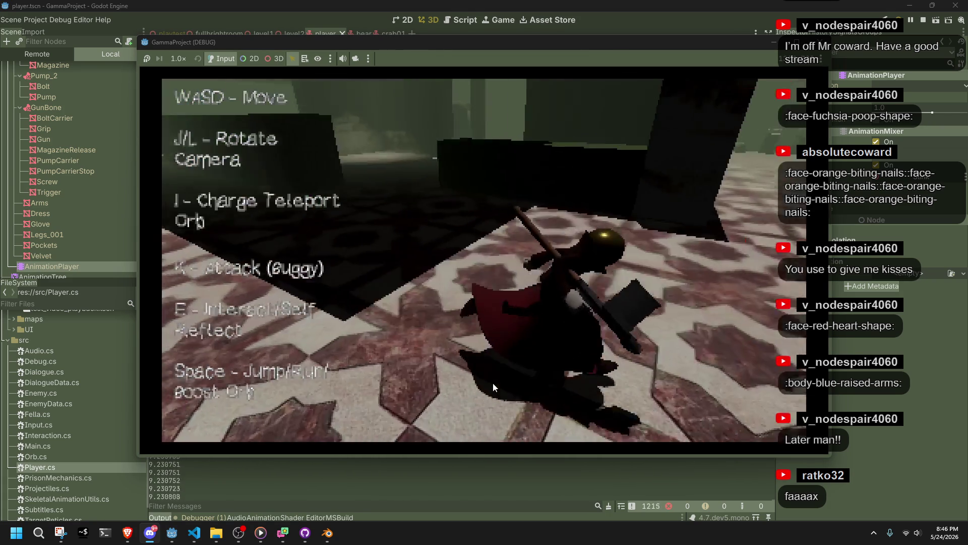
# Jump repeatedly around the lit tiled room and onto the ledge to check the RunJump02 animation
pyautogui.press('l')
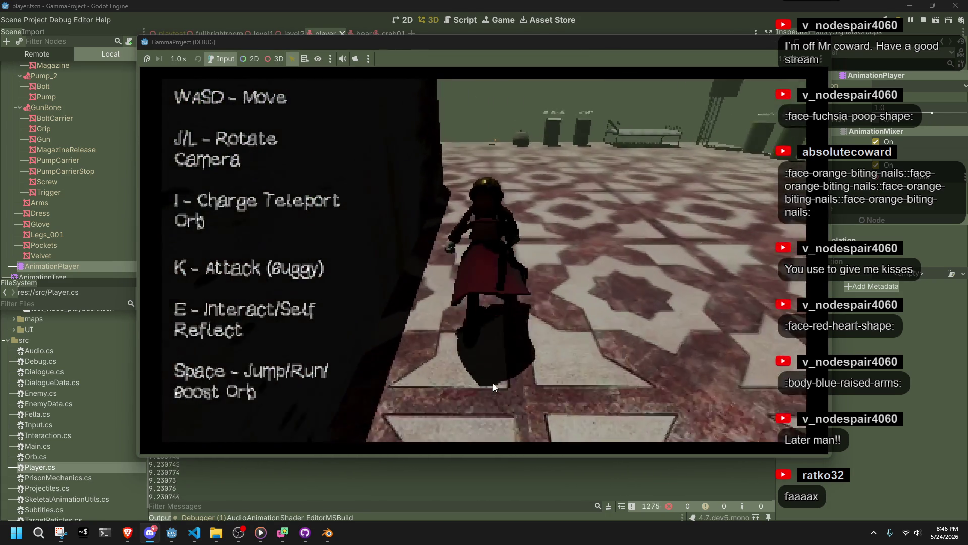
pyautogui.press('space')
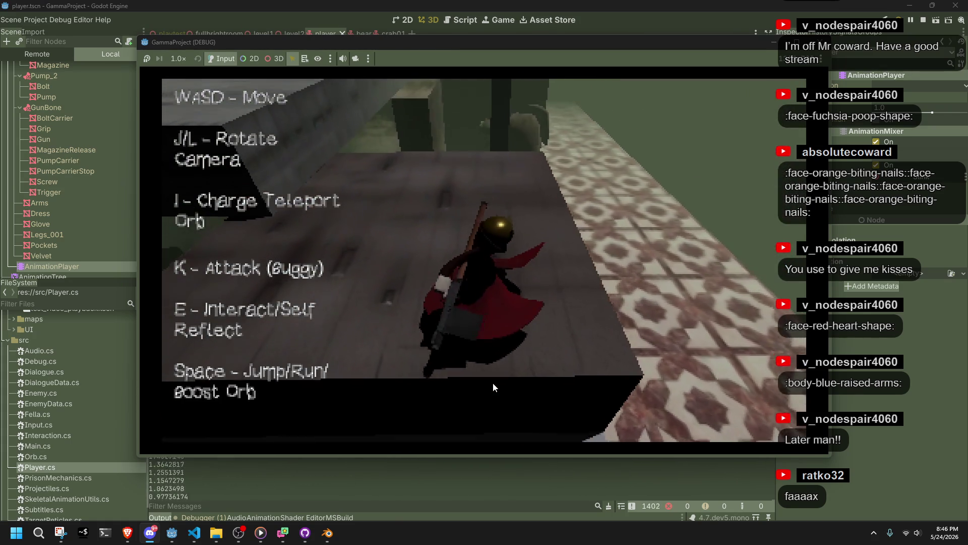
pyautogui.press('w')
pyautogui.press('l')
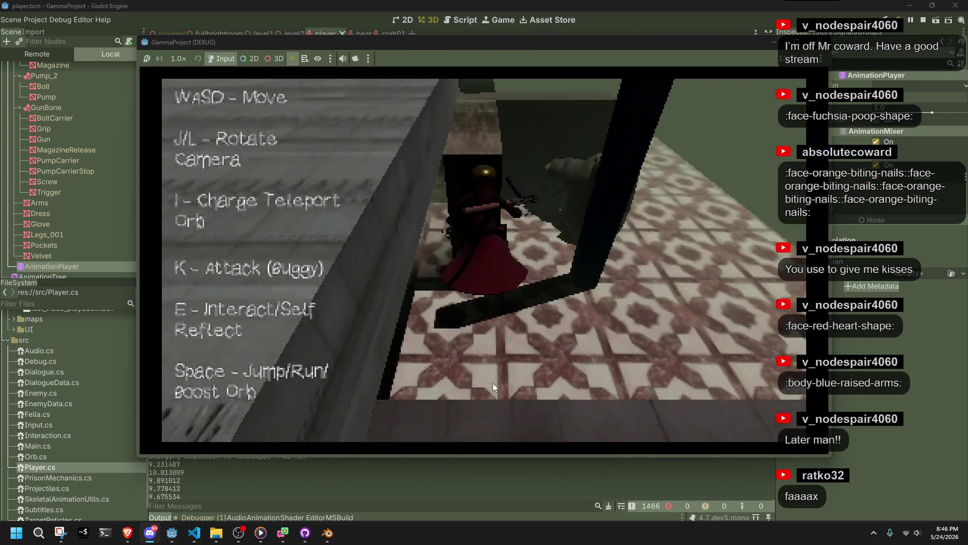
pyautogui.press('l')
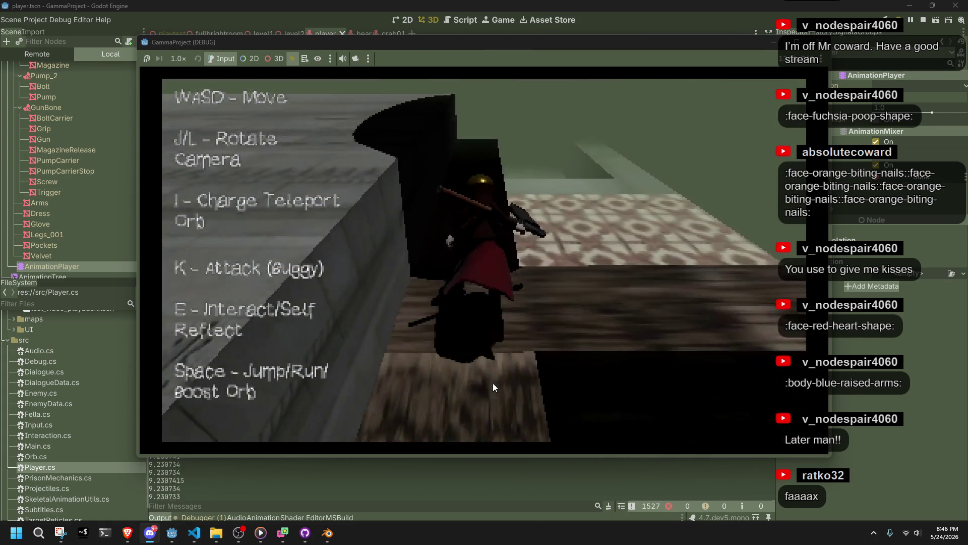
pyautogui.press('space')
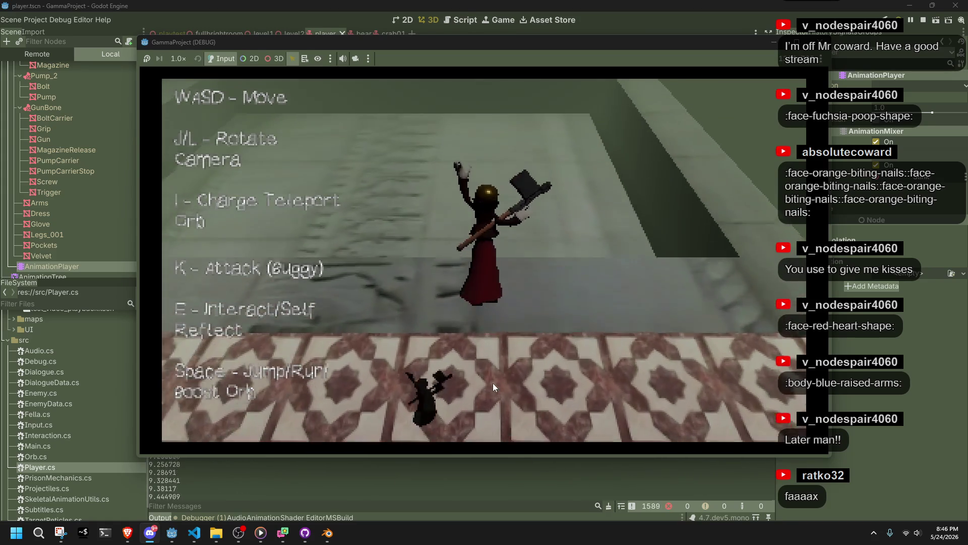
pyautogui.press('l')
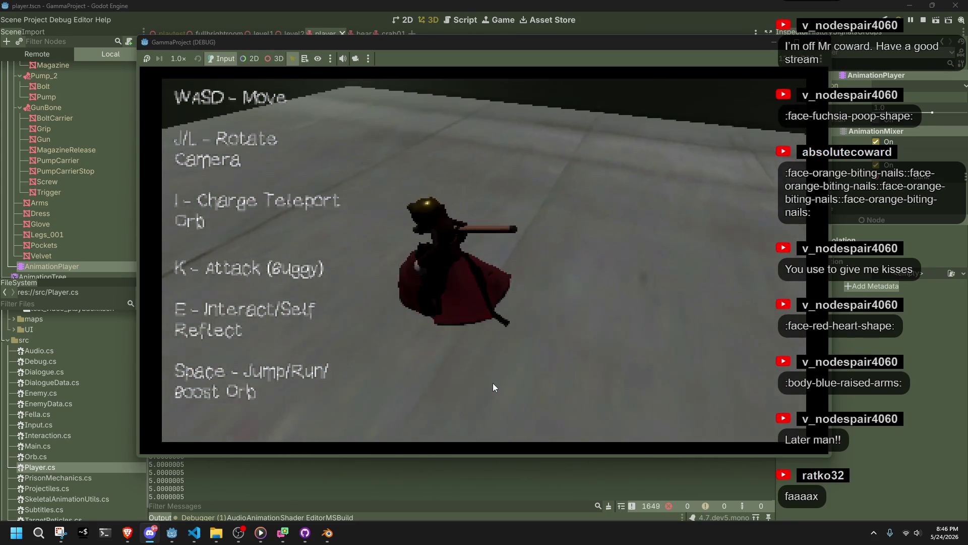
pyautogui.press('l')
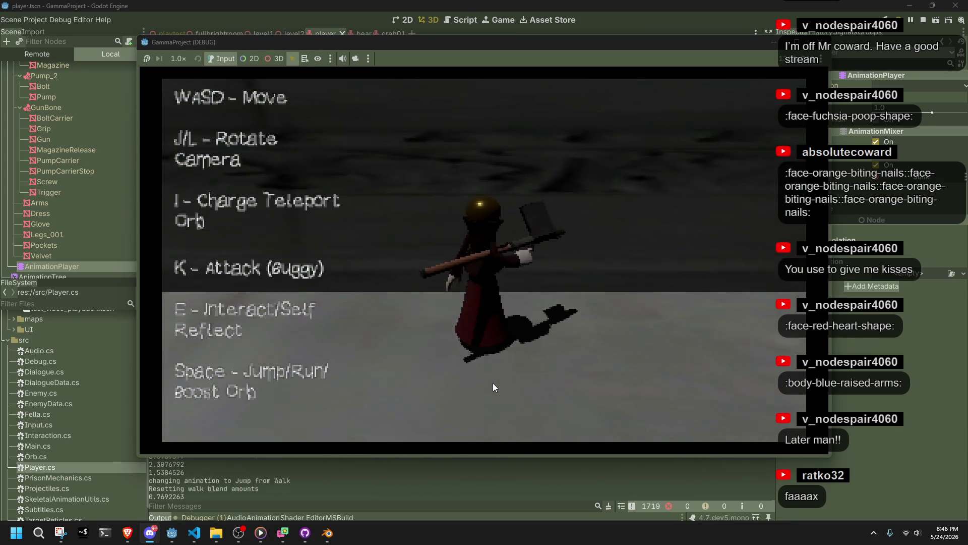
pyautogui.press('space')
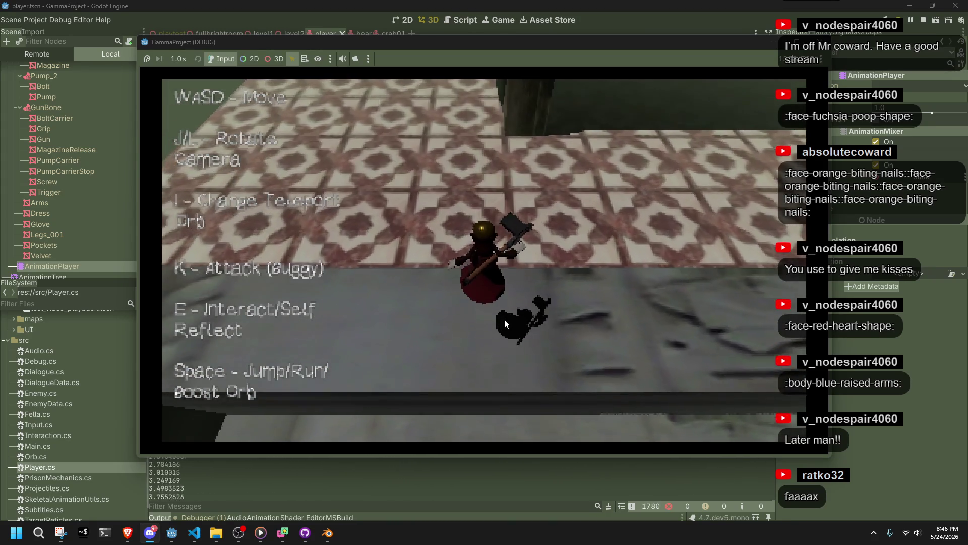
pyautogui.press('l')
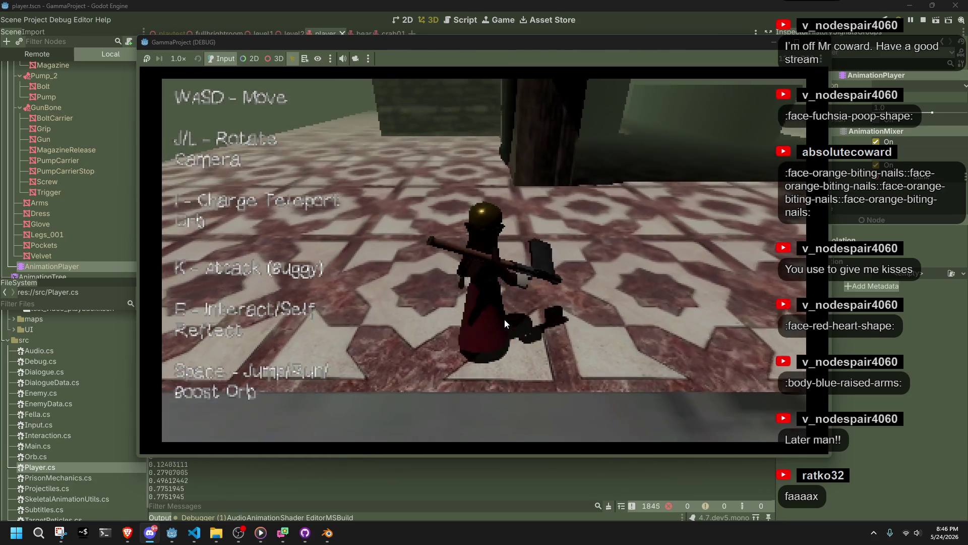
pyautogui.press('space')
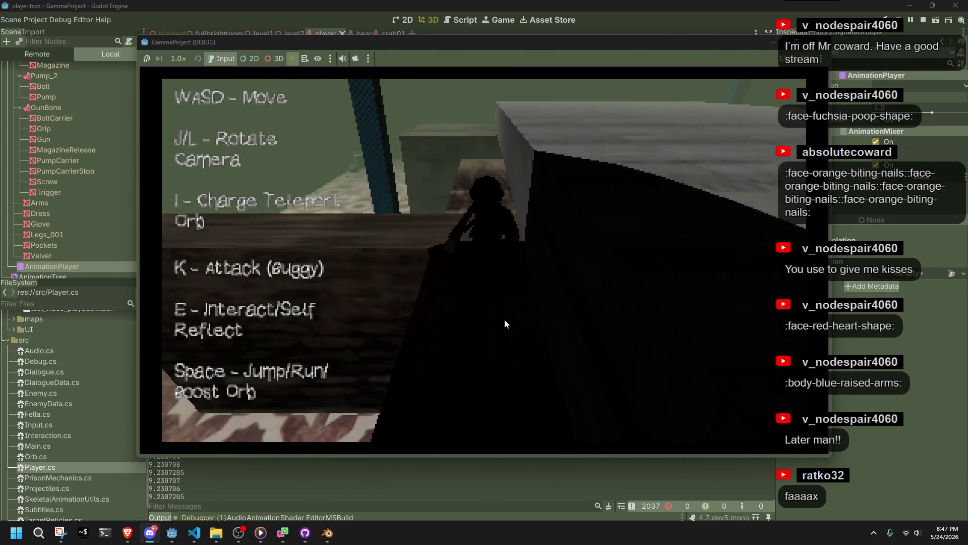
pyautogui.press('space')
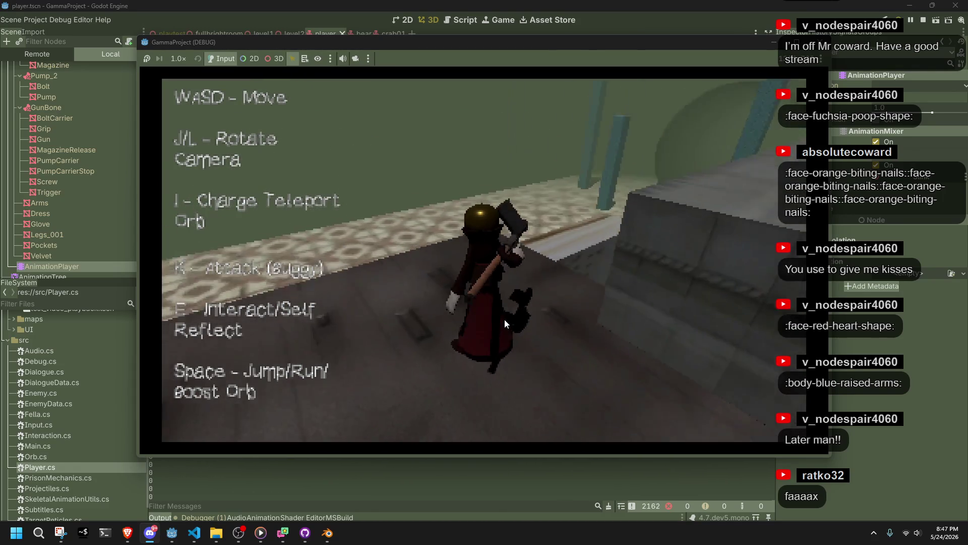
pyautogui.press('space')
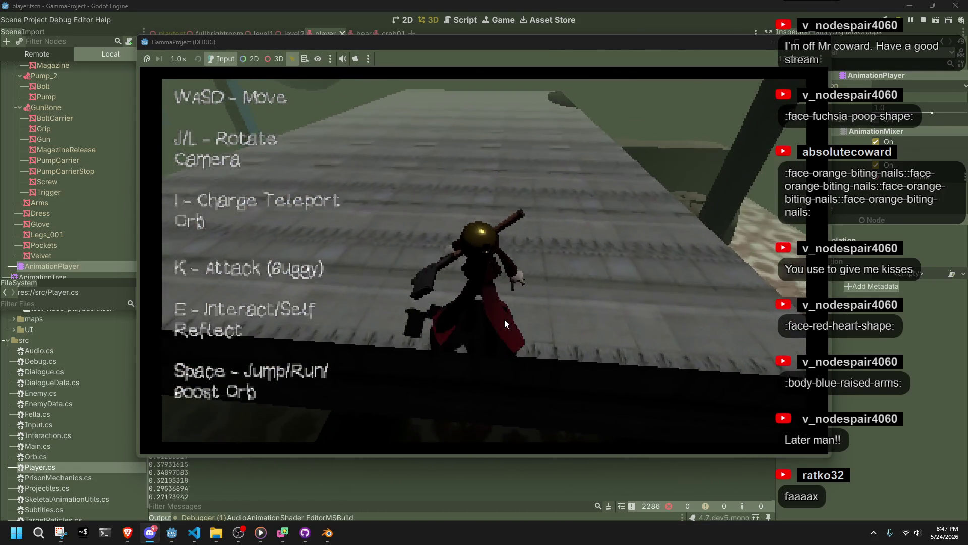
# Run the character across the star-patterned floor and onto the wooden ledge, swinging its weapon once
pyautogui.press('w')
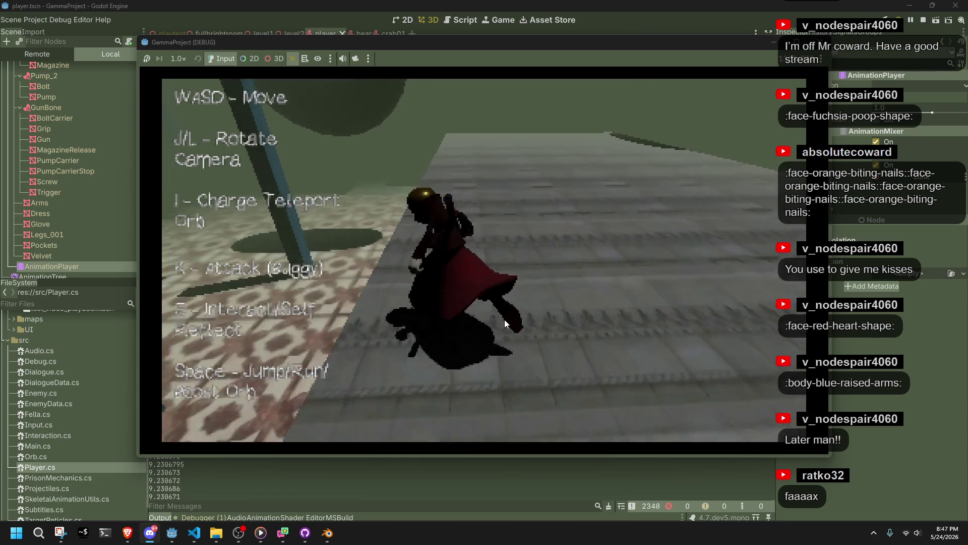
pyautogui.press('a')
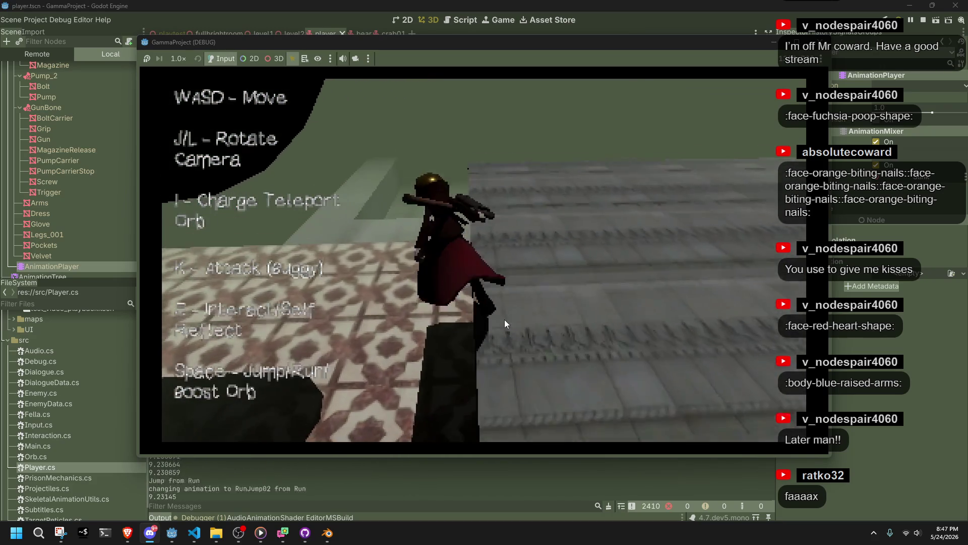
pyautogui.press('w')
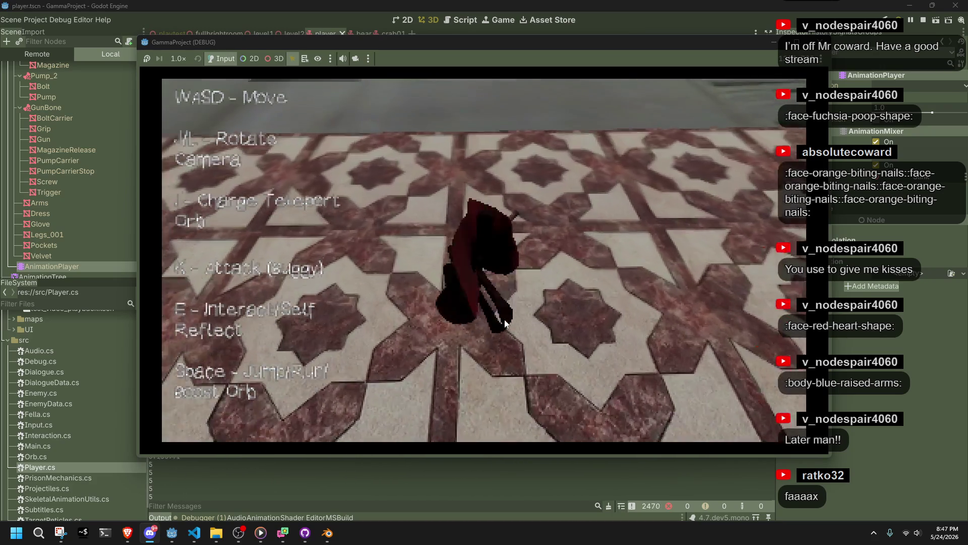
pyautogui.press('l')
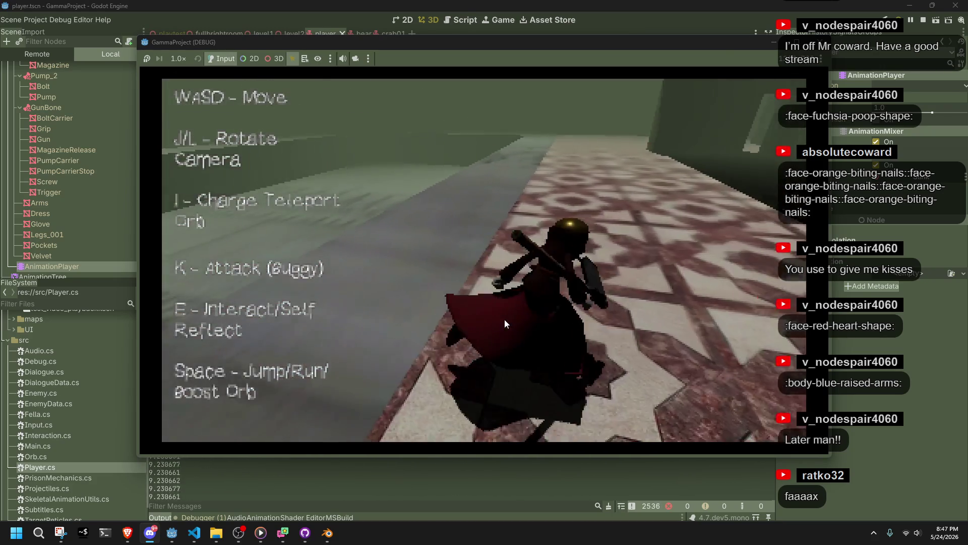
pyautogui.press('w')
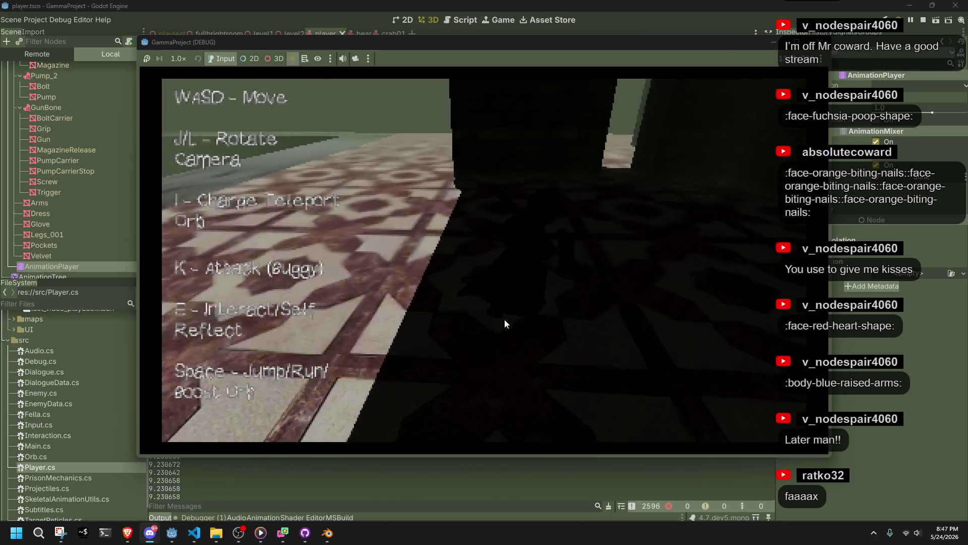
pyautogui.press('w')
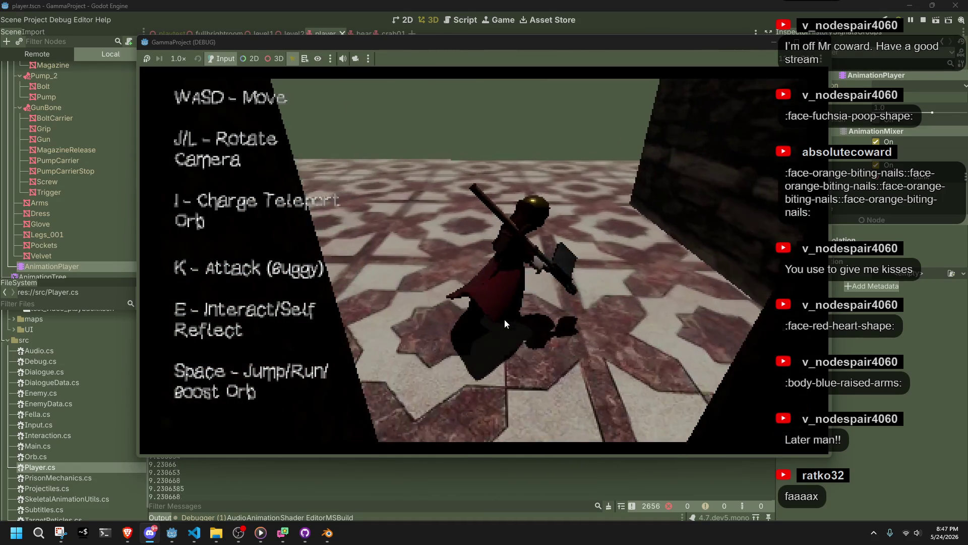
pyautogui.press('k')
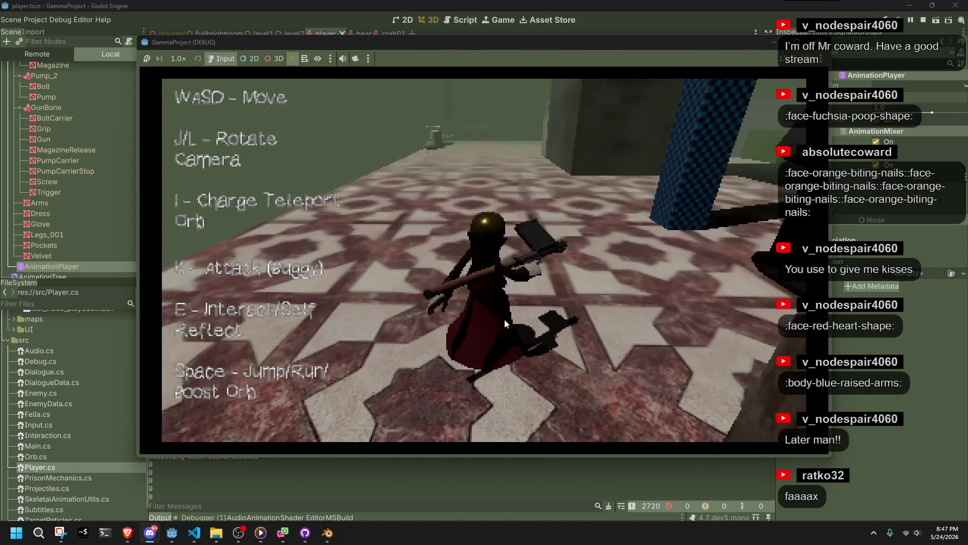
pyautogui.press('w')
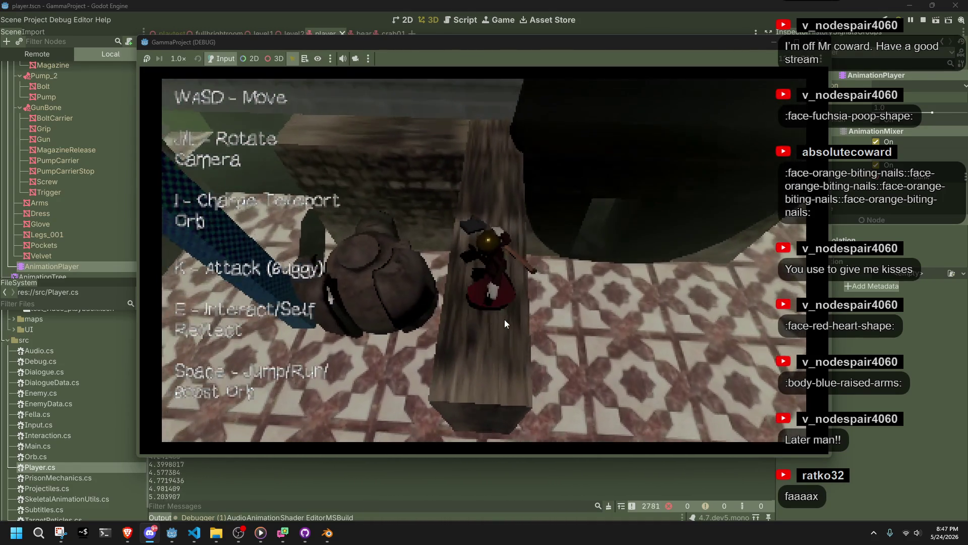
pyautogui.press('w')
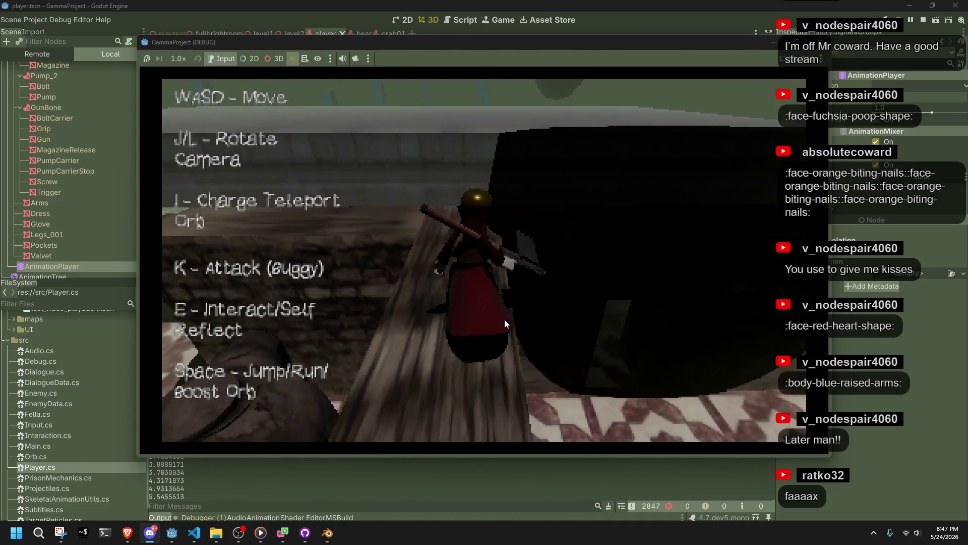
pyautogui.press('w')
pyautogui.press('a')
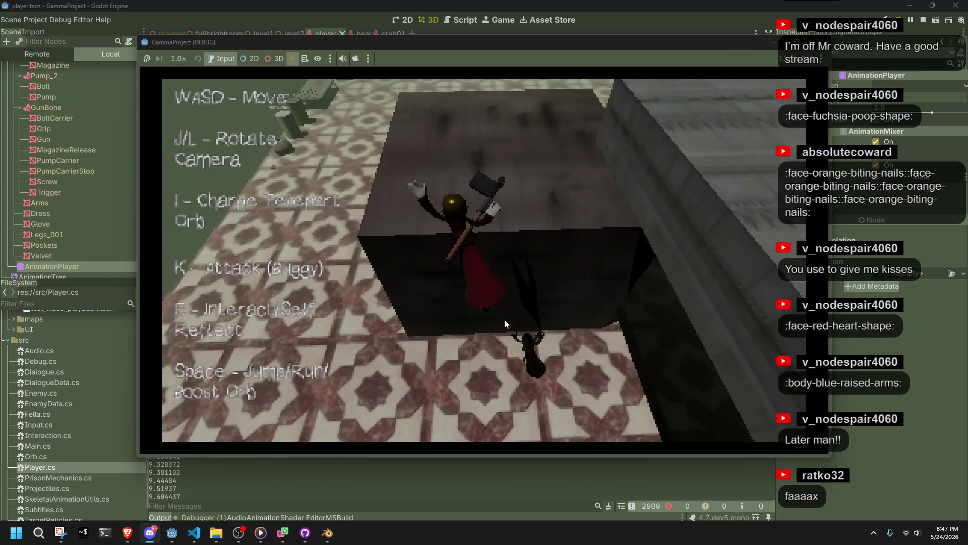
pyautogui.press('w')
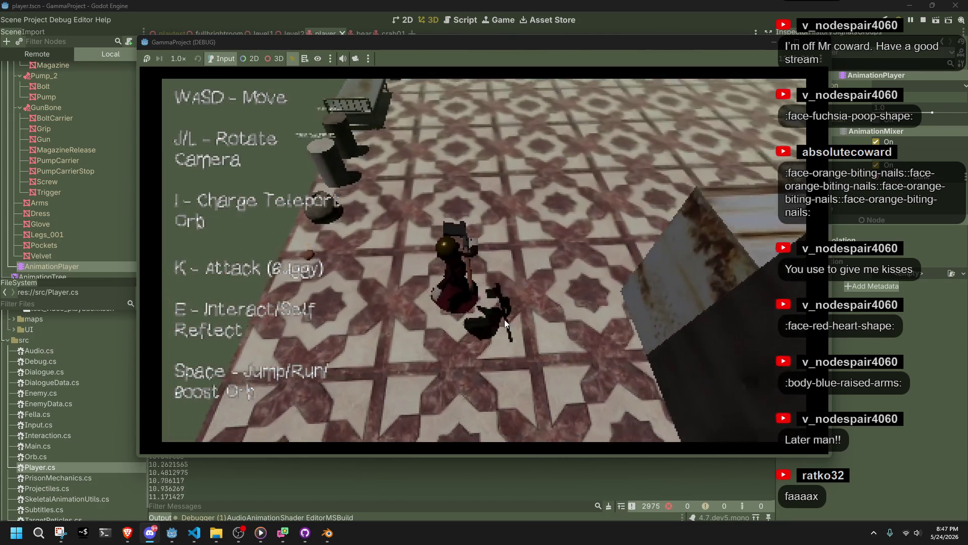
pyautogui.press('w')
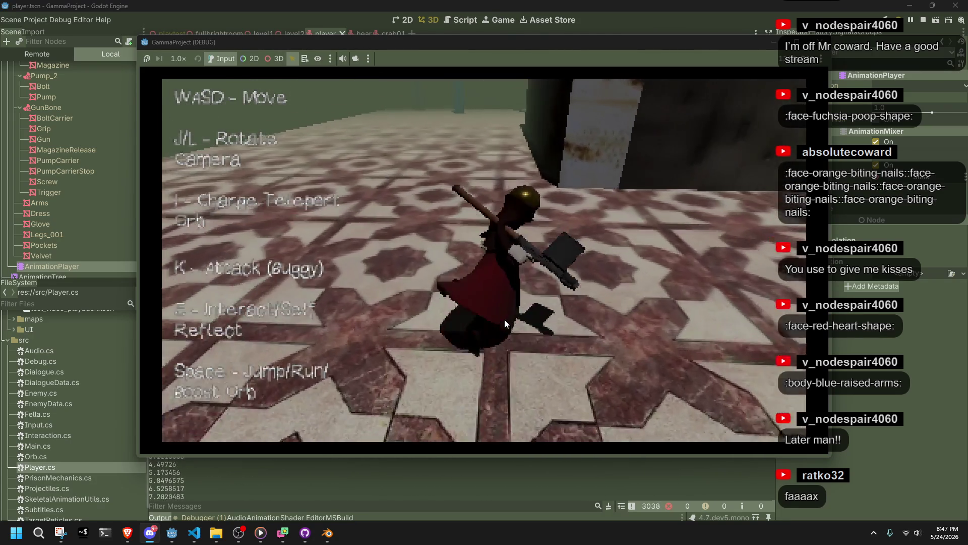
# Jump the character onto the dark block, toward the green block, and over the dark pillar
pyautogui.press('space')
pyautogui.press('w')
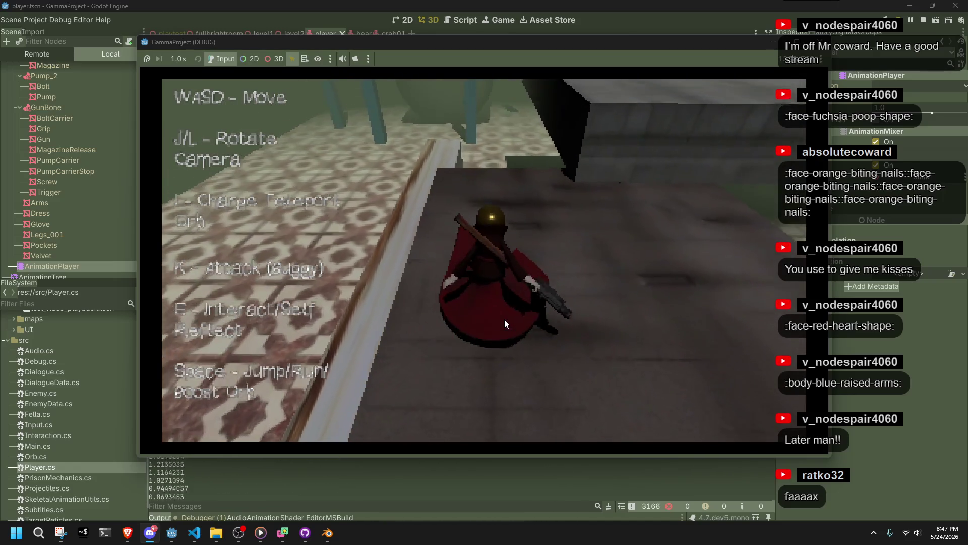
pyautogui.press('space')
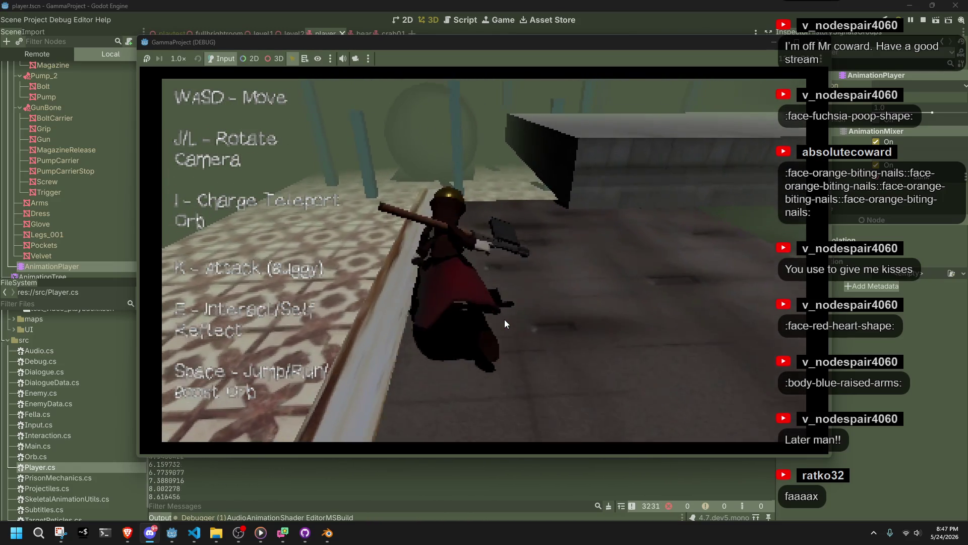
pyautogui.press('w')
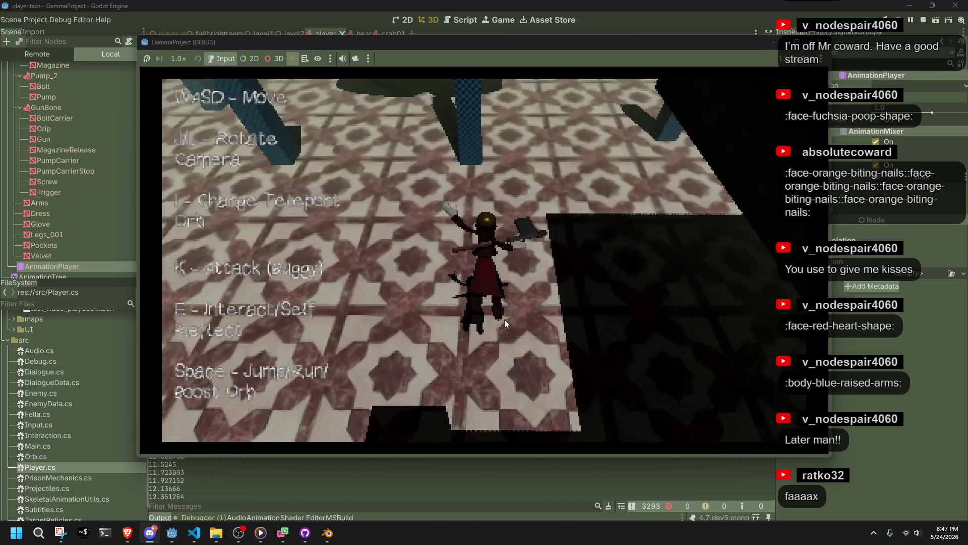
pyautogui.press('w')
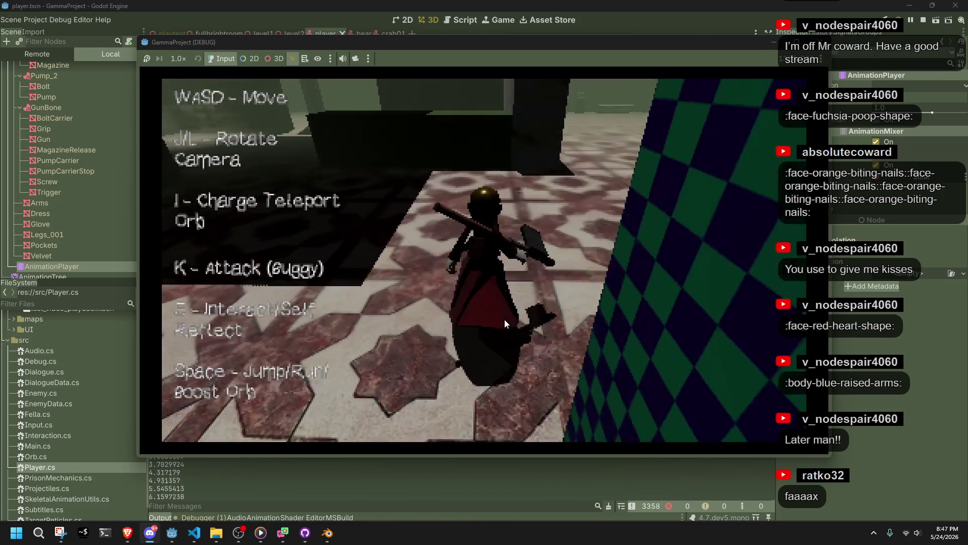
pyautogui.press('d')
pyautogui.press('w')
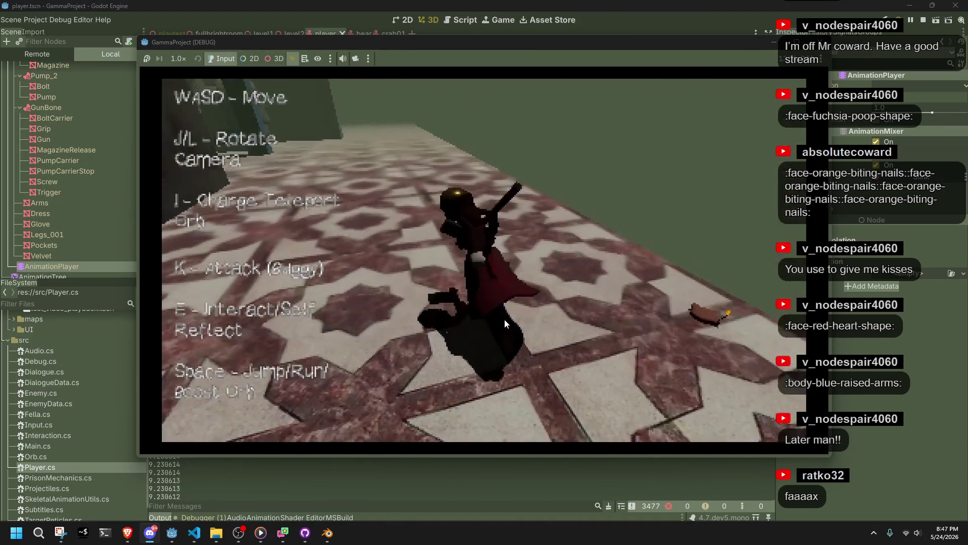
pyautogui.press('space')
pyautogui.press('w')
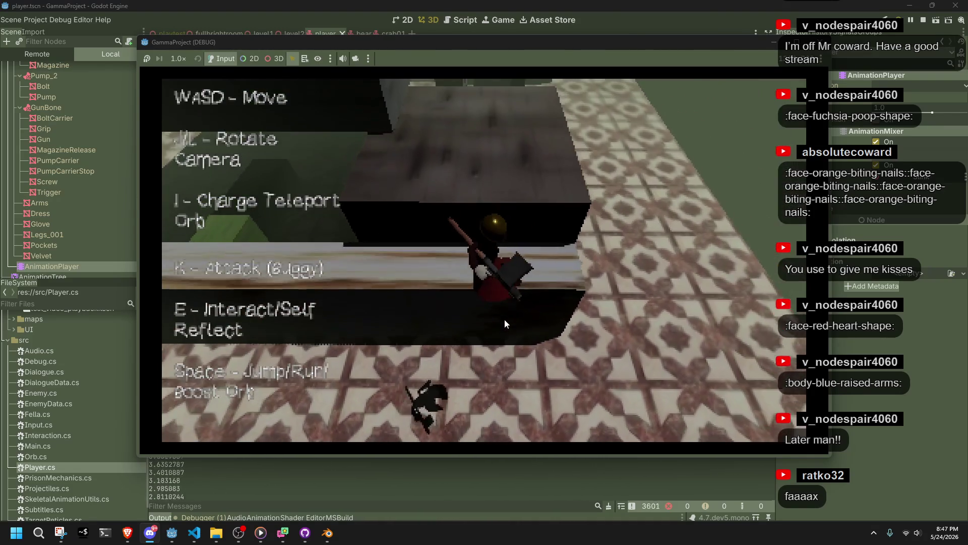
pyautogui.press('w')
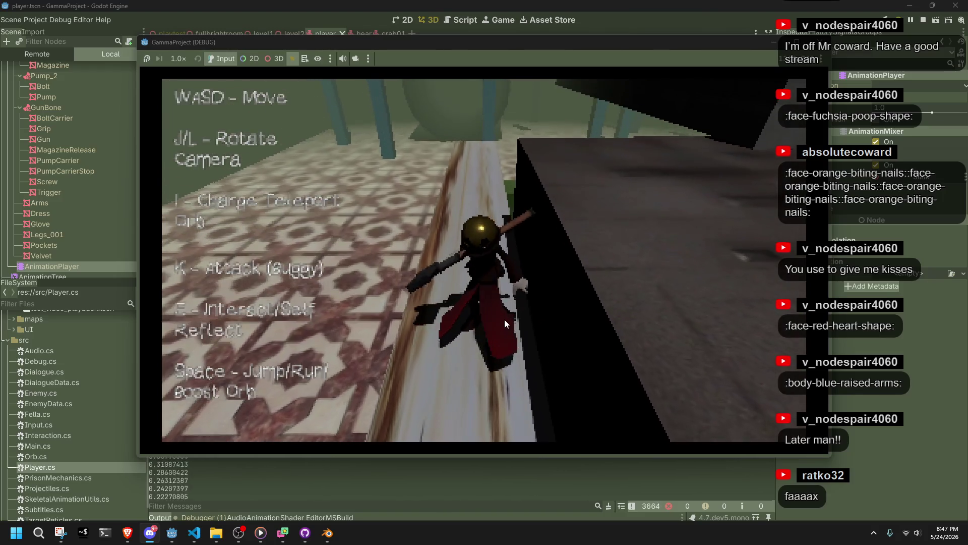
# Drop off the ledge onto the grey walkway, then leap off again to test the fall
pyautogui.press('w')
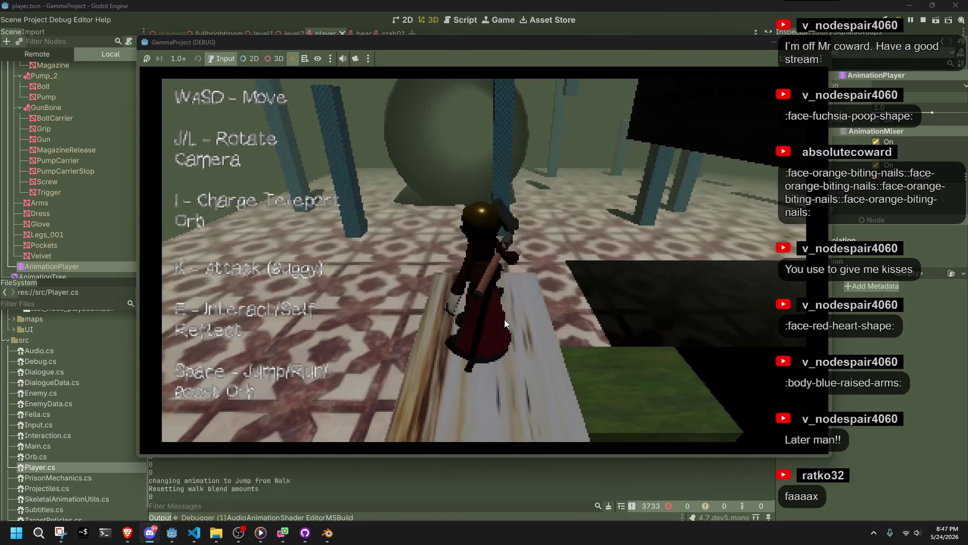
pyautogui.press('w')
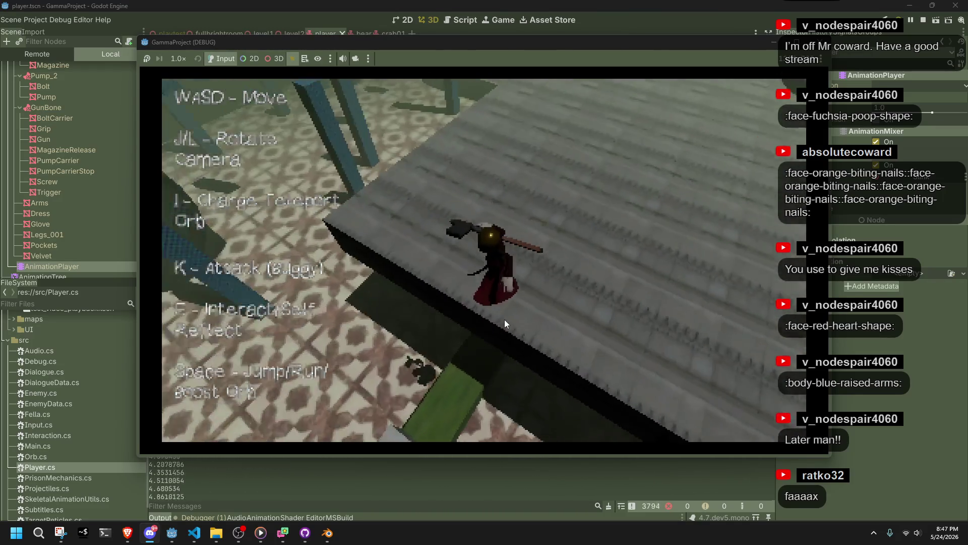
pyautogui.press('a')
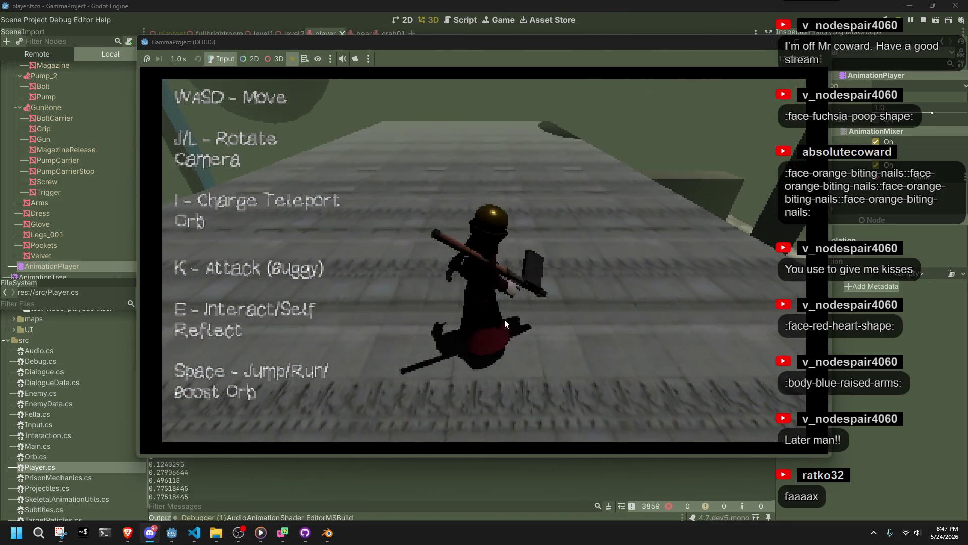
pyautogui.press('a')
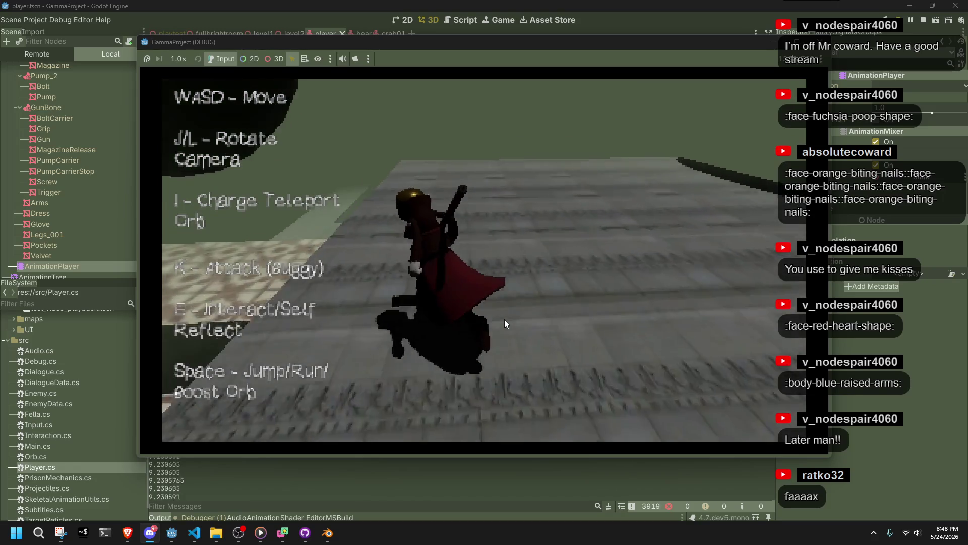
pyautogui.press('space')
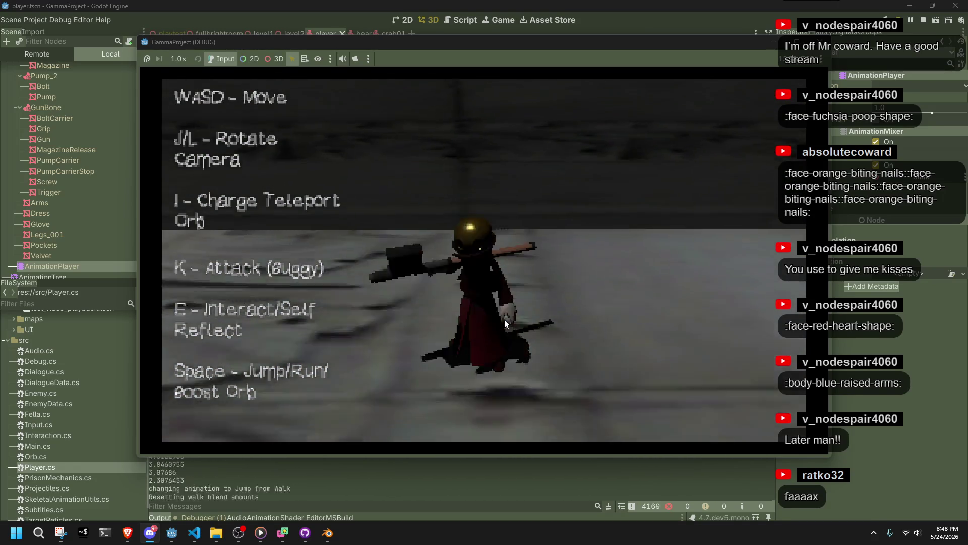
pyautogui.press('space')
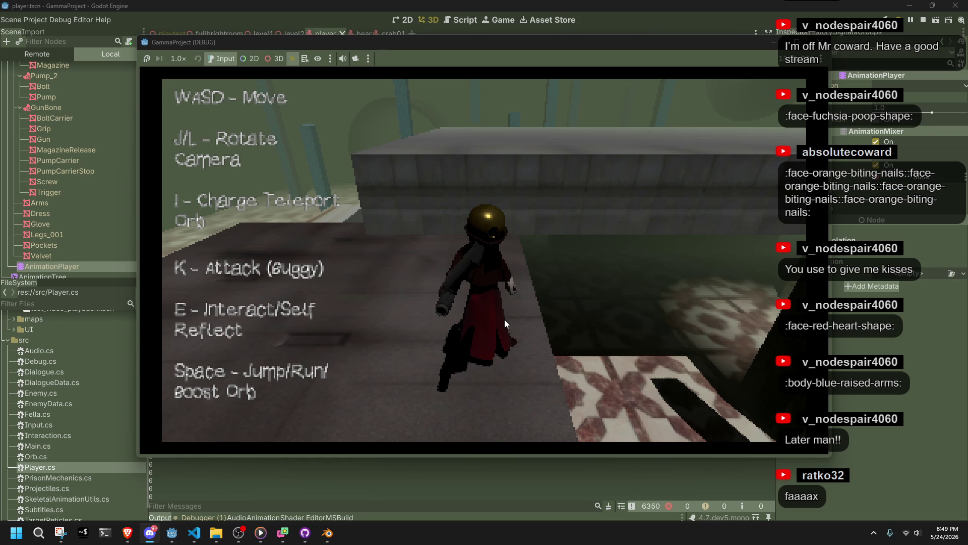
# Review the Roll case break and the Fall case lines in Player.cs
pyautogui.click(195, 532)
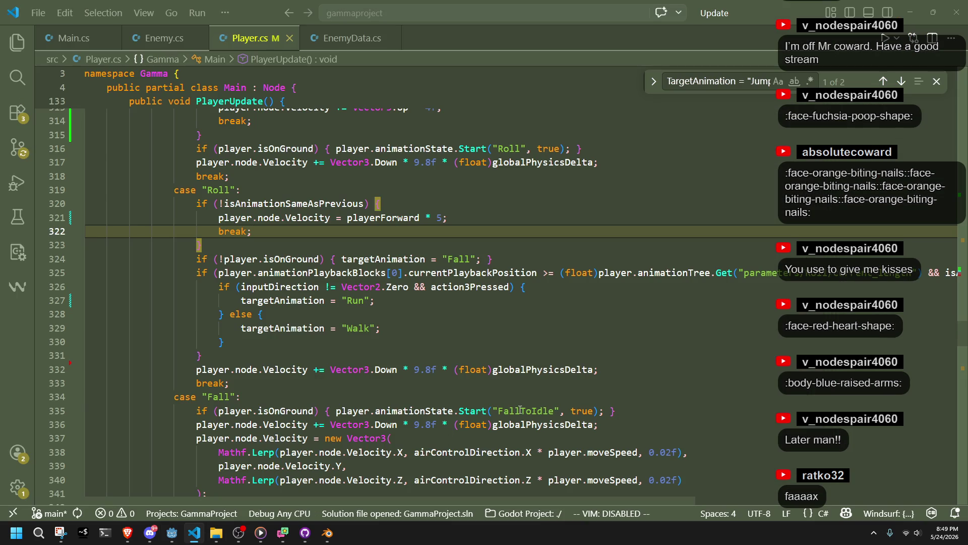
pyautogui.click(531, 396)
pyautogui.click(526, 381)
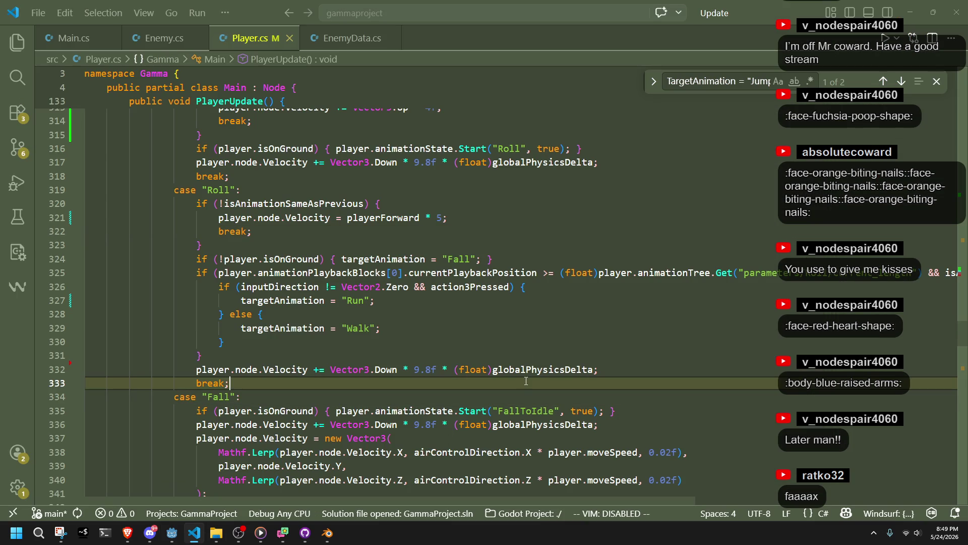
pyautogui.click(479, 343)
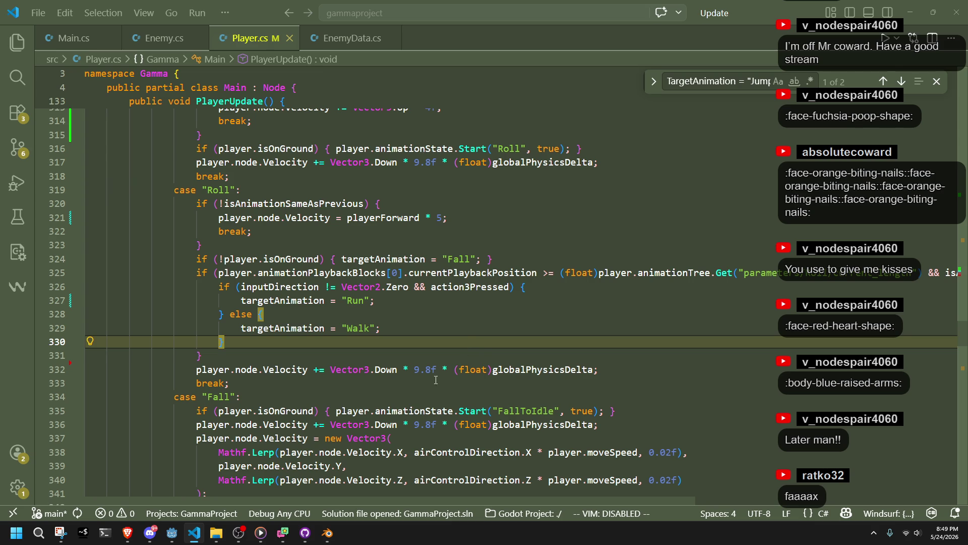
pyautogui.click(425, 391)
pyautogui.click(365, 381)
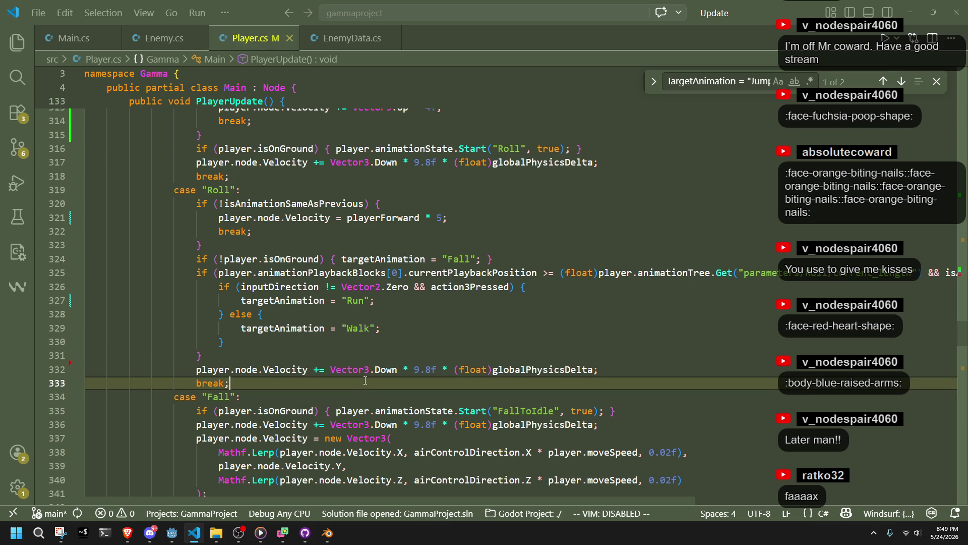
# Switch to Main.cs, scroll up to the constants and select the GRAVITY (9.81f) name
pyautogui.click(76, 39)
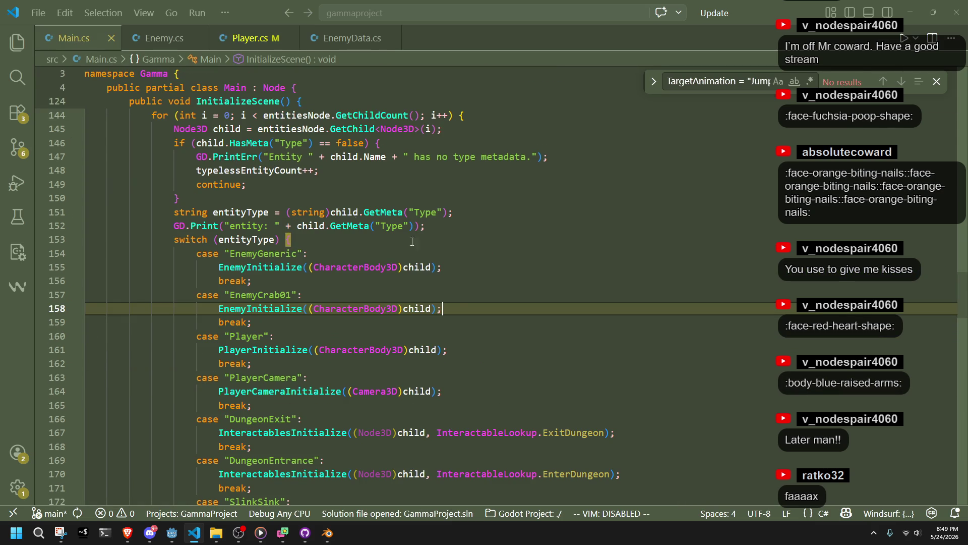
pyautogui.scroll(19, 438, 294)
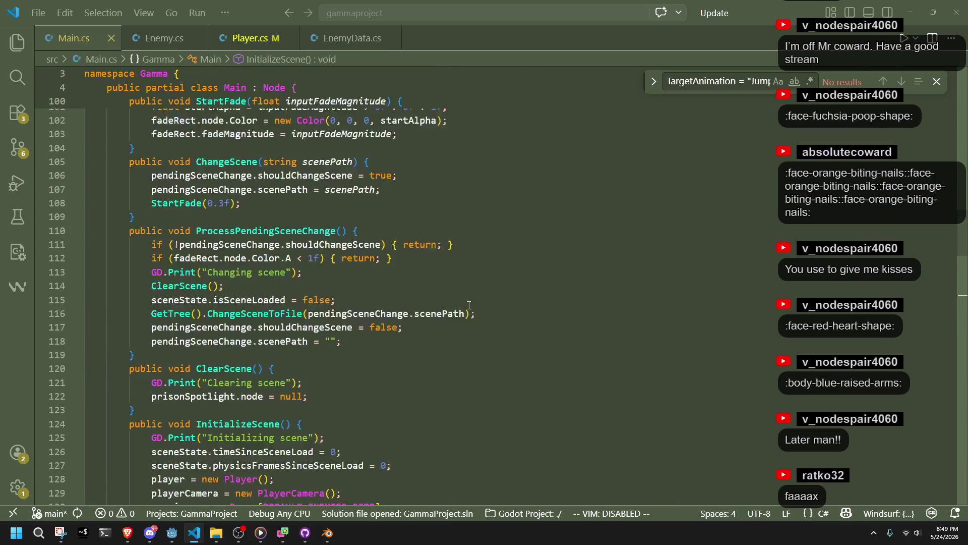
pyautogui.scroll(20, 474, 295)
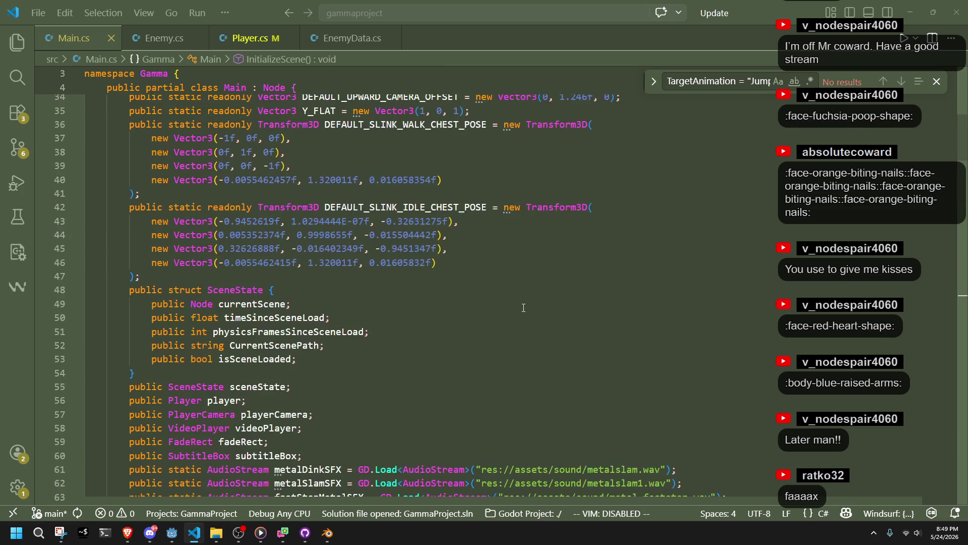
pyautogui.scroll(4, 524, 308)
pyautogui.scroll(1, 486, 342)
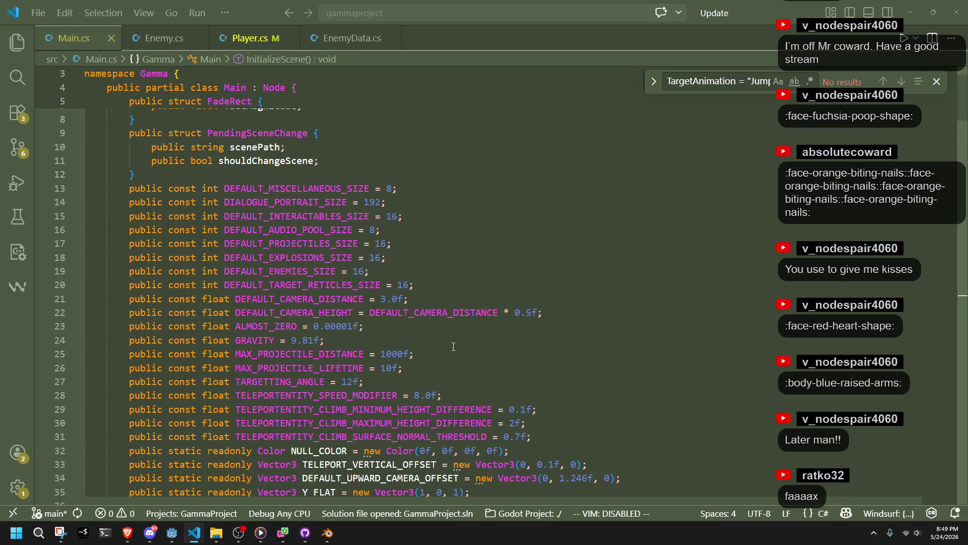
pyautogui.click(346, 344)
pyautogui.scroll(-2, 459, 352)
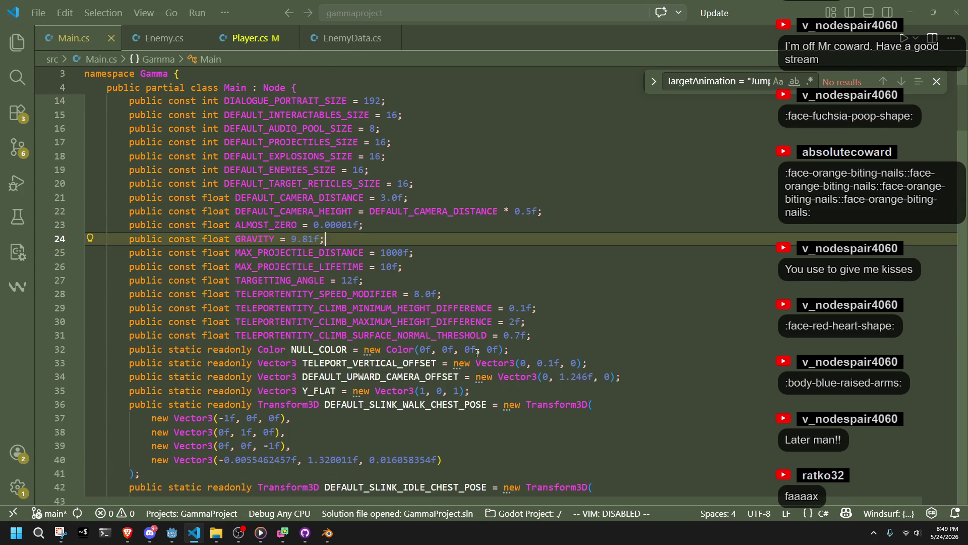
pyautogui.click(426, 432)
pyautogui.click(253, 238)
pyautogui.doubleClick(253, 238)
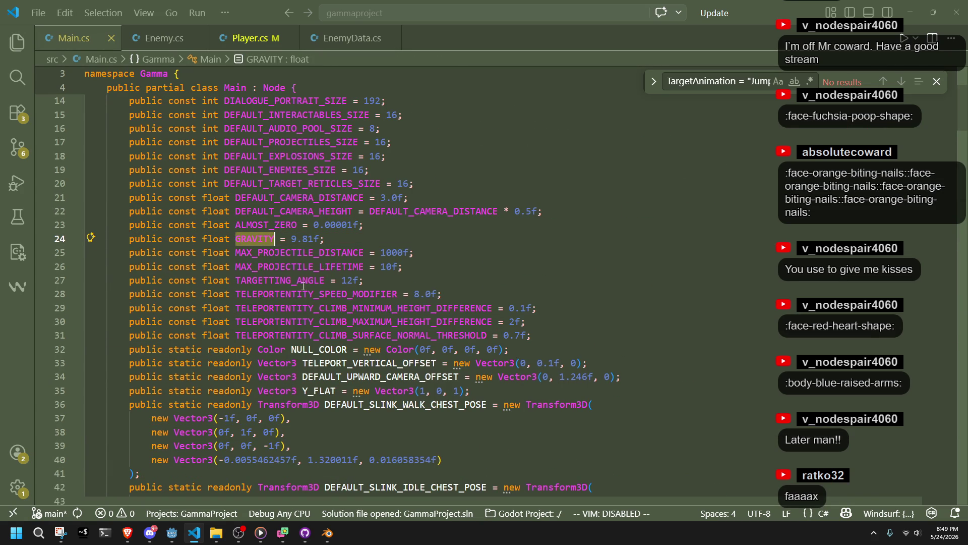
# Place the caret at the end of the Y_FLAT declaration
pyautogui.click(417, 415)
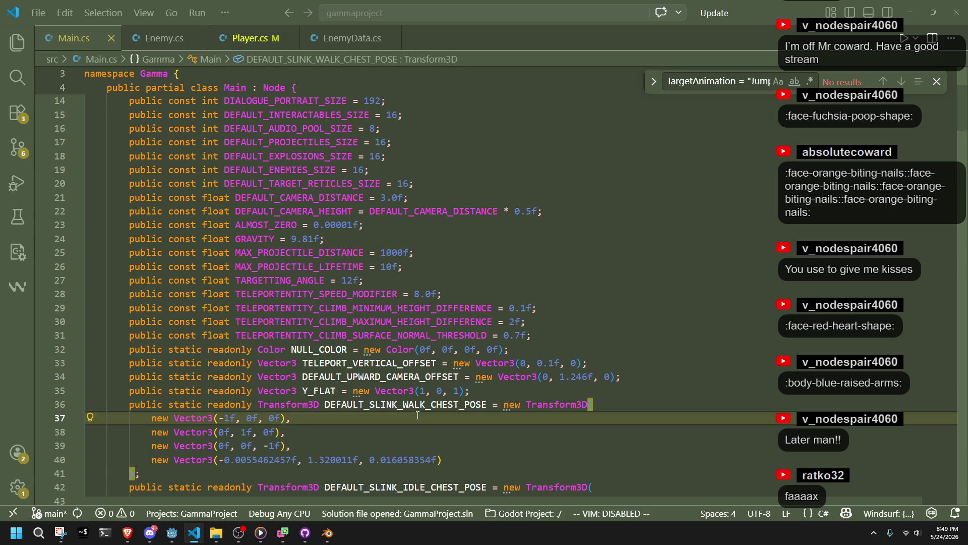
pyautogui.click(479, 388)
pyautogui.click(478, 413)
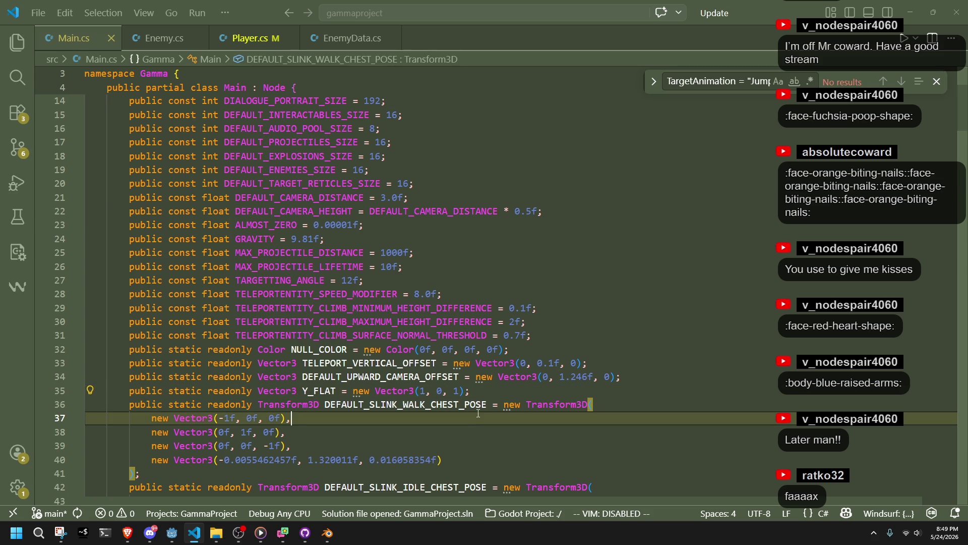
pyautogui.click(502, 391)
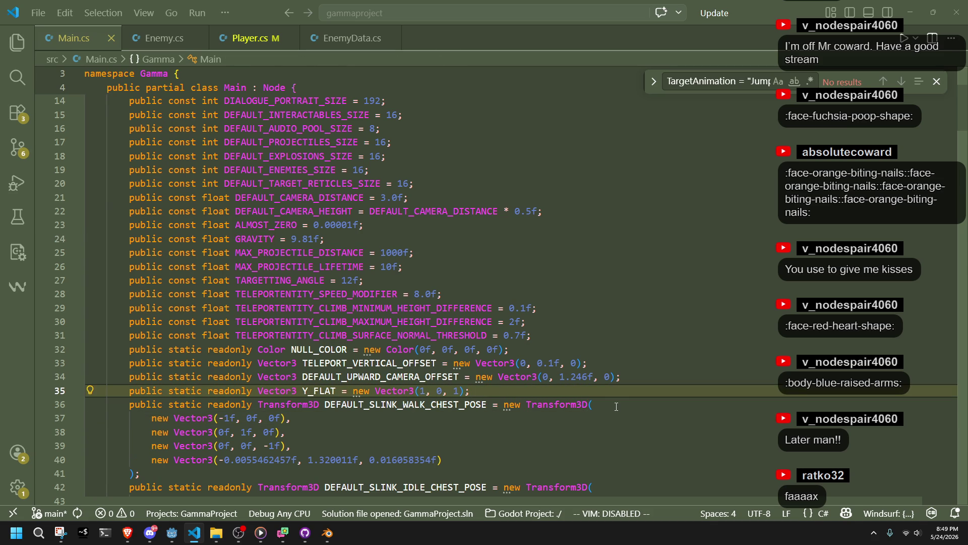
# Add a public static readonly Vector3 GRAVITY_VECTOR constant below Y_FLAT and save Main.cs
pyautogui.press('Return')
pyautogui.write('public static readonly ')
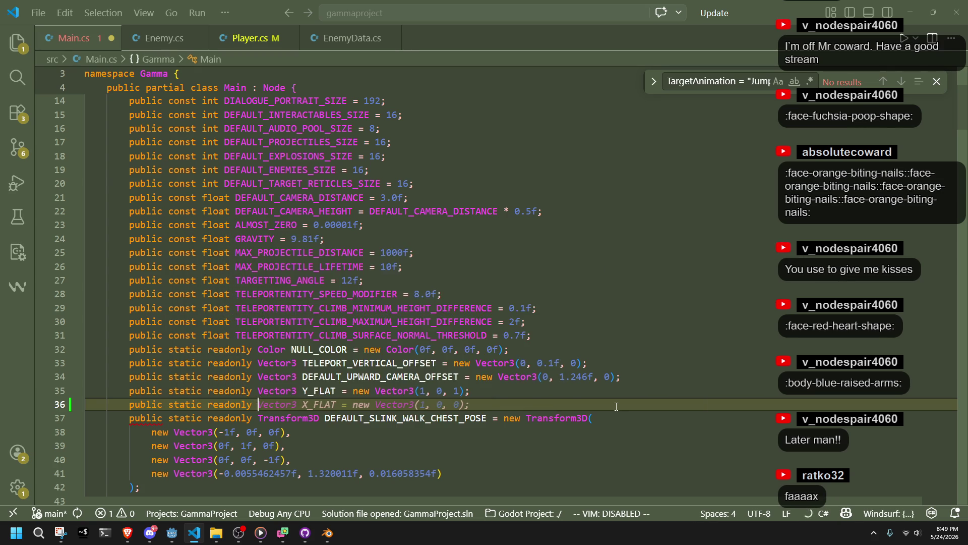
pyautogui.write('Vector3 ')
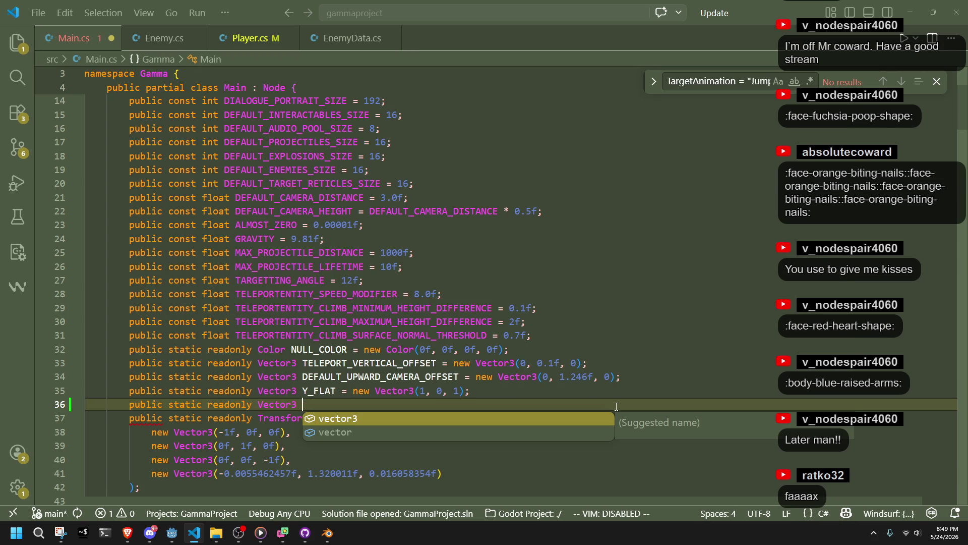
pyautogui.write('G')
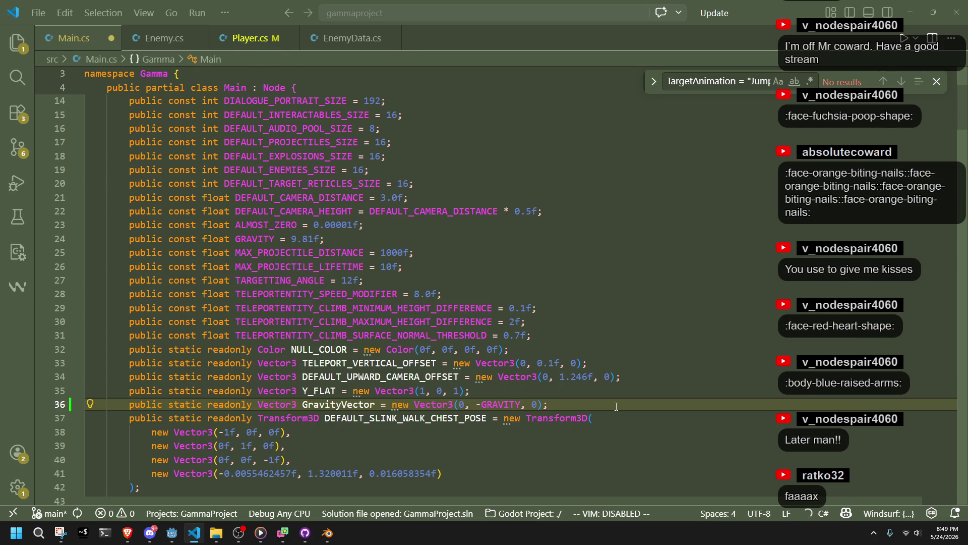
pyautogui.doubleClick(352, 405)
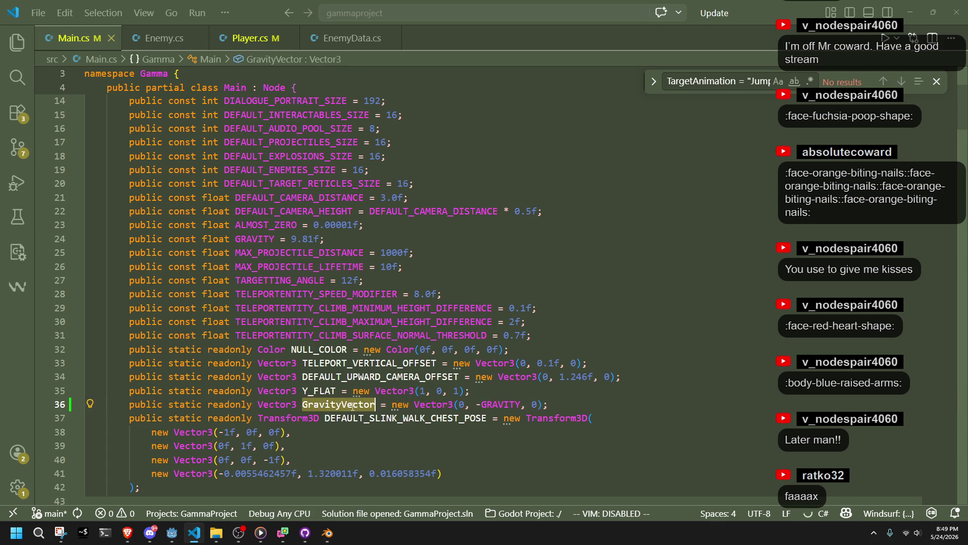
pyautogui.write('GRAVITY_VE')
pyautogui.hotkey('ctrl', 's')
pyautogui.click(414, 433)
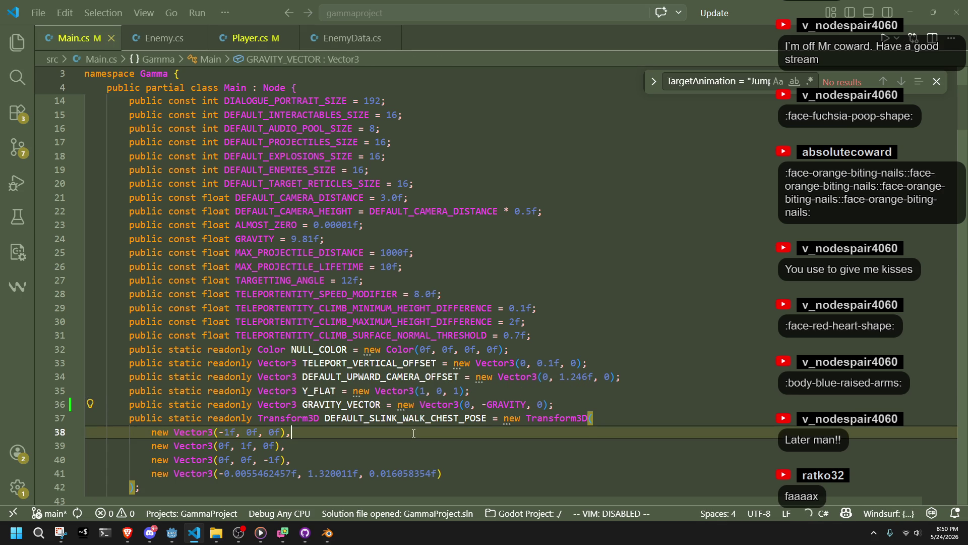
pyautogui.click(524, 388)
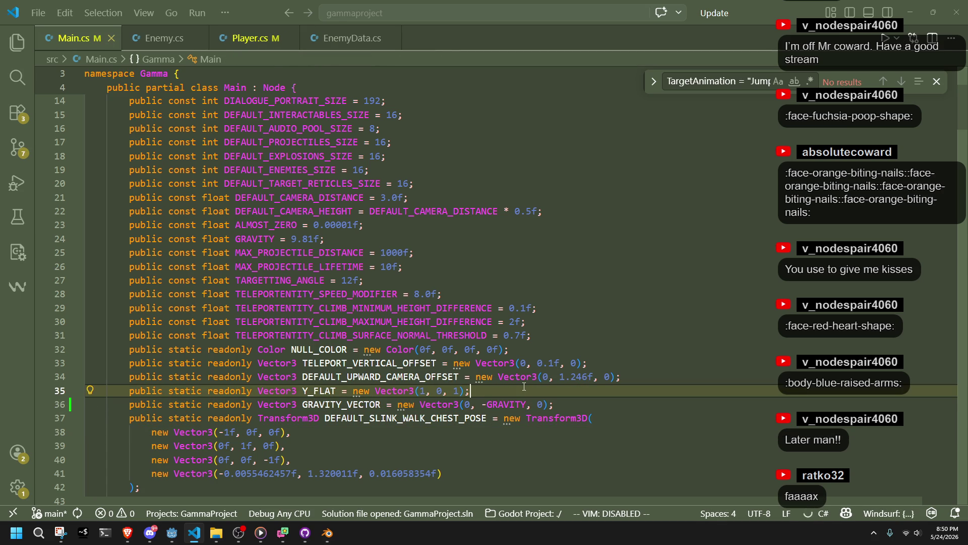
# Rename GRAVITY to GRAVITY_STRENGTH everywhere with F2, then return to Player.cs
pyautogui.doubleClick(263, 239)
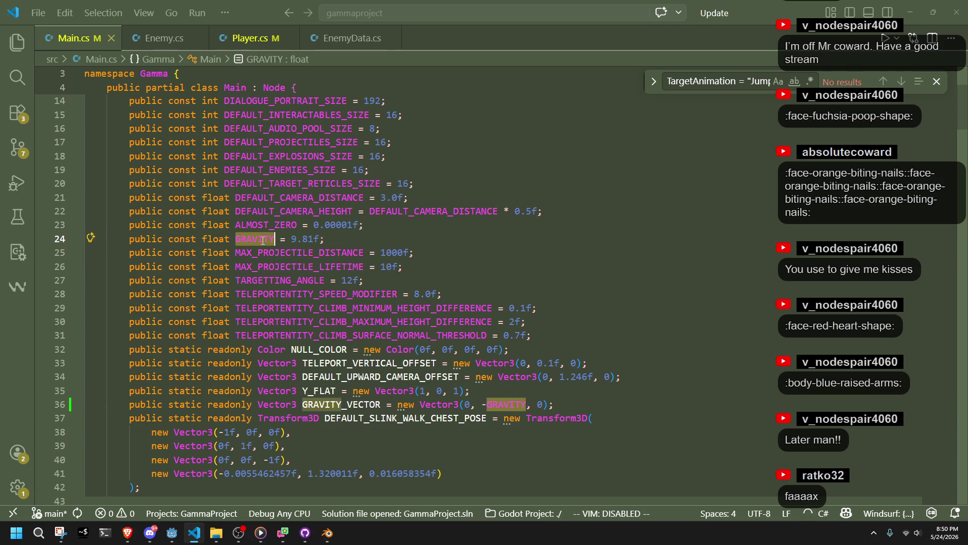
pyautogui.press('F2')
pyautogui.write('GRAVITY_STREN')
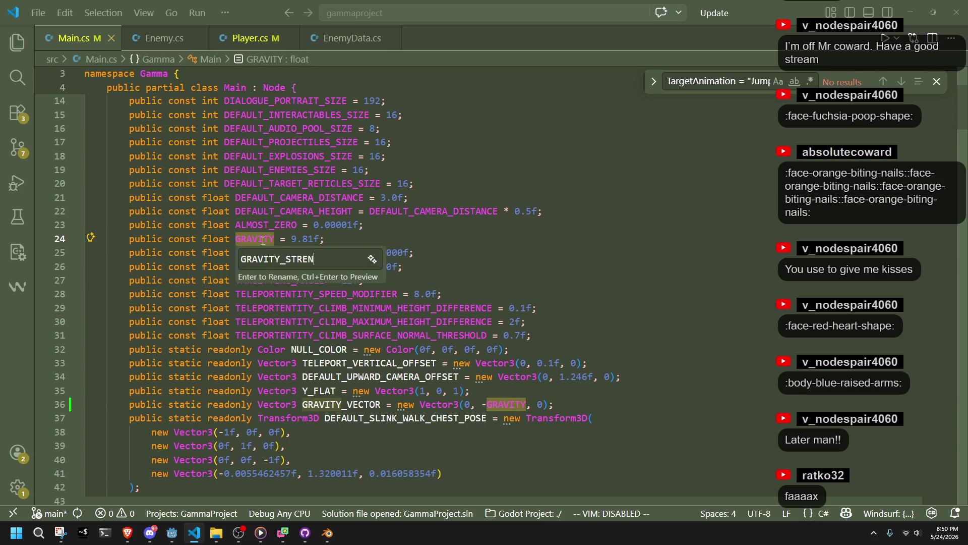
pyautogui.write('GTH')
pyautogui.press('Return')
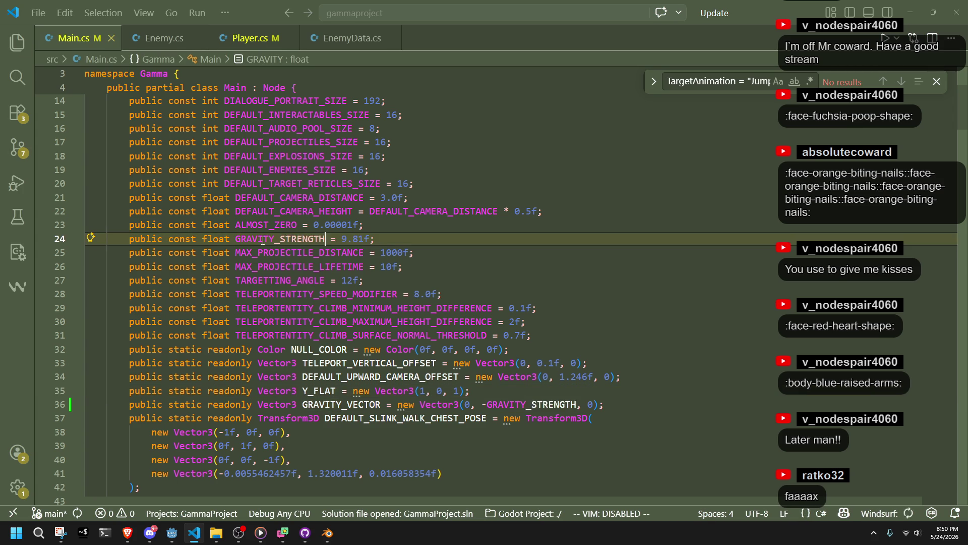
pyautogui.click(535, 344)
pyautogui.doubleClick(341, 404)
pyautogui.hotkey('ctrl', 'c')
pyautogui.click(266, 45)
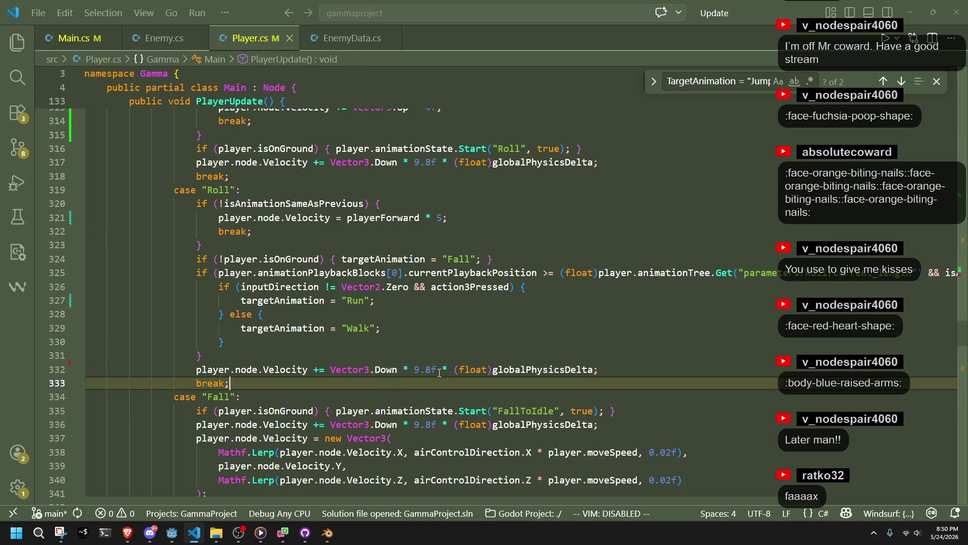
# Select Vector3.Down * 9.8f on line 332 and Replace All with GRAVITY_VECTOR
pyautogui.moveTo(451, 370); pyautogui.dragTo(330, 370)
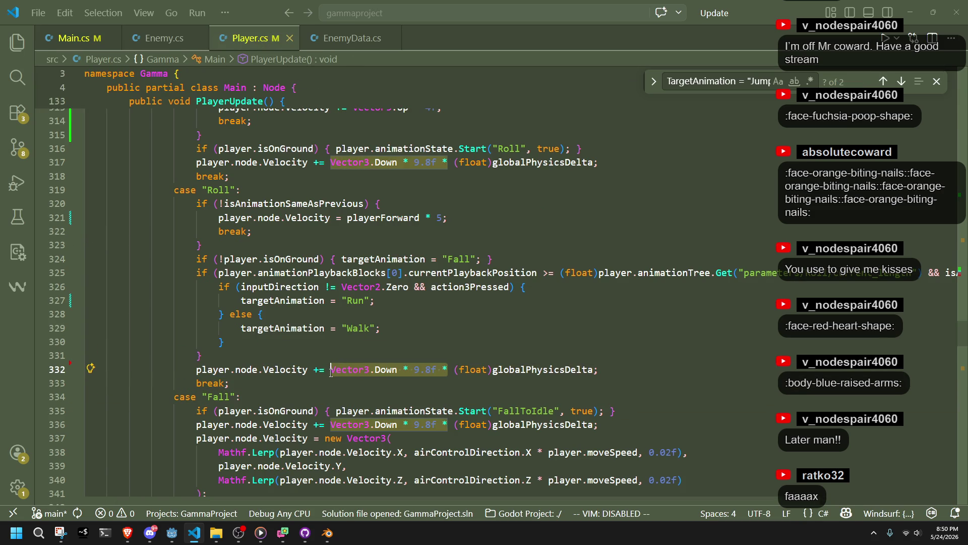
pyautogui.hotkey('ctrl', 'v')
pyautogui.hotkey('ctrl', 'z')
pyautogui.moveTo(437, 370); pyautogui.dragTo(335, 370)
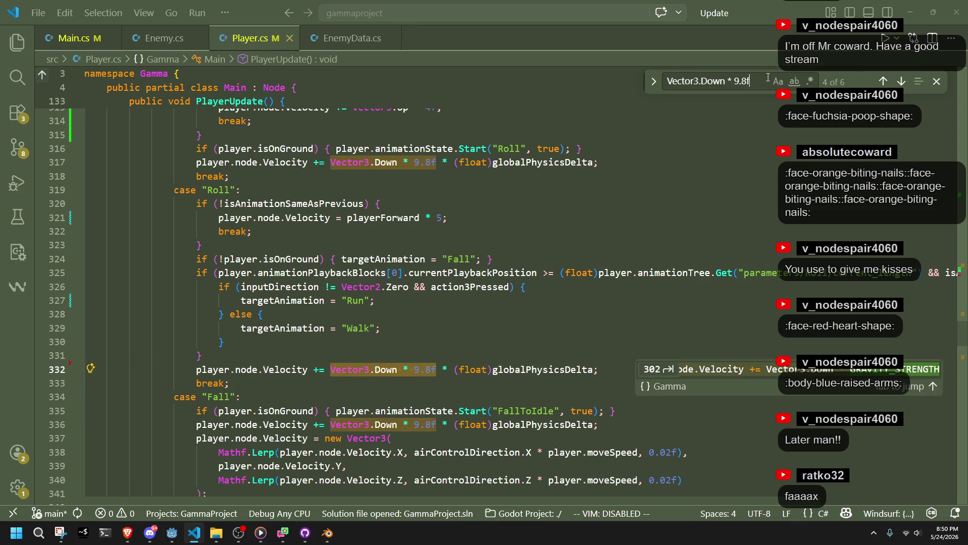
pyautogui.hotkey('ctrl', 'h')
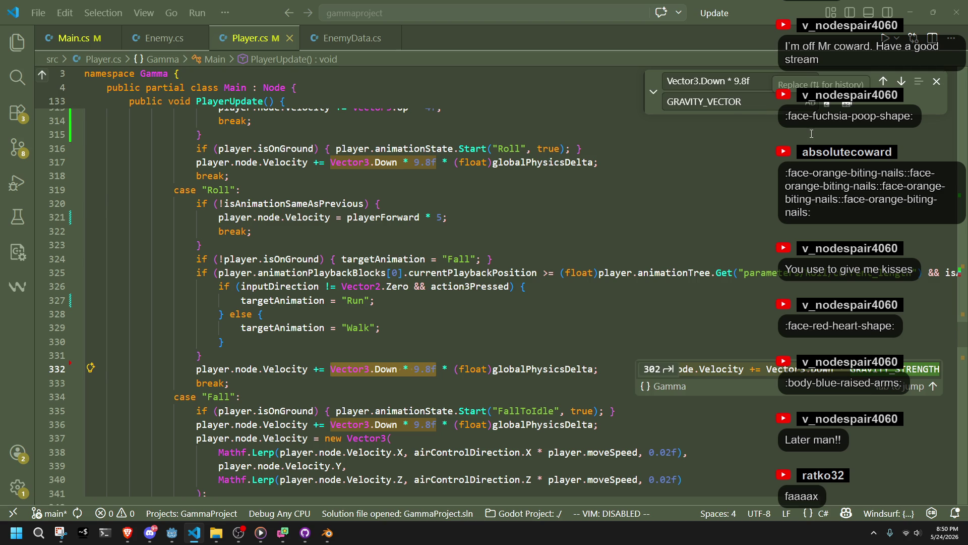
pyautogui.click(846, 104)
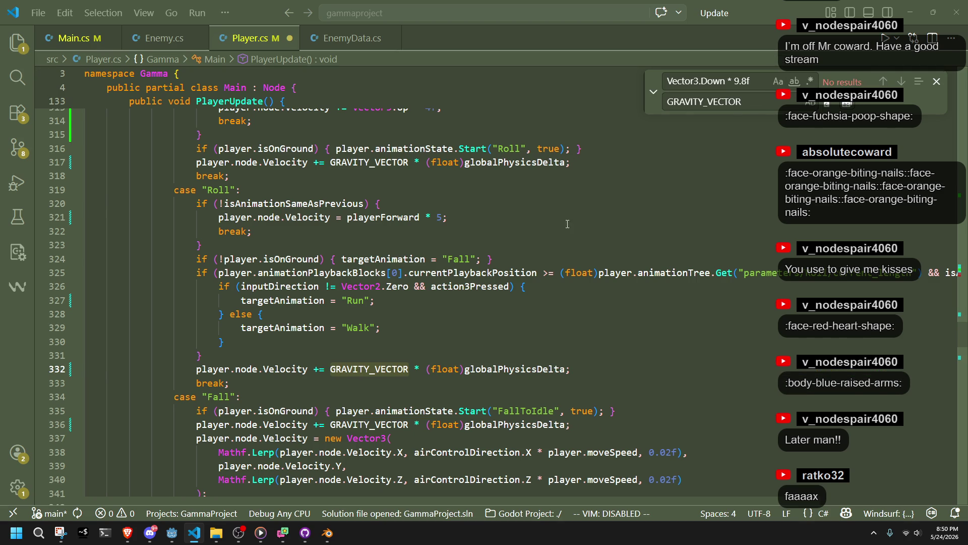
pyautogui.click(551, 322)
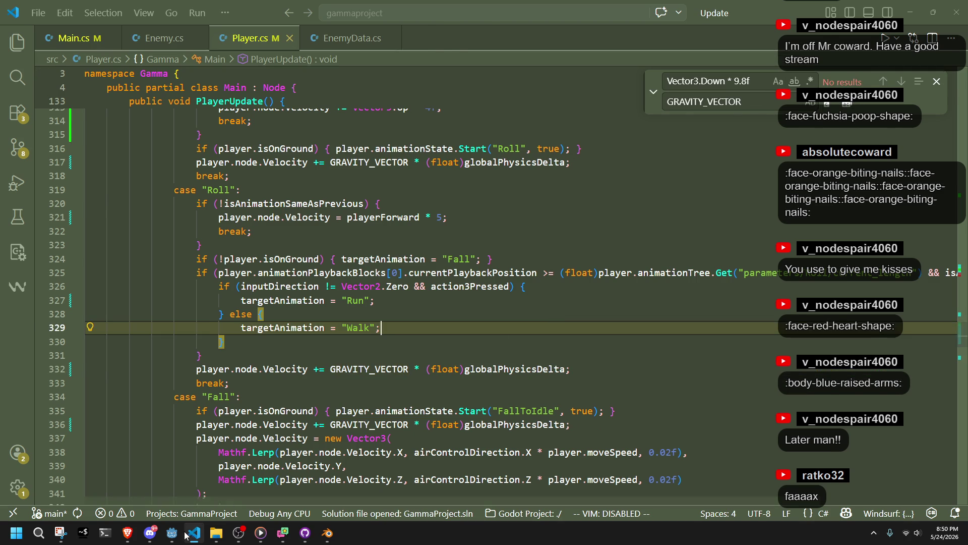
pyautogui.click(186, 535)
# Rebuild and launch the game from the Godot editor with F5
pyautogui.moveTo(172, 533)
pyautogui.click(163, 494)
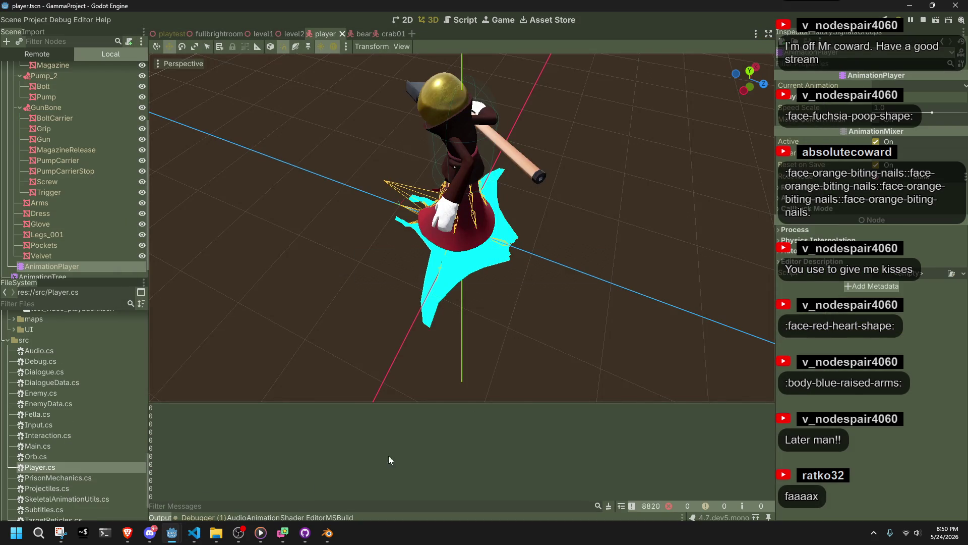
pyautogui.press('F5')
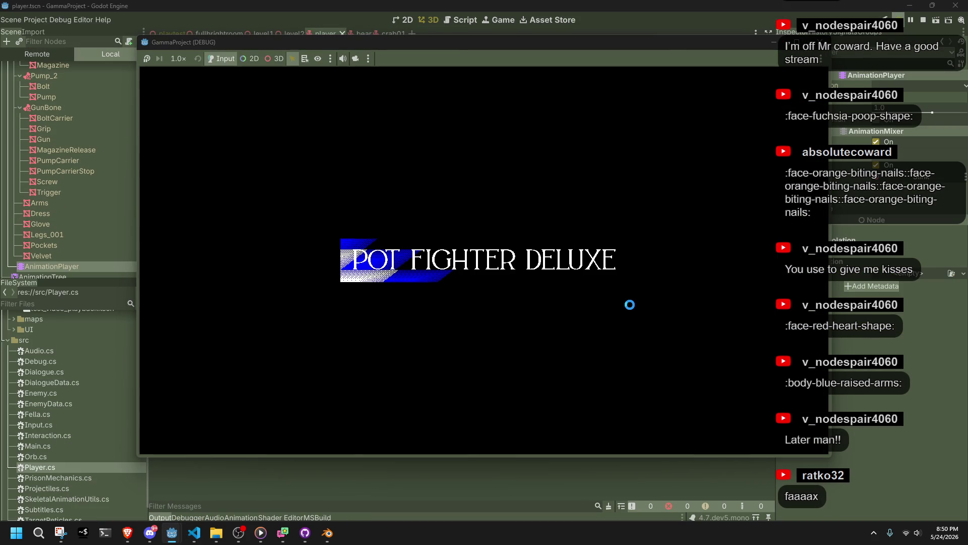
# Run and jump the character off the tiled ledge and along the dark wall
pyautogui.press('w')
pyautogui.press('w')
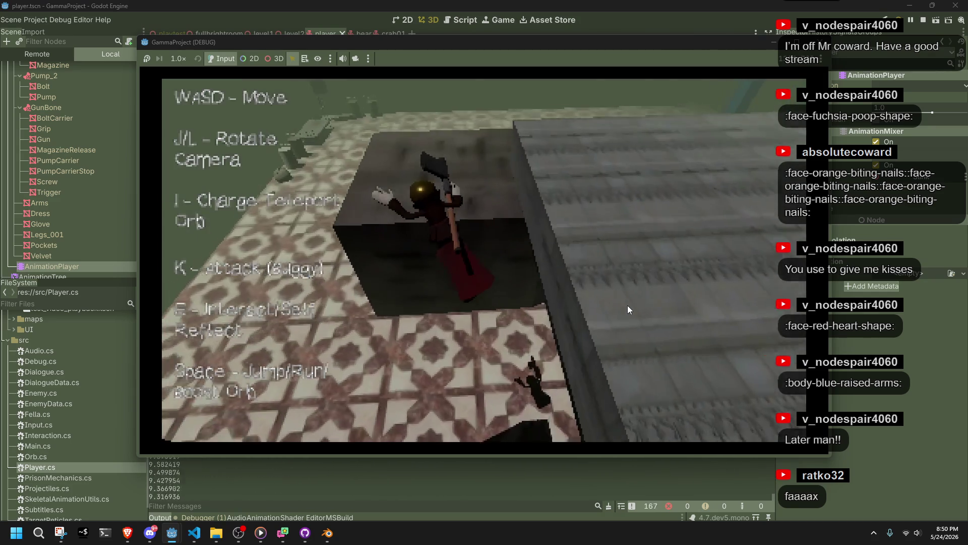
pyautogui.press('w')
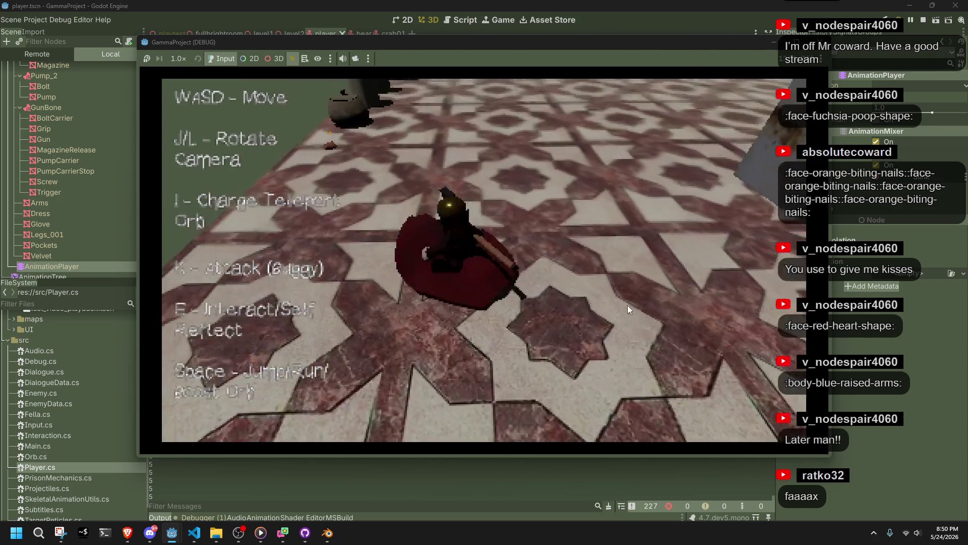
pyautogui.press('w')
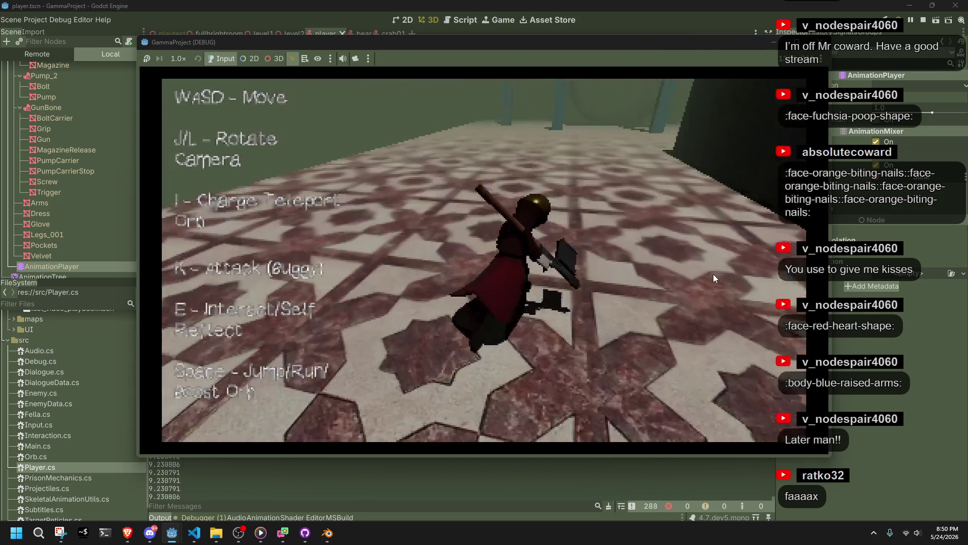
pyautogui.press('l')
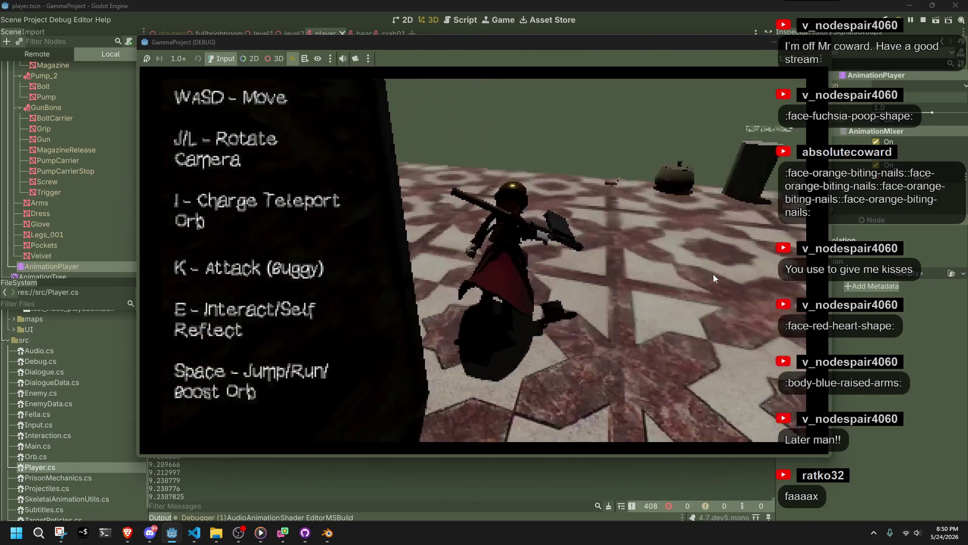
pyautogui.press('space')
pyautogui.press('w')
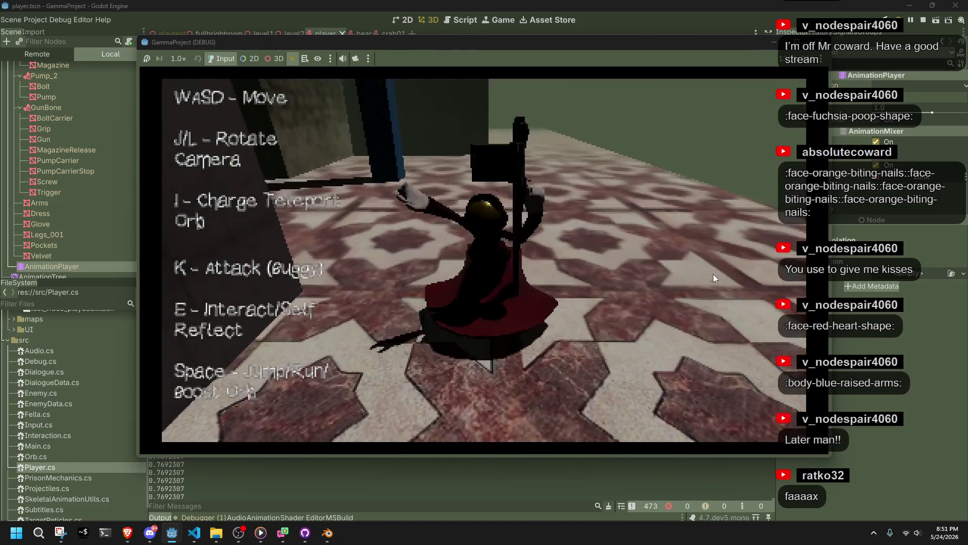
pyautogui.press('space')
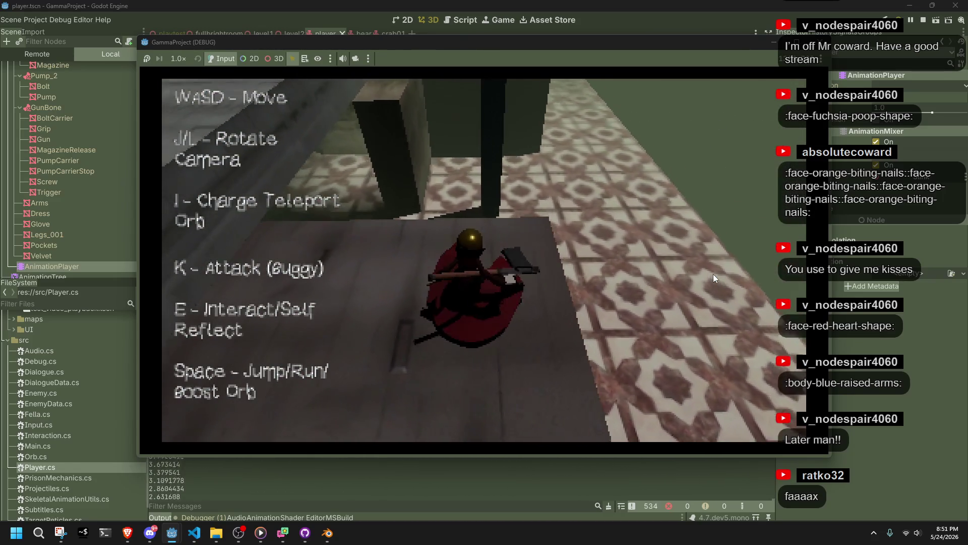
pyautogui.press('w')
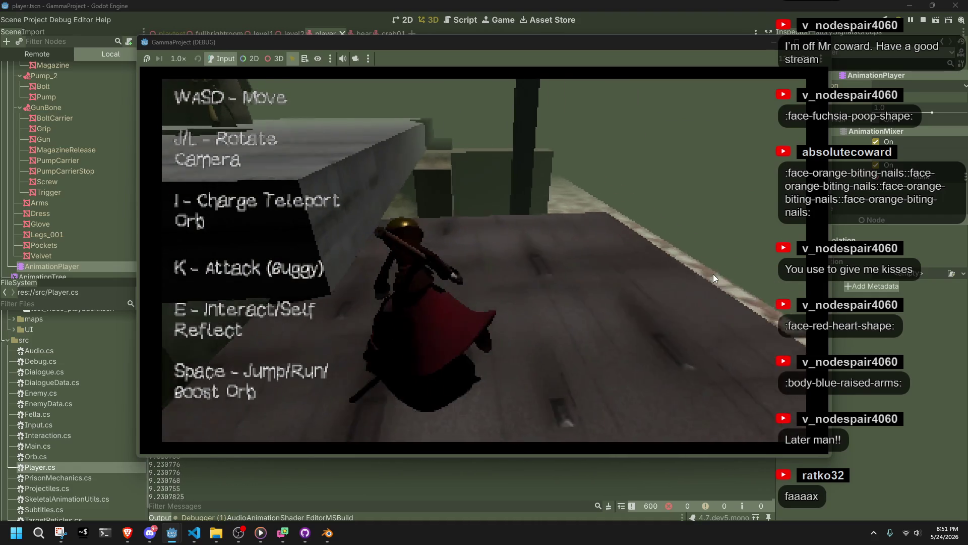
pyautogui.press('w')
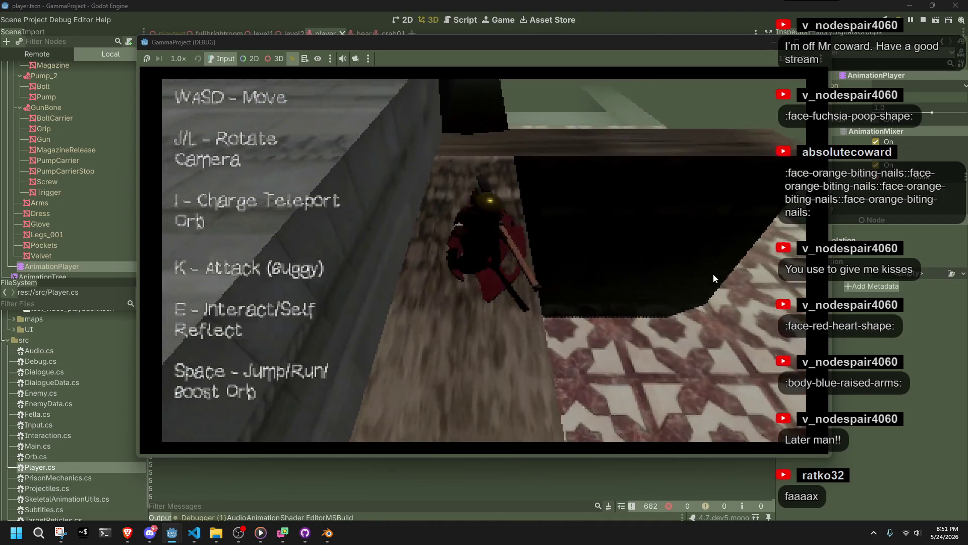
pyautogui.press('w')
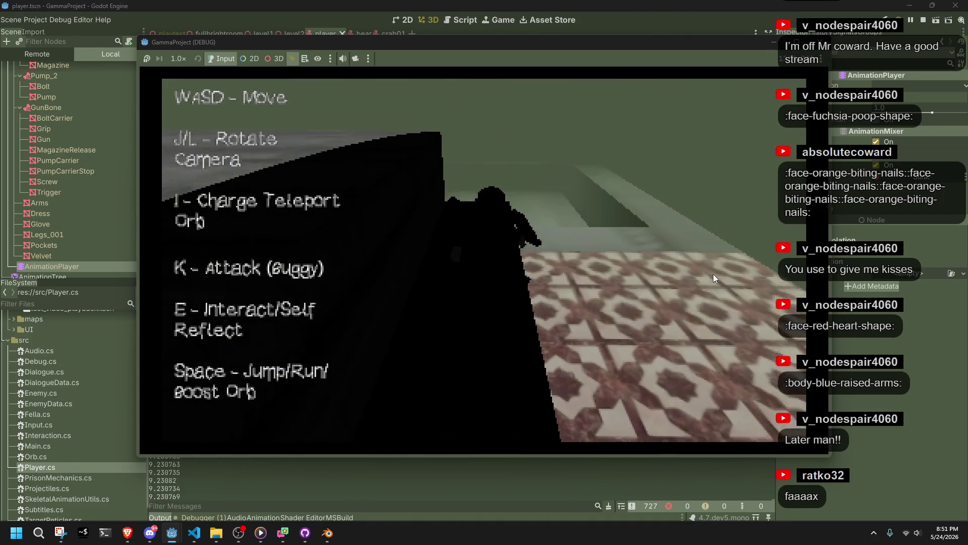
pyautogui.press('w')
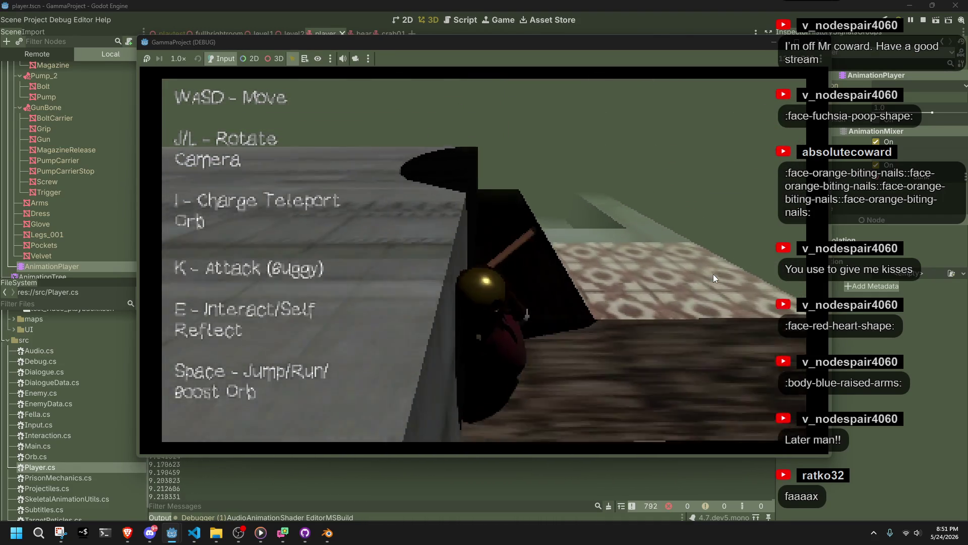
pyautogui.press('space')
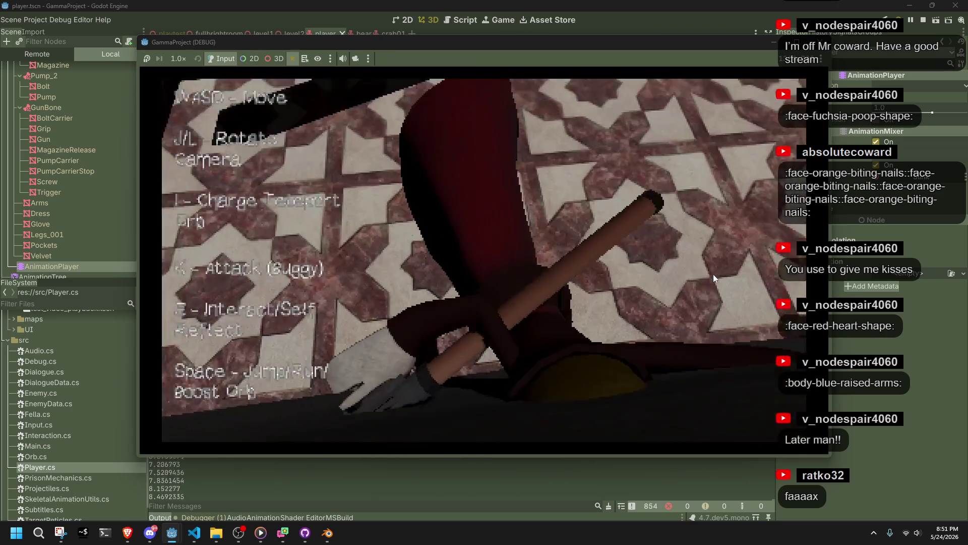
pyautogui.press('w')
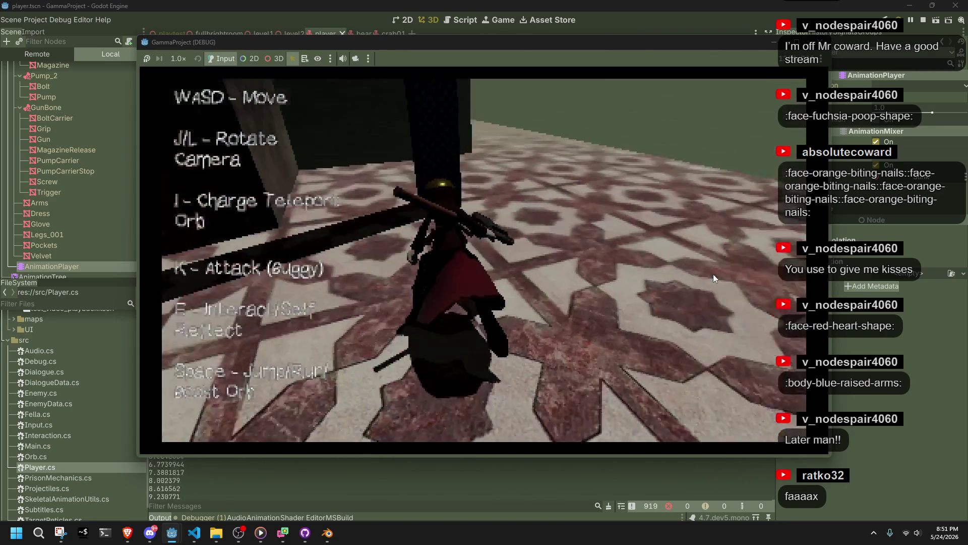
# Swing the camera, swing the hammer, and walk onto the patterned floor along the dark wall
pyautogui.press('j')
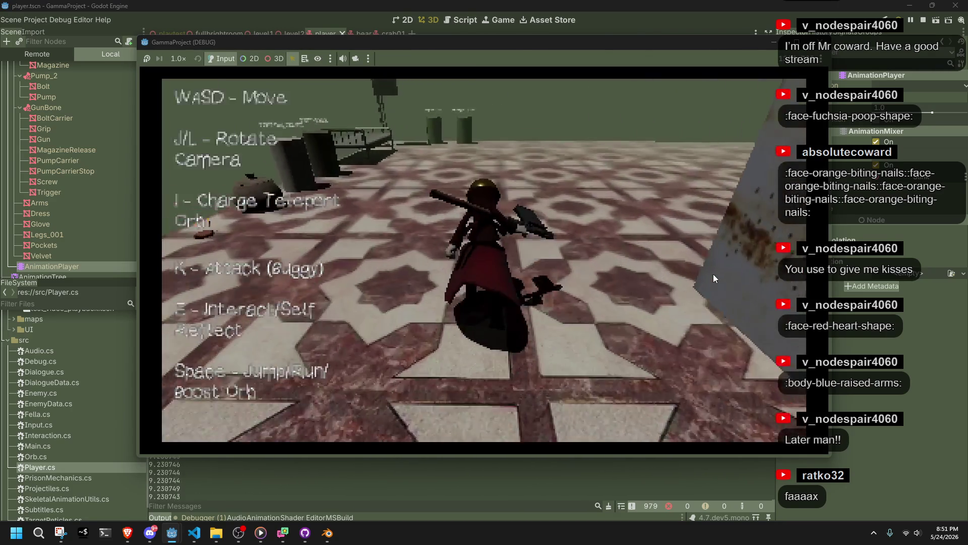
pyautogui.press('l')
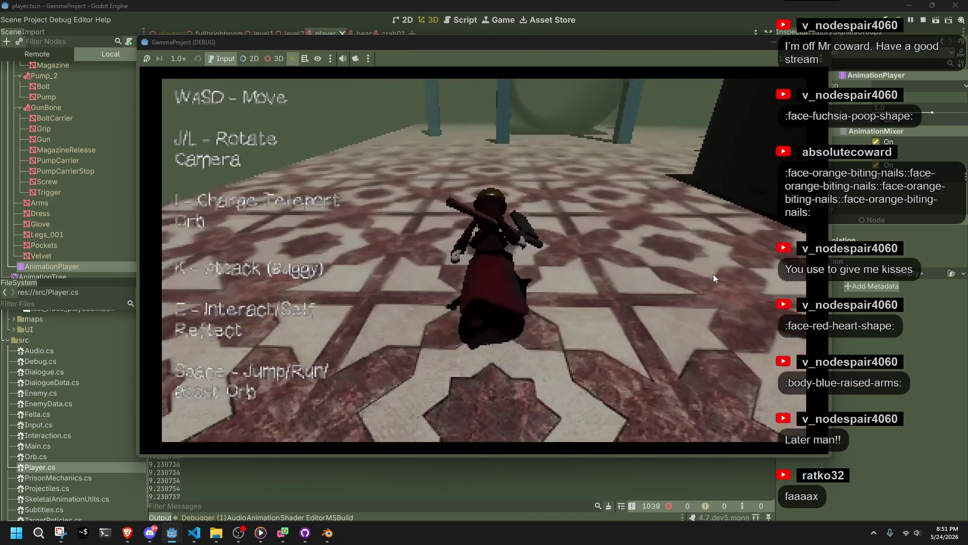
pyautogui.press('j')
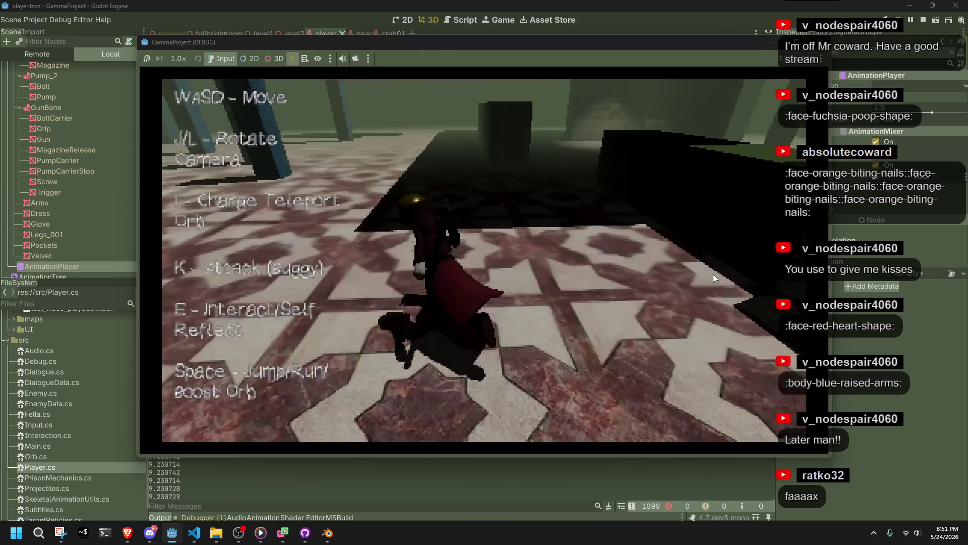
pyautogui.press('l')
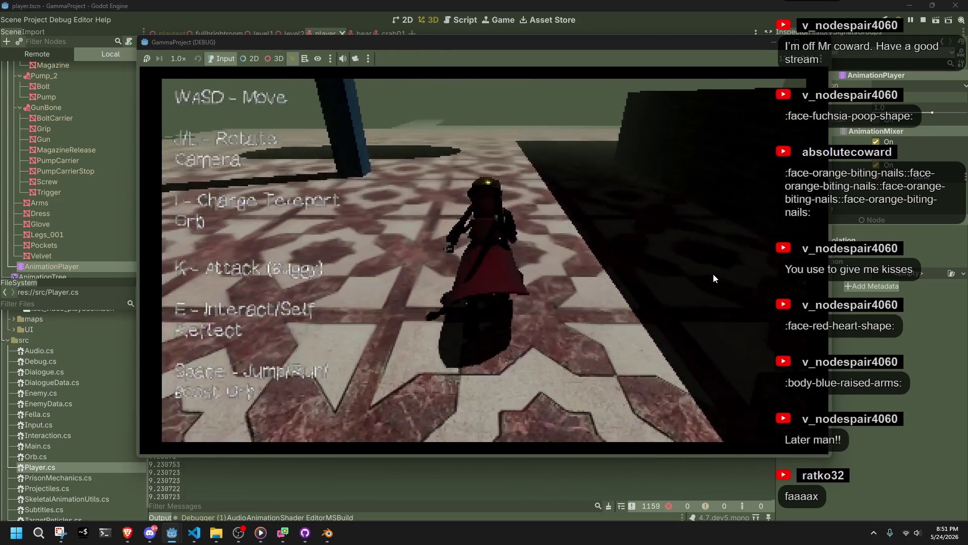
pyautogui.press('w')
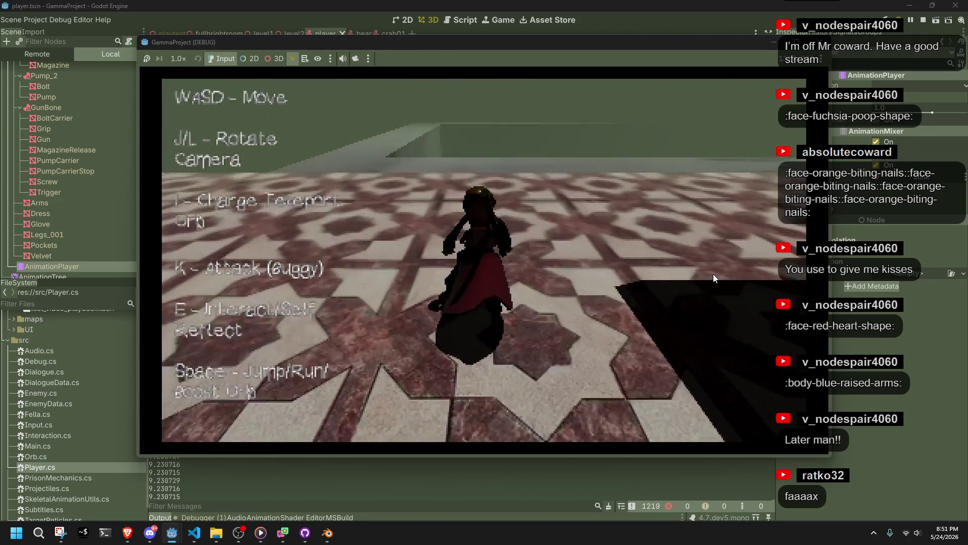
pyautogui.press('w')
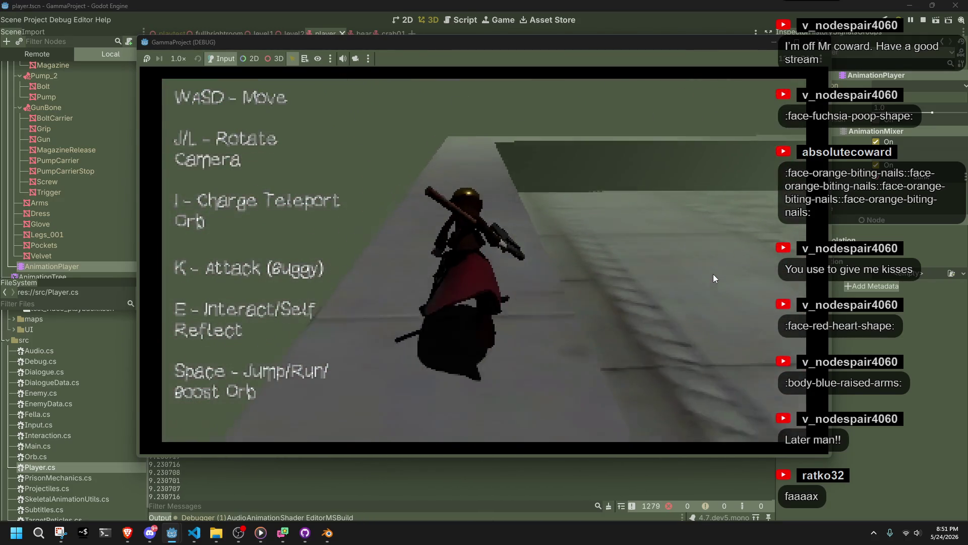
pyautogui.press('k')
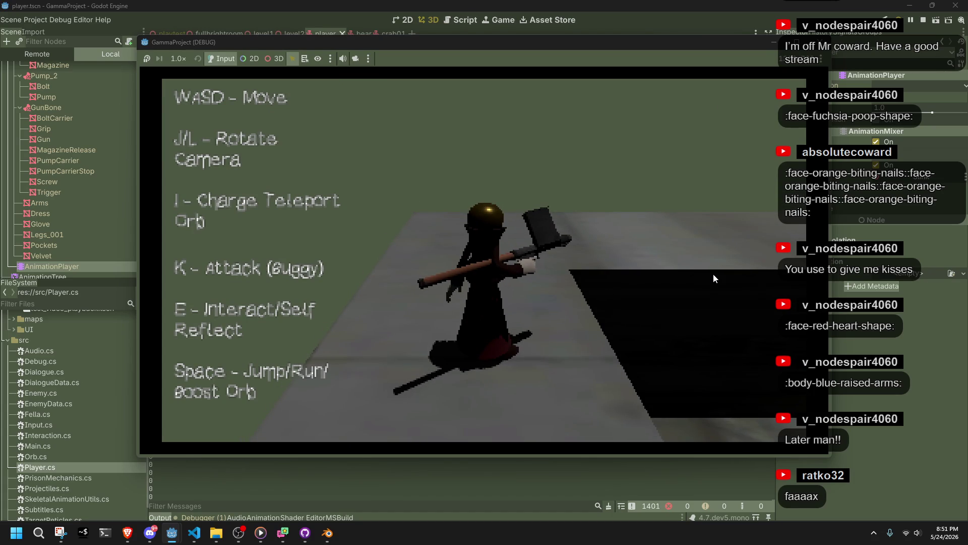
pyautogui.press('w')
pyautogui.press('j')
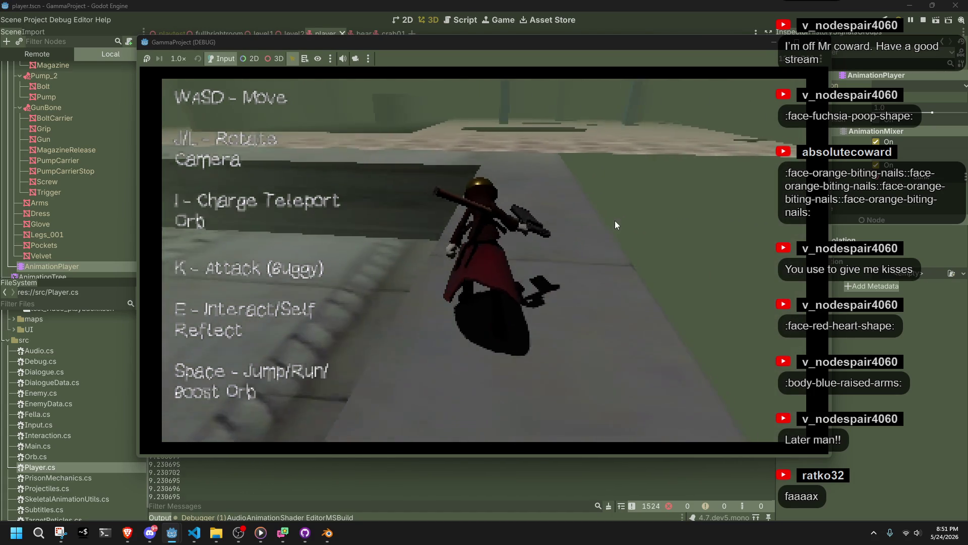
pyautogui.press('w')
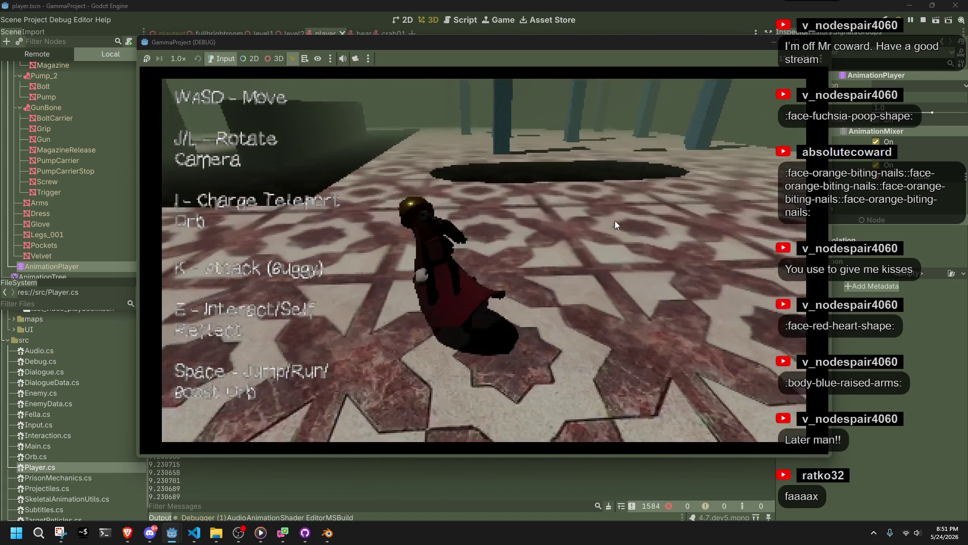
pyautogui.press('w')
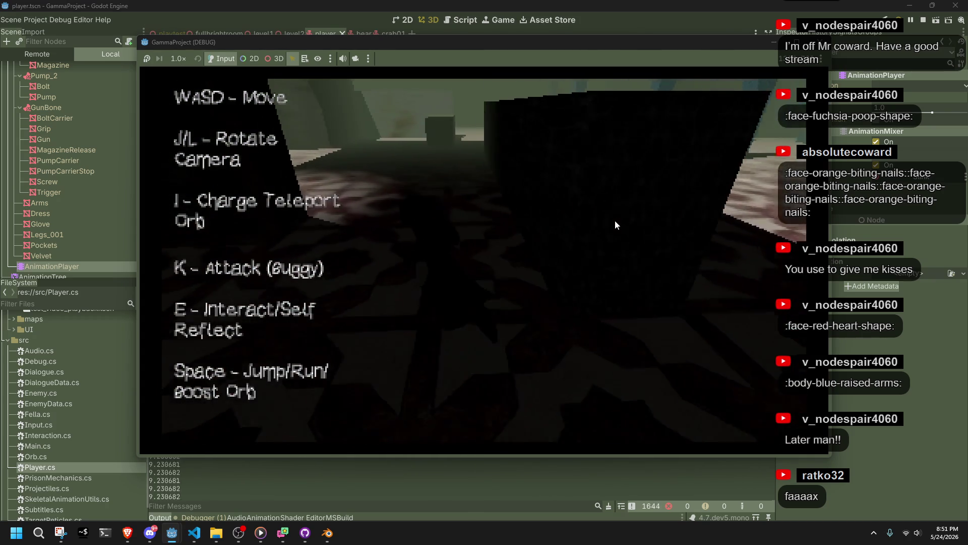
pyautogui.press('a')
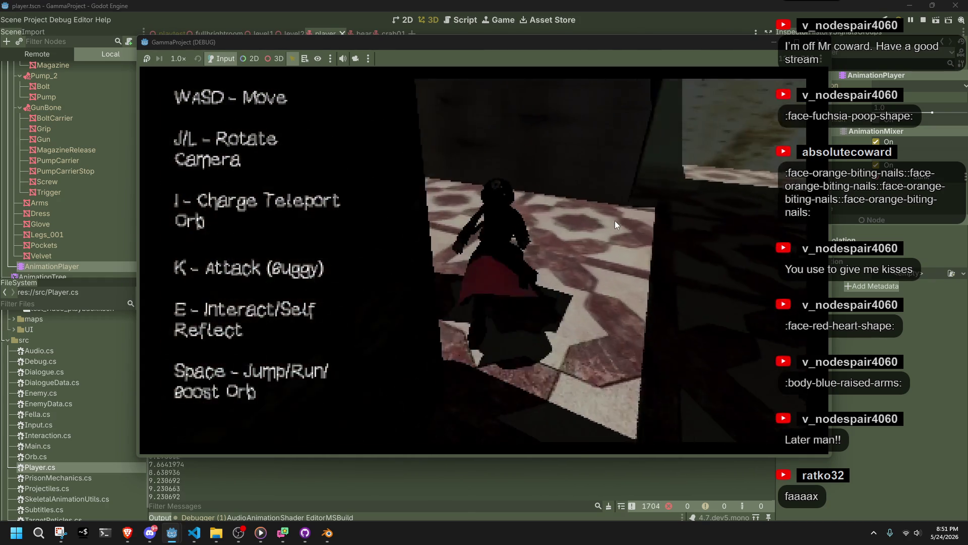
pyautogui.press('a')
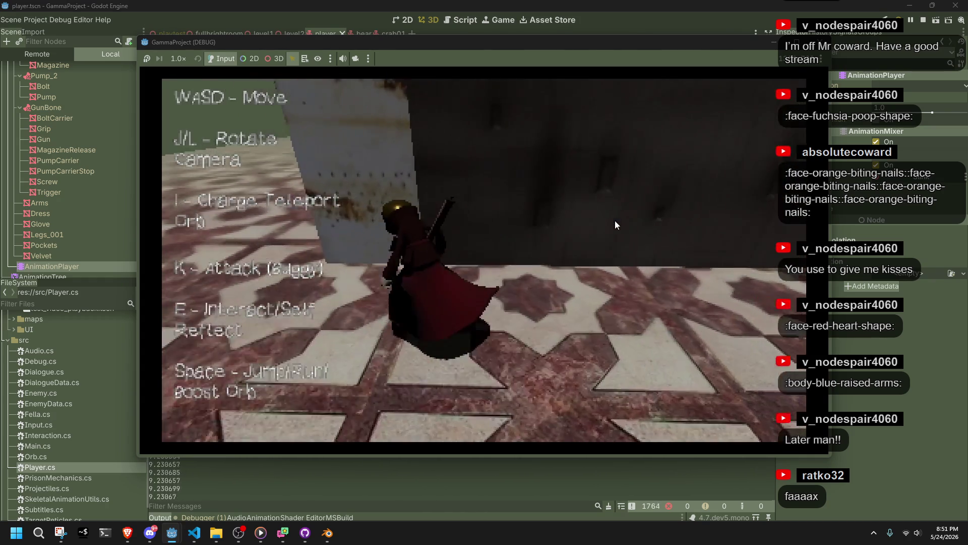
pyautogui.press('d')
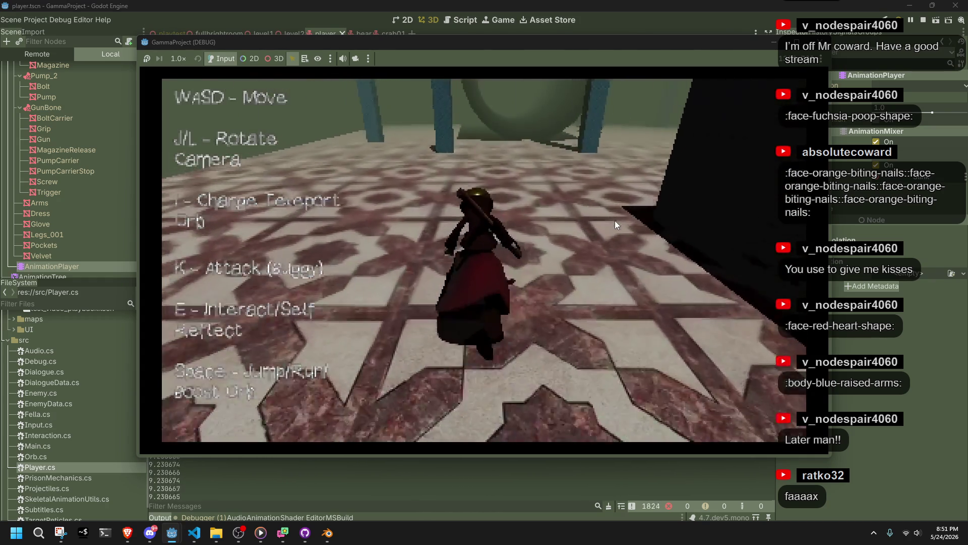
pyautogui.press('w')
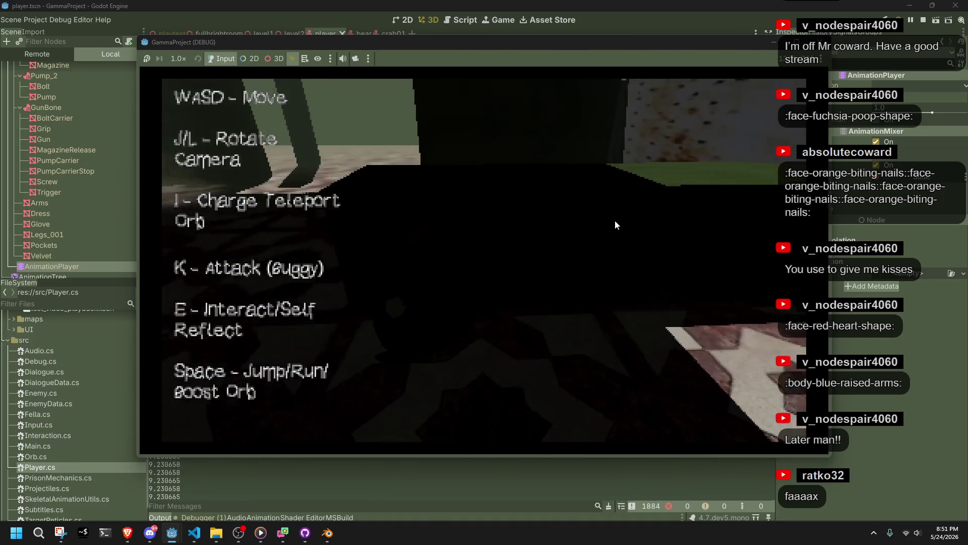
# Run the character around the tiled room, jumping onto the grey ledge and dropping back down
pyautogui.press('d')
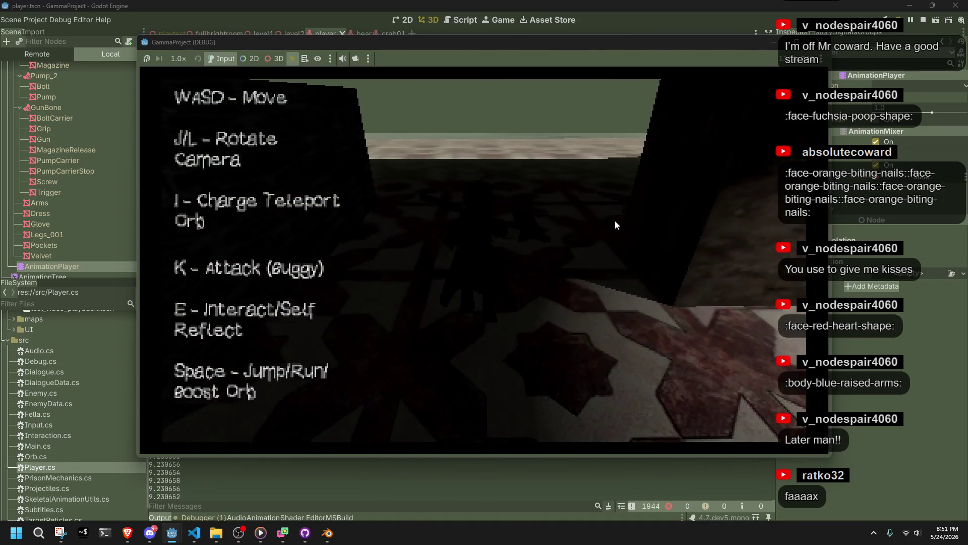
pyautogui.press('a')
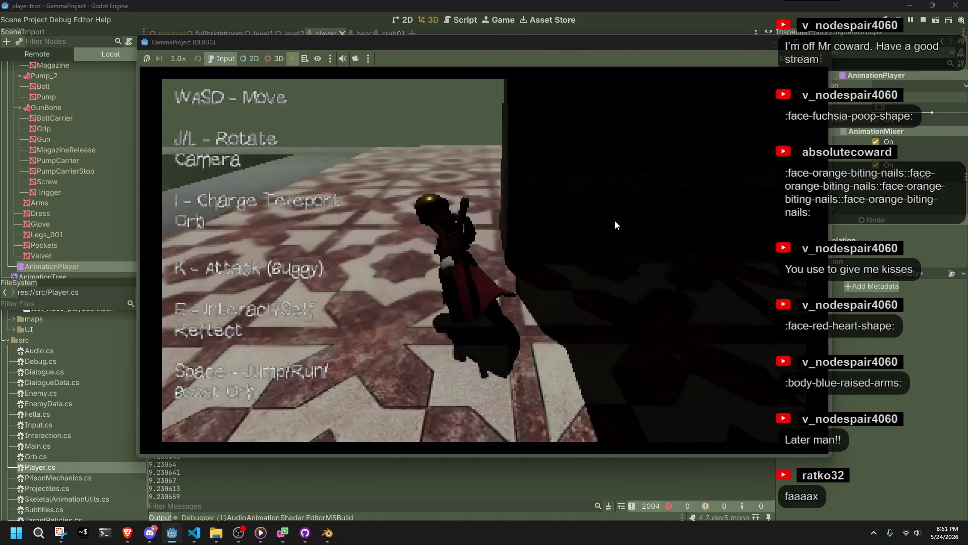
pyautogui.press('w')
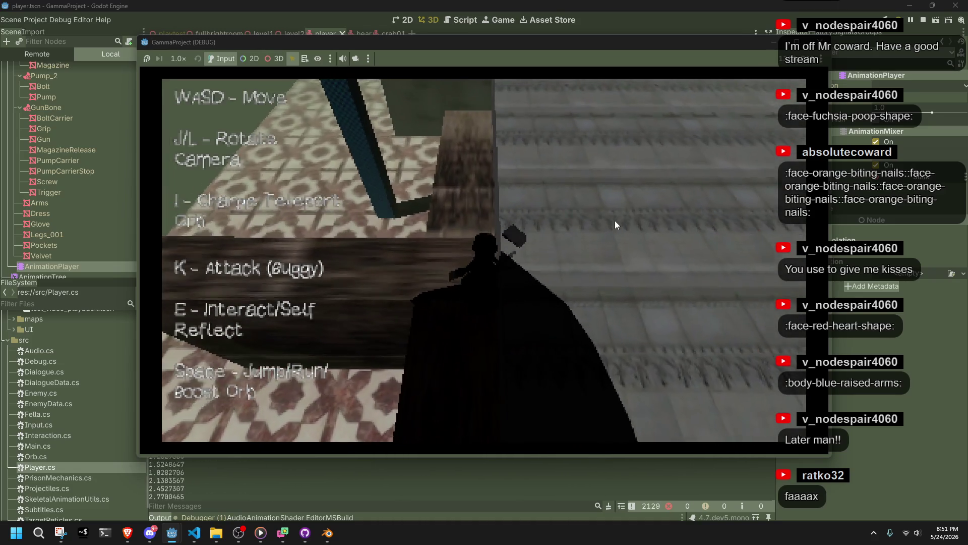
pyautogui.press('w')
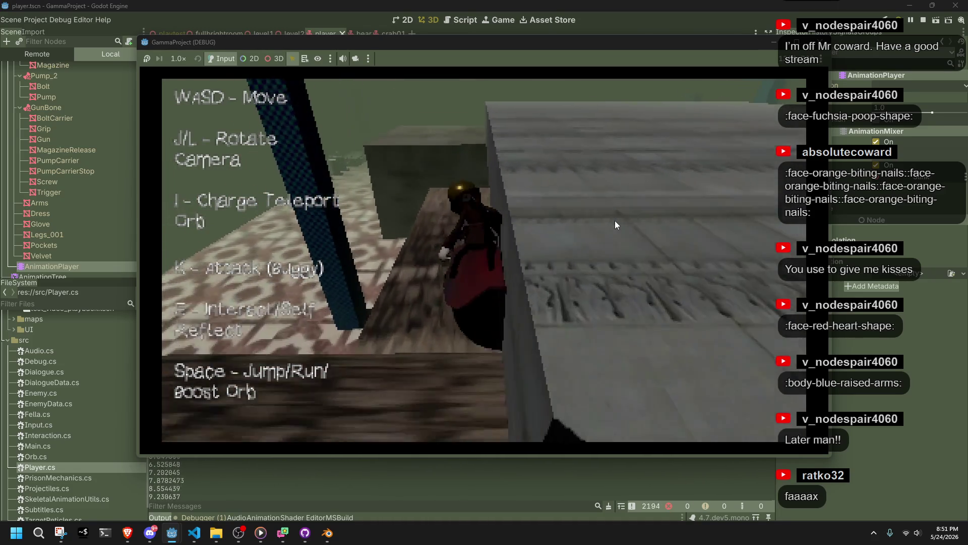
pyautogui.press('w')
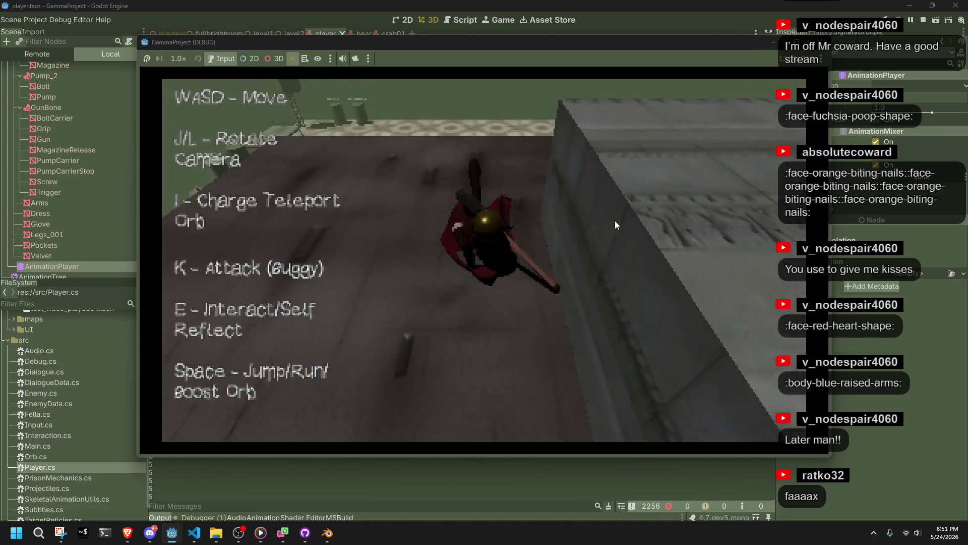
pyautogui.press('w')
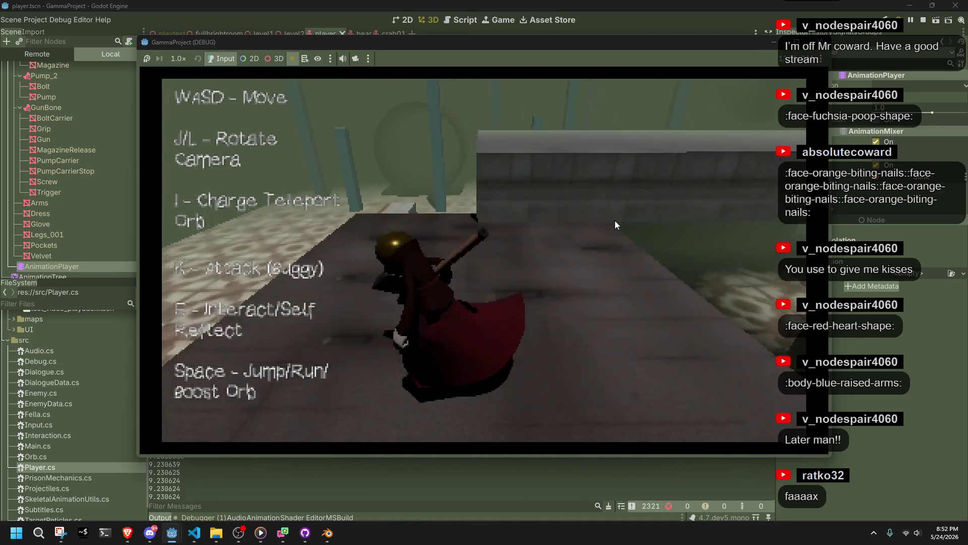
pyautogui.press('w')
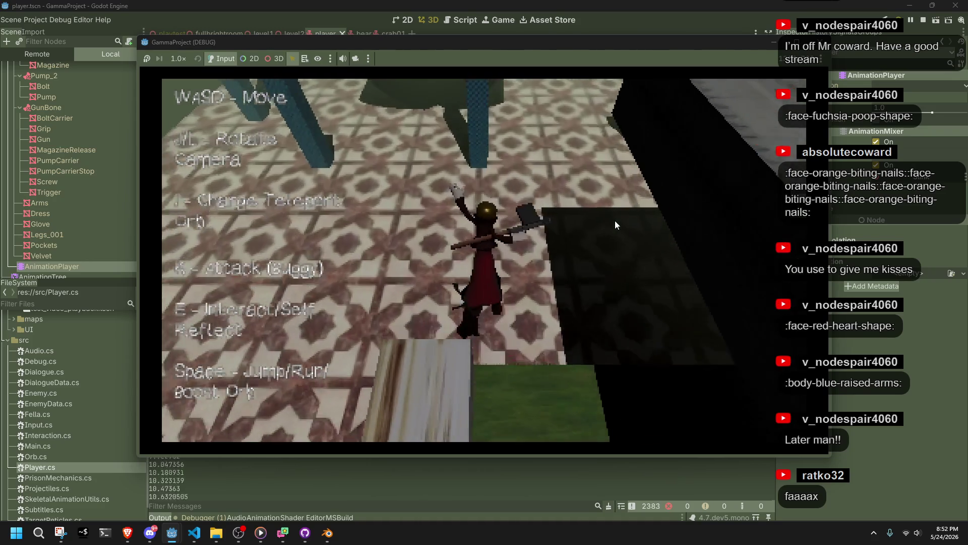
pyautogui.press('w')
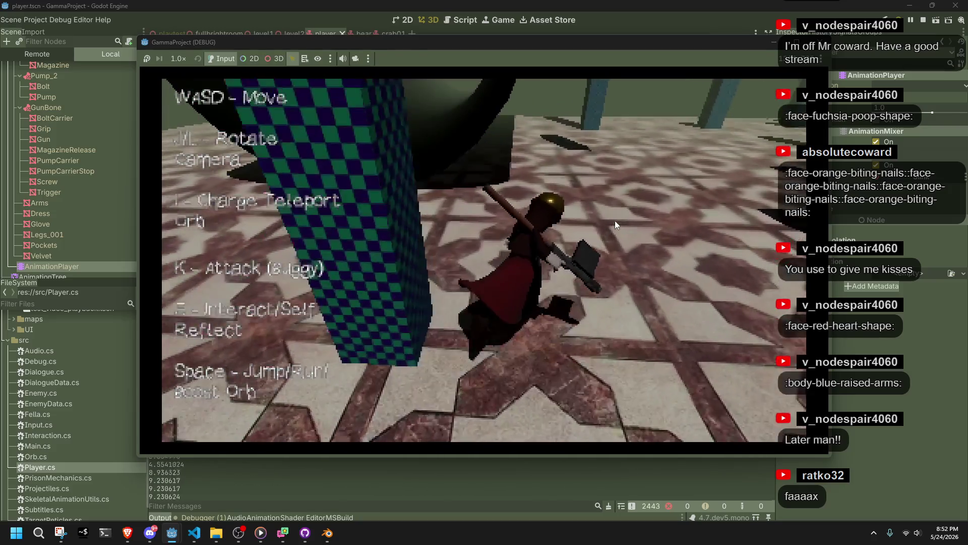
pyautogui.press('w')
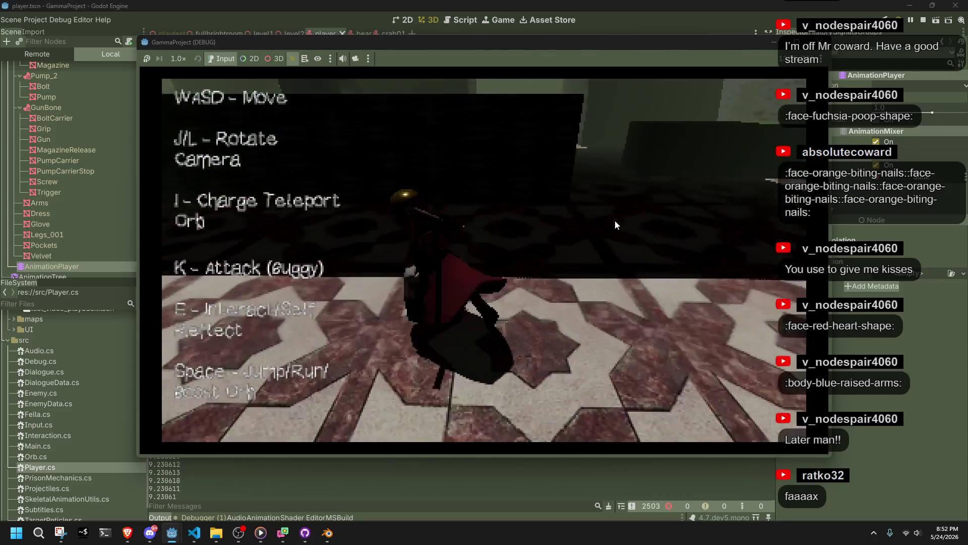
pyautogui.press('w')
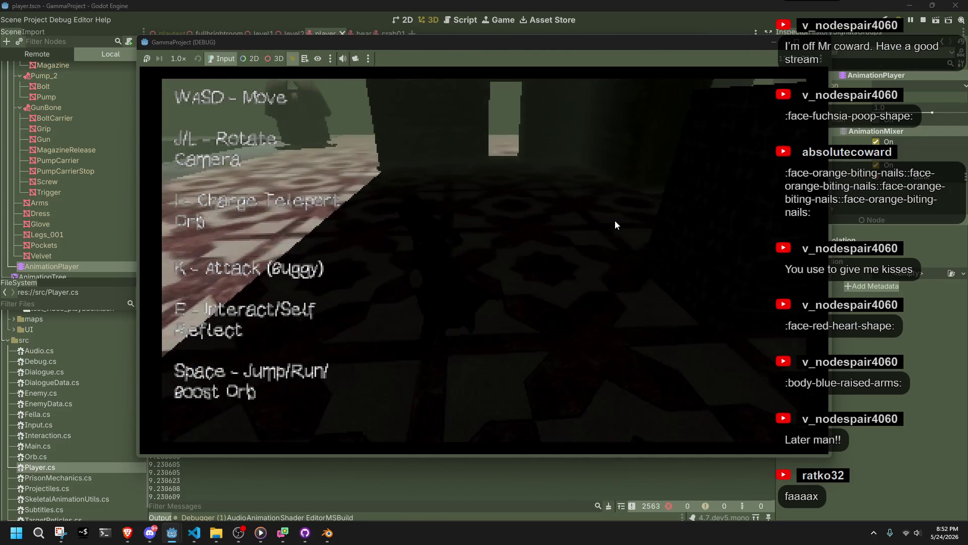
pyautogui.press('w')
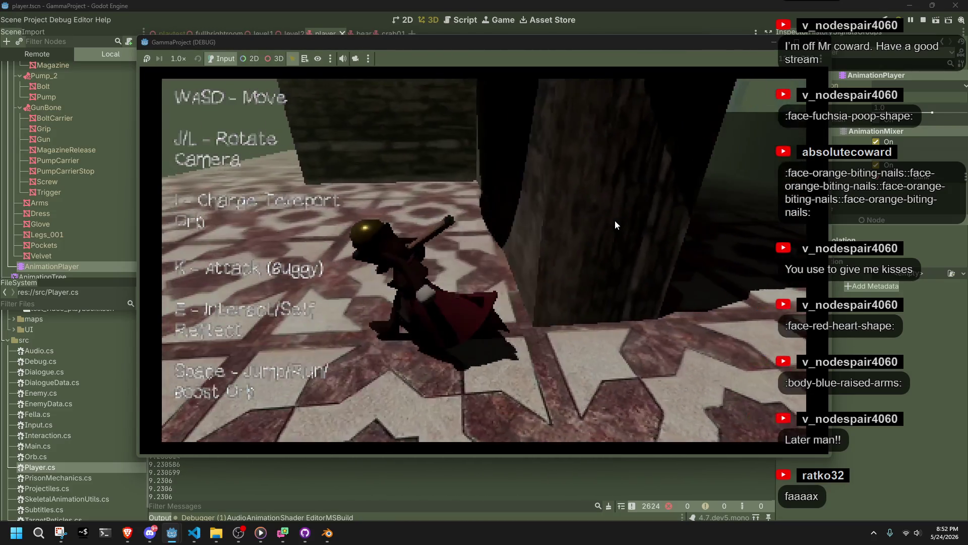
# Jump across the dark platform and off the level's edge, then stop the running game
pyautogui.press('w')
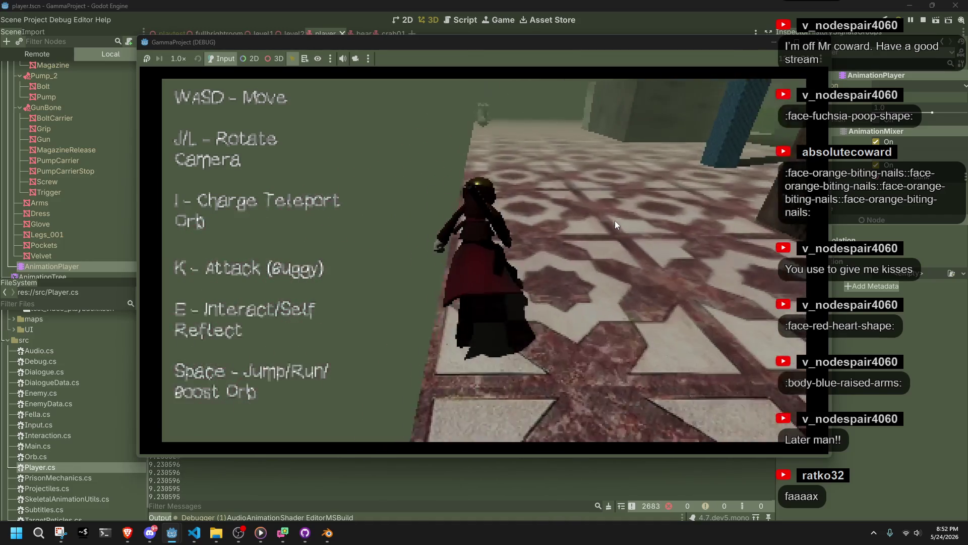
pyautogui.press('w')
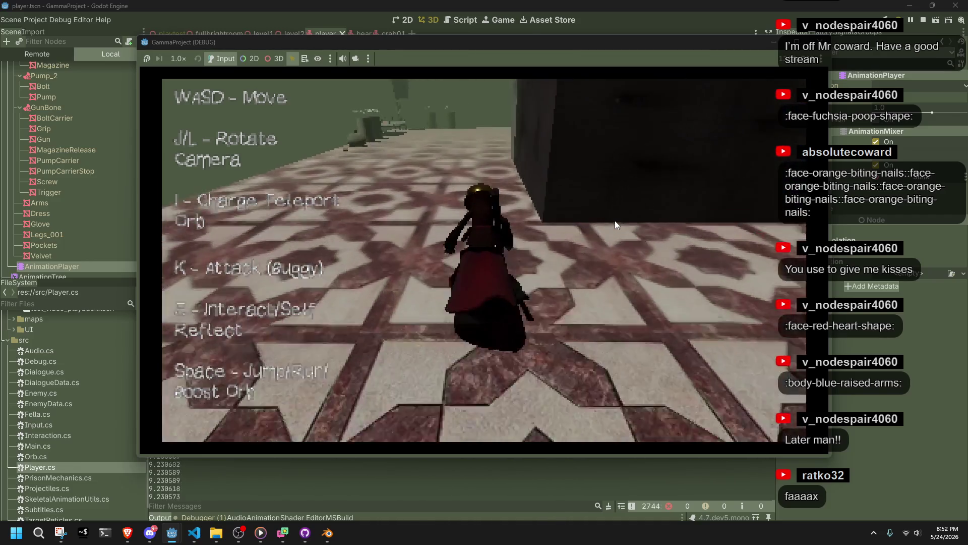
pyautogui.press('w')
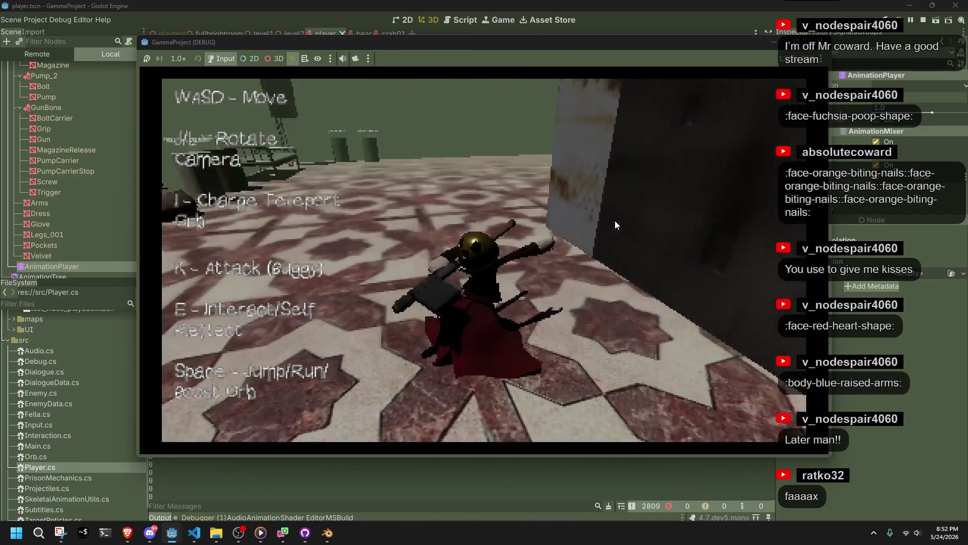
pyautogui.press('w')
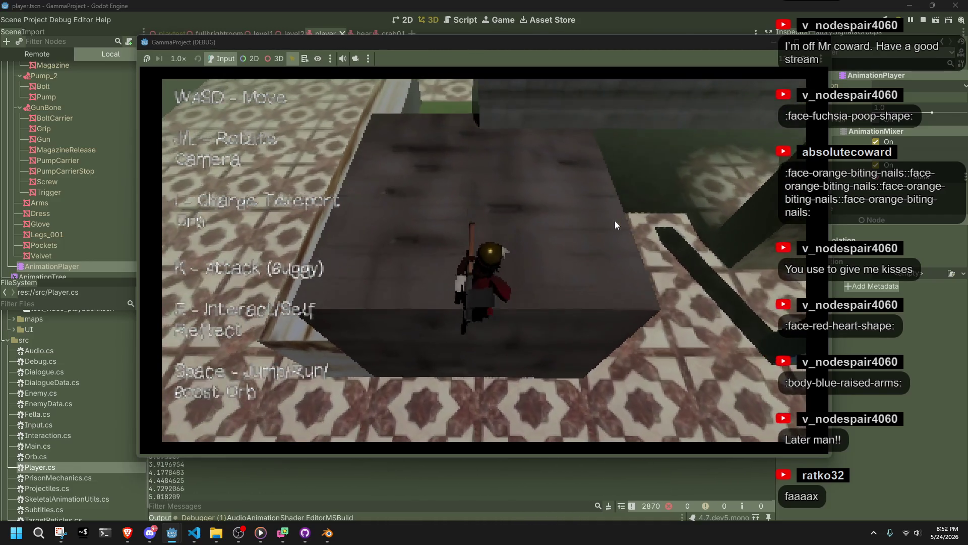
pyautogui.press('w')
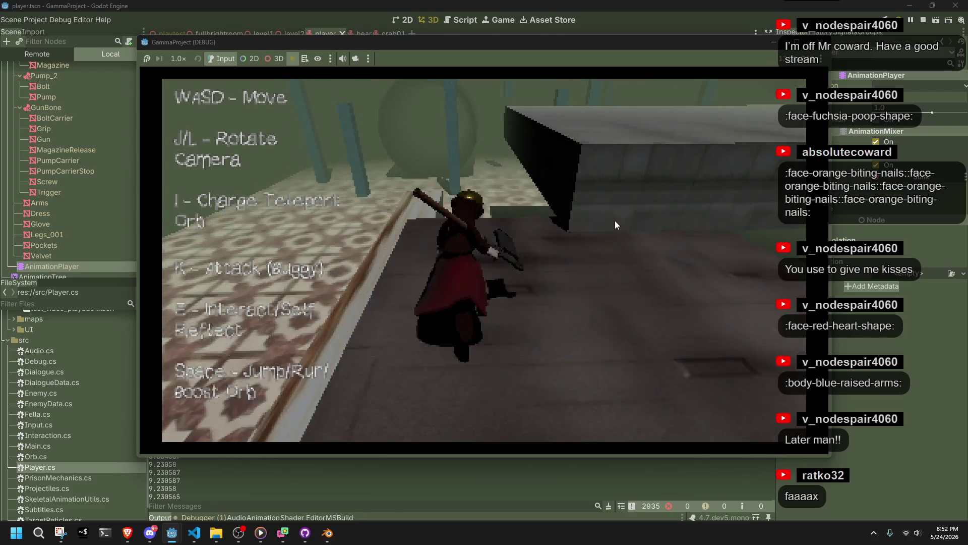
pyautogui.press('w')
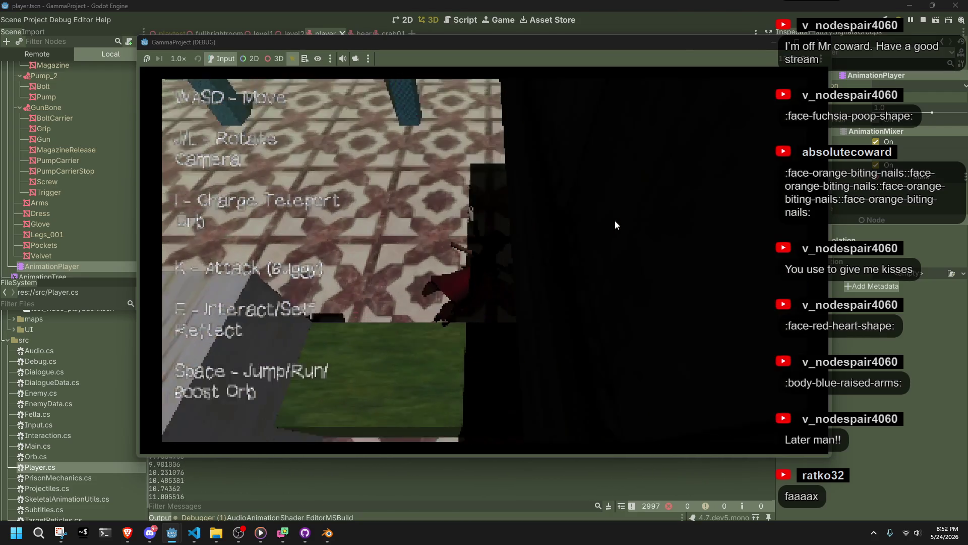
pyautogui.press('w')
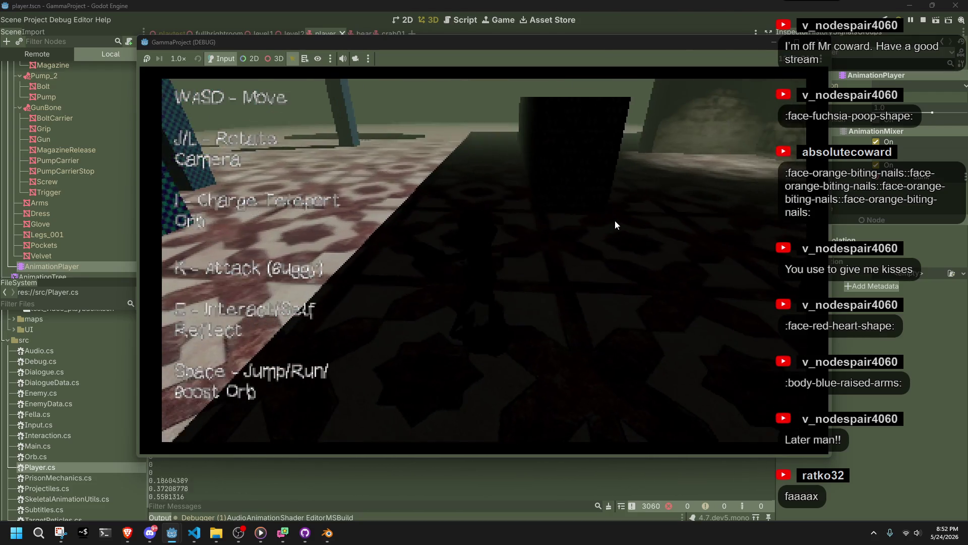
pyautogui.press('w')
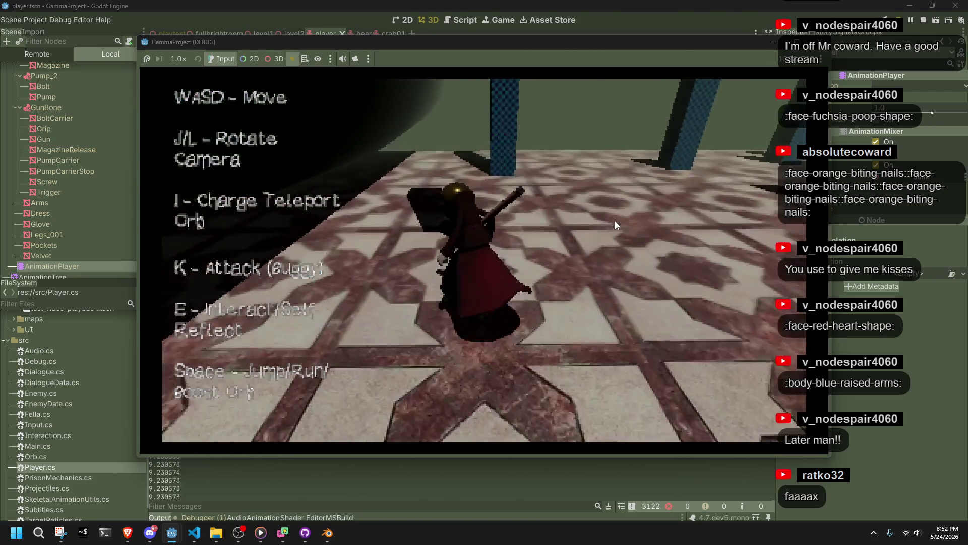
pyautogui.press('w')
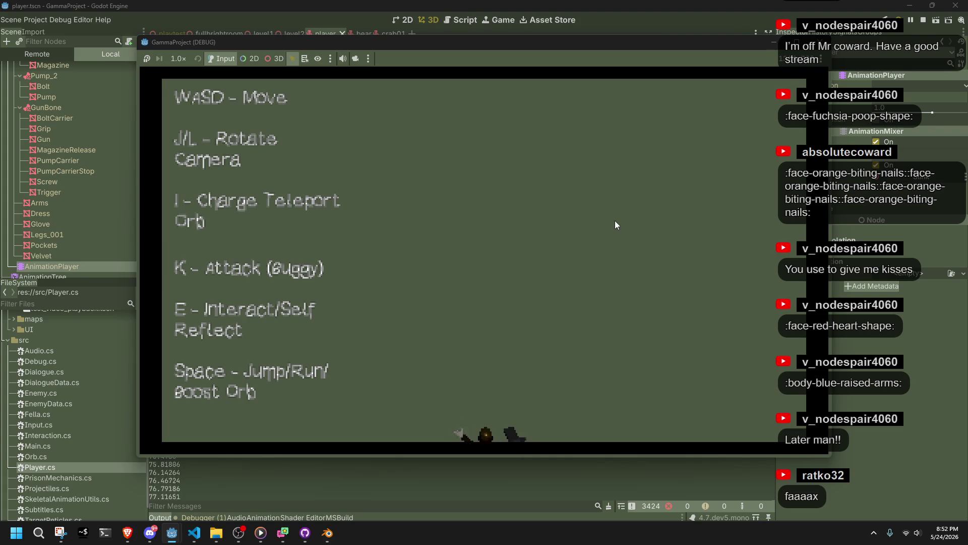
pyautogui.click(820, 45)
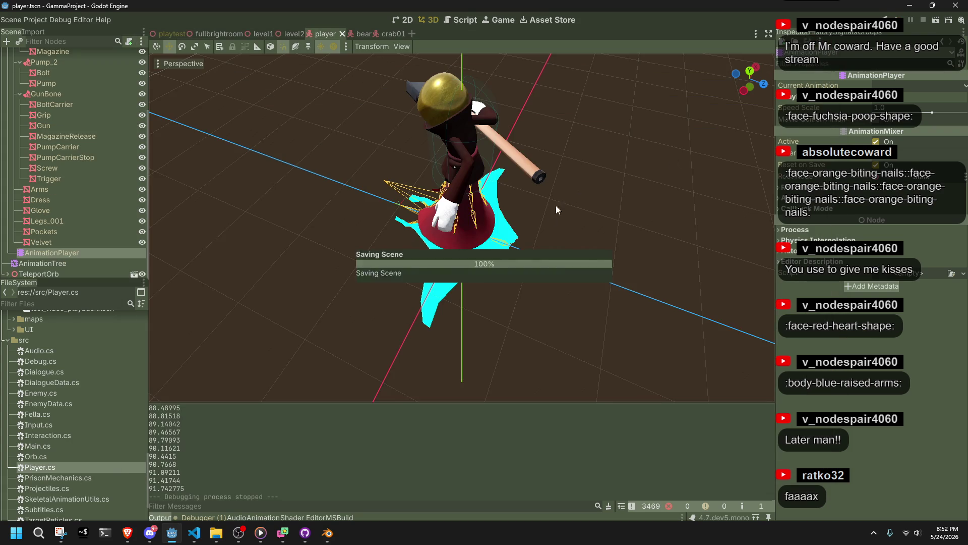
pyautogui.hotkey('alt', 'Tab')
pyautogui.hotkey('alt', 'Tab')
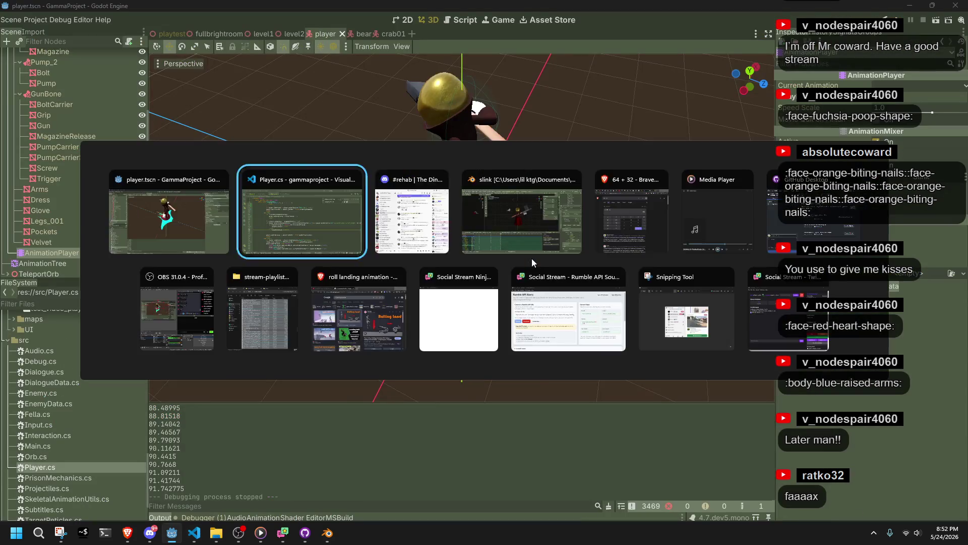
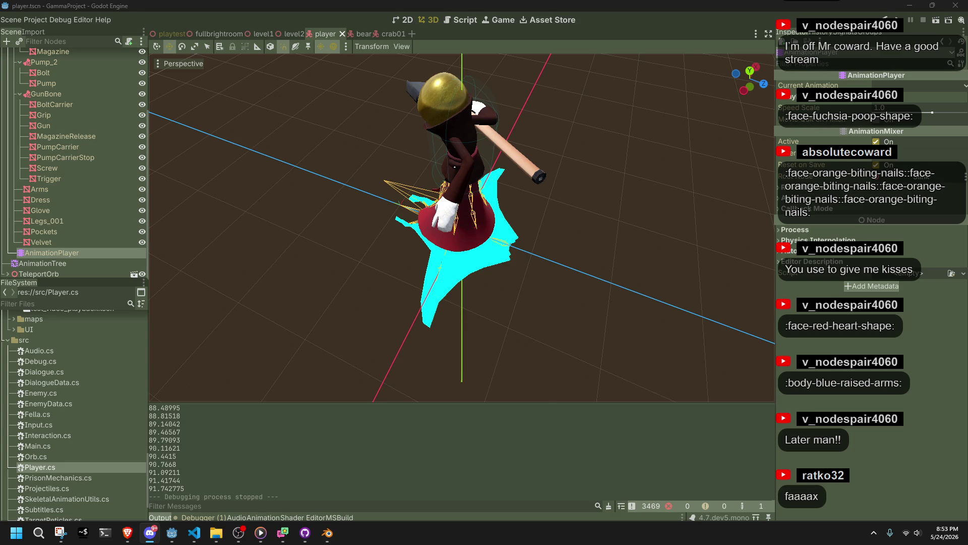
# Run the game in Godot and move the character around, then stop it and return to Player.cs
pyautogui.click(904, 25)
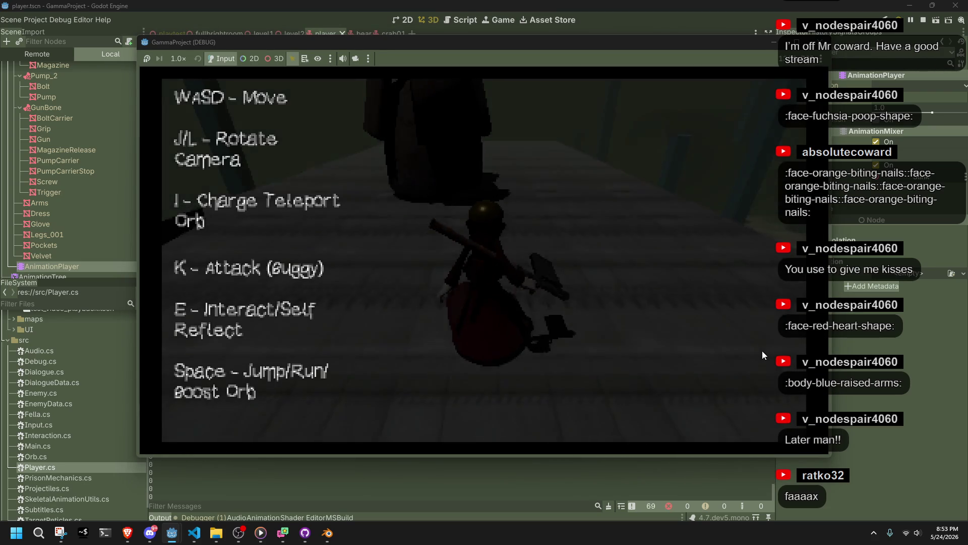
pyautogui.press('s')
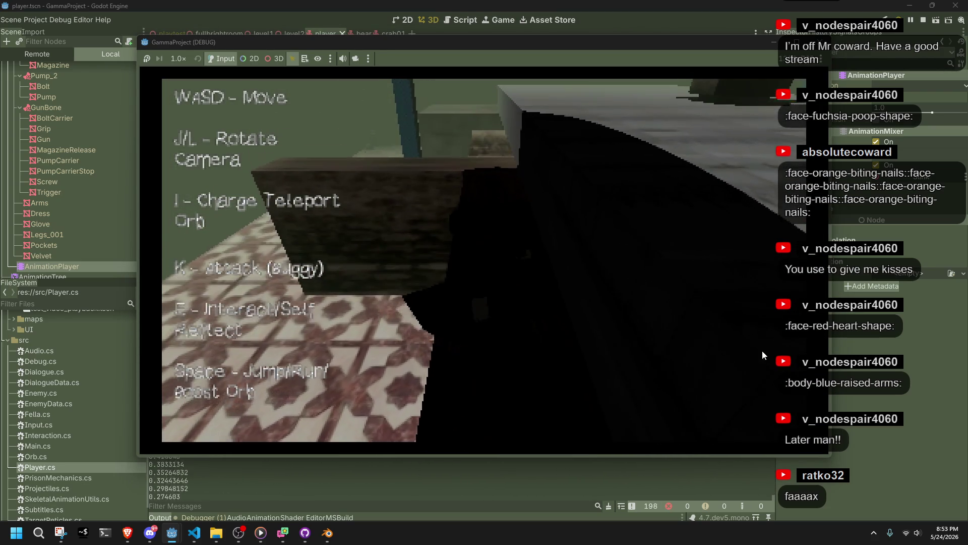
pyautogui.click(820, 47)
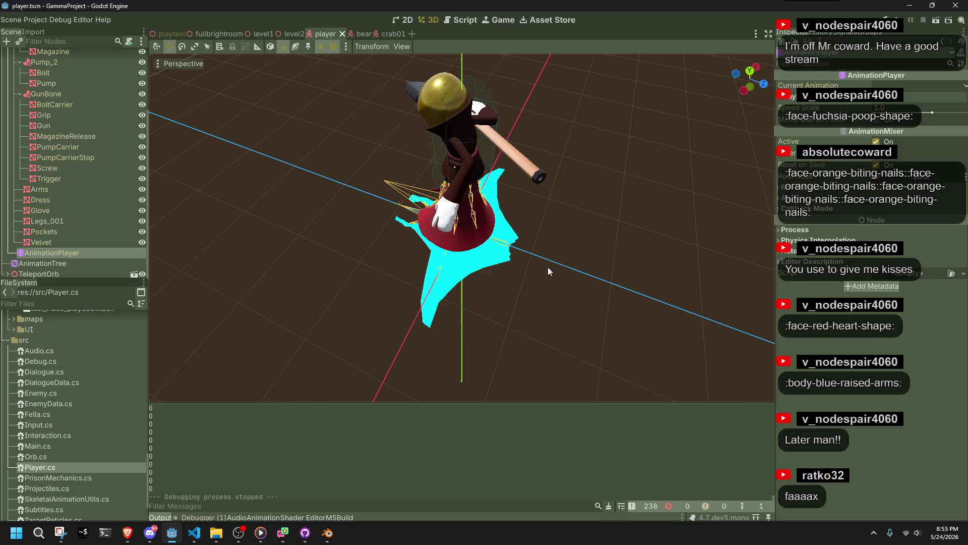
pyautogui.hotkey('alt', 'Tab')
pyautogui.scroll(20, 447, 345)
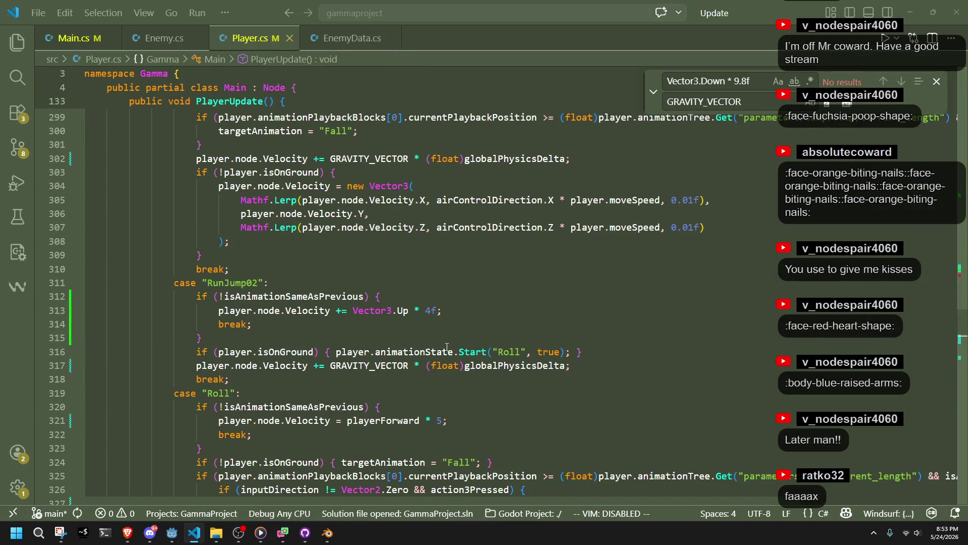
# Scroll Player.cs to the shouldFallFromWalk block and put the cursor at the end of the Fall assignment
pyautogui.scroll(20, 447, 347)
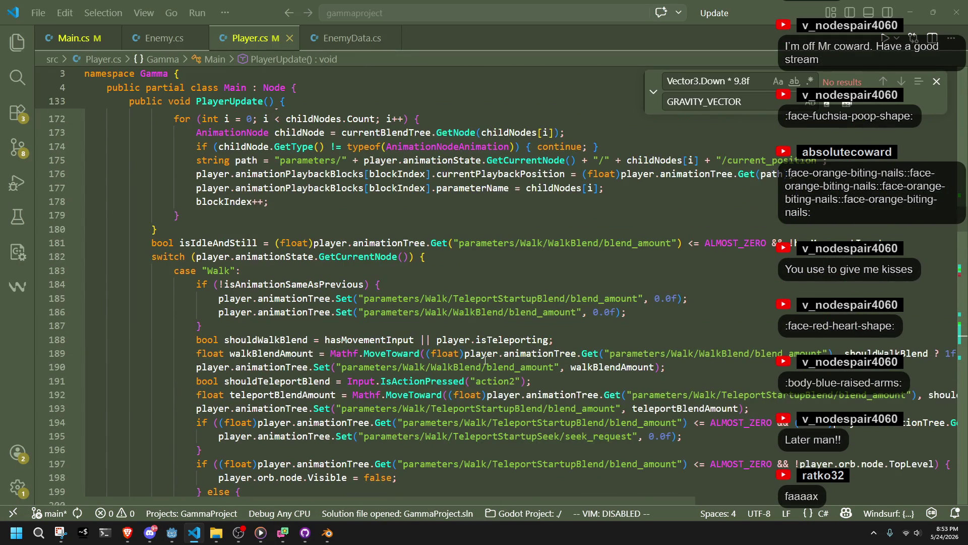
pyautogui.scroll(-1, 485, 359)
pyautogui.scroll(-4, 448, 310)
pyautogui.click(391, 342)
pyautogui.scroll(-1, 391, 341)
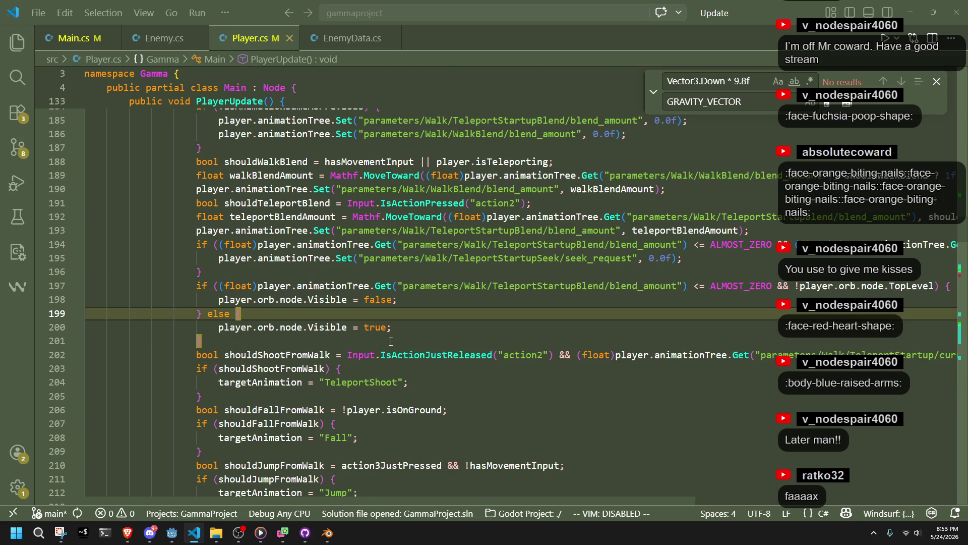
pyautogui.click(387, 450)
pyautogui.click(383, 439)
pyautogui.scroll(-1, 383, 439)
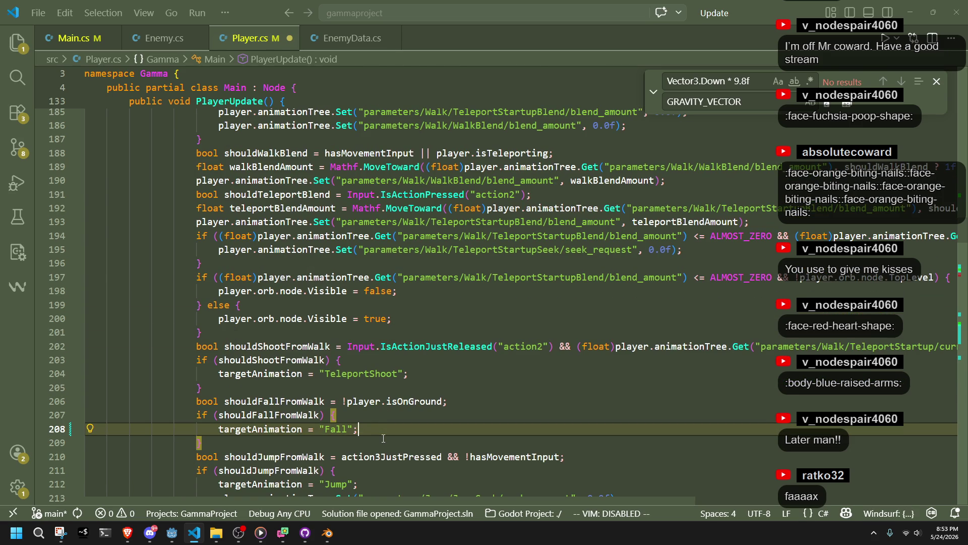
# Add a new line under the Fall assignment setting player.node.Velocity from playerForward
pyautogui.press('Return')
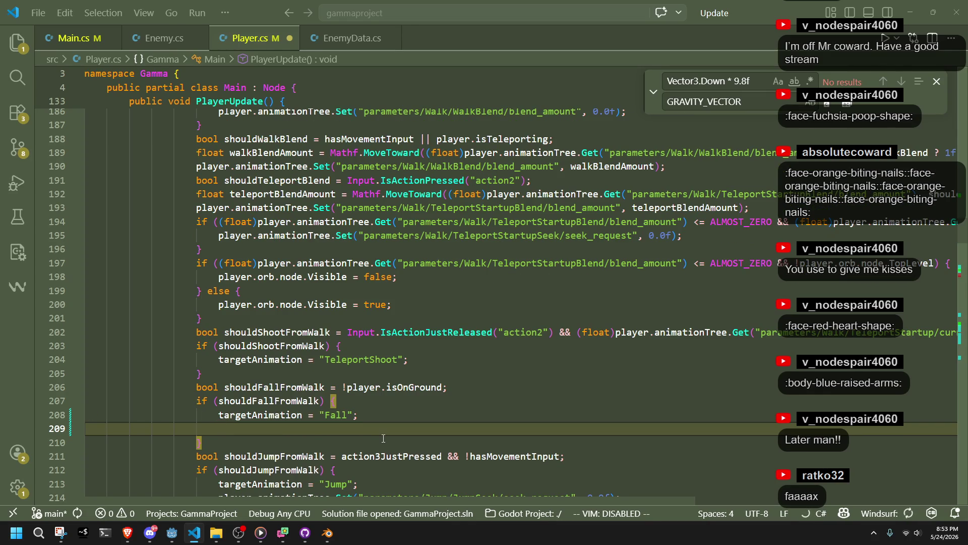
pyautogui.write('player.node.v')
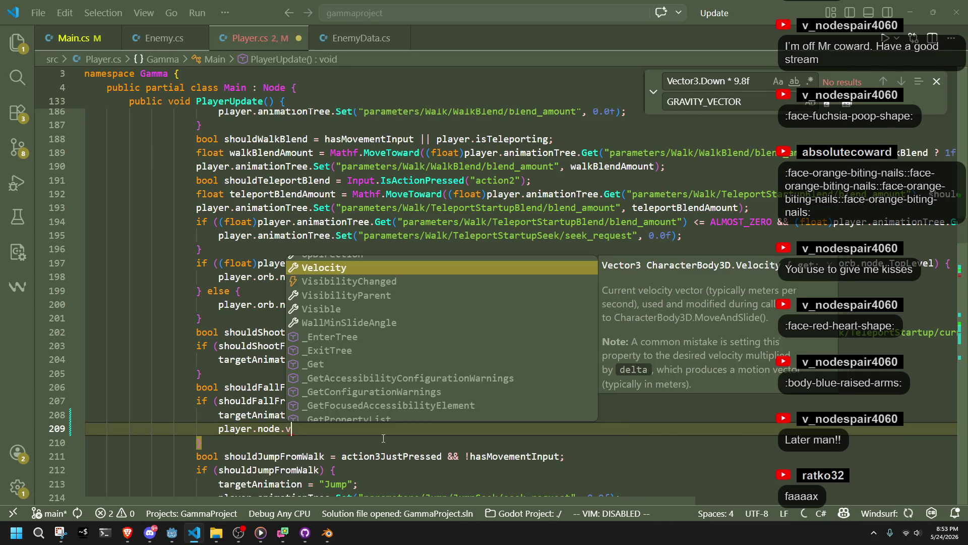
pyautogui.write('eloci')
pyautogui.press('Return')
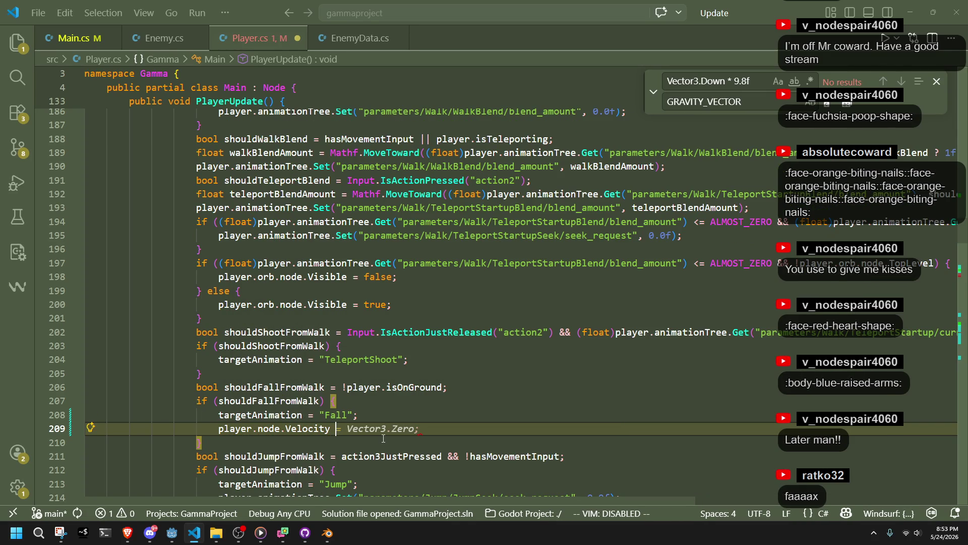
pyautogui.write('= player.')
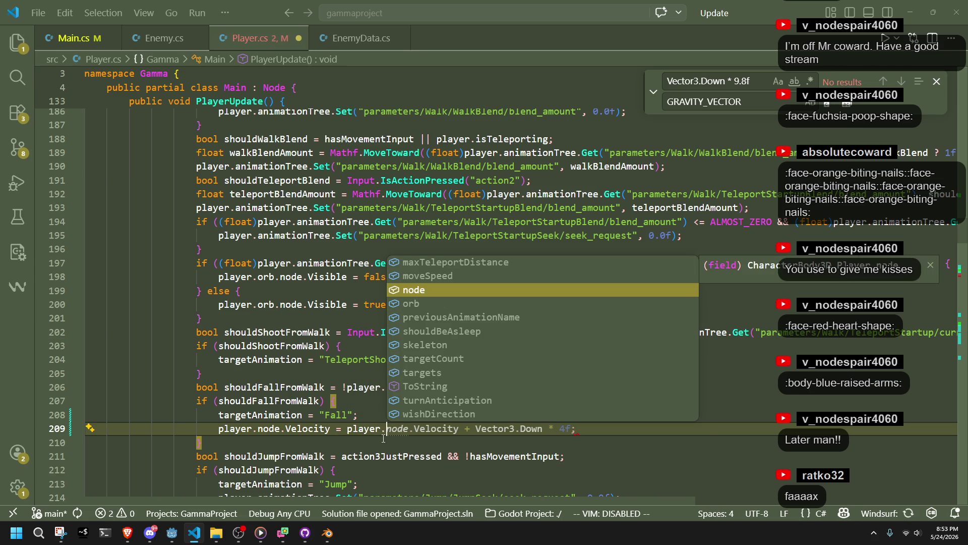
pyautogui.write('fo')
pyautogui.press('BackSpace')
pyautogui.press('BackSpace')
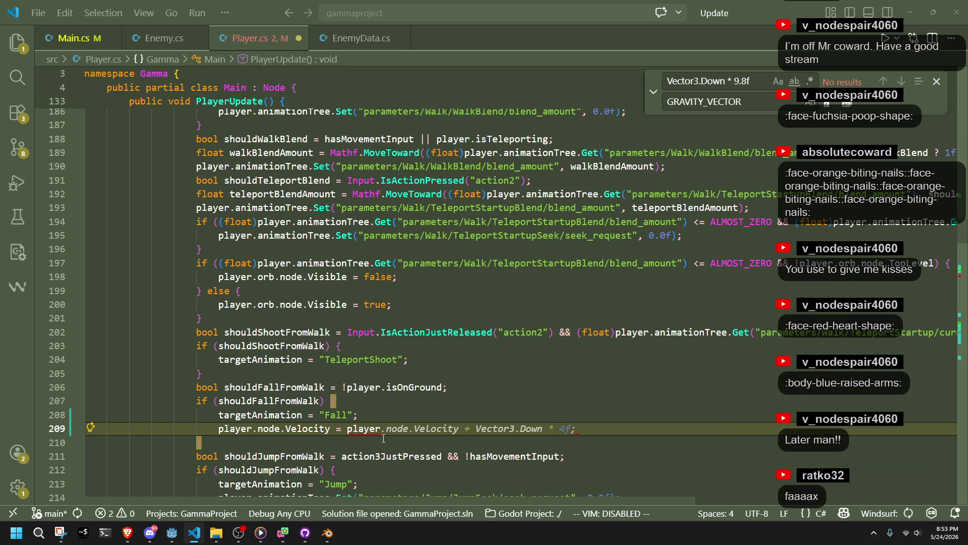
pyautogui.write('Forward * 0.5f')
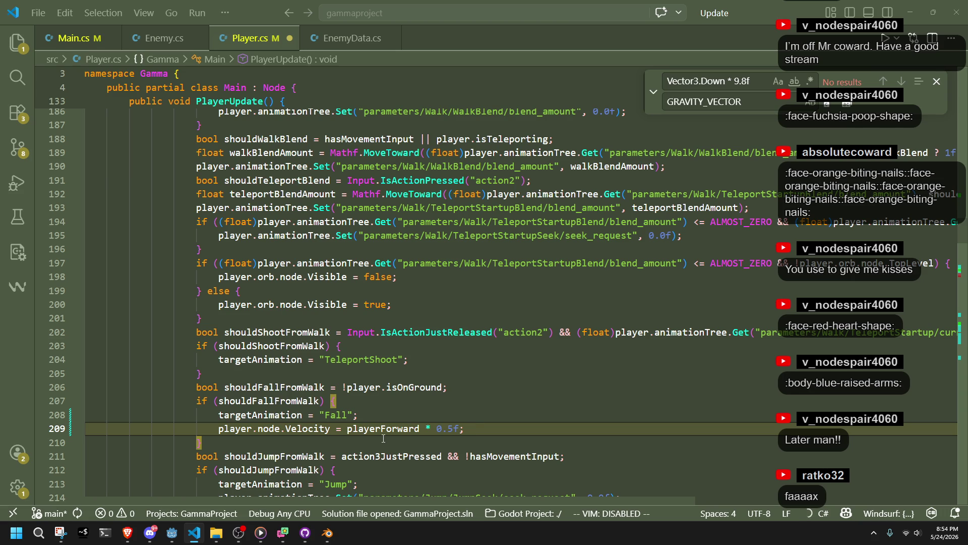
# Complete the velocity with a Vector3.Up * 0.5f term, save Player.cs, and switch to Godot
pyautogui.write('+')
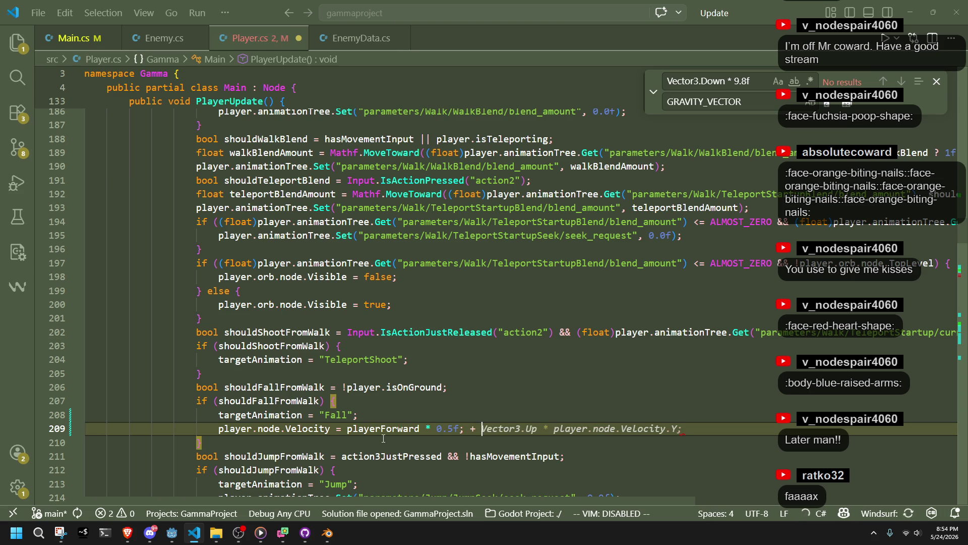
pyautogui.press('Tab')
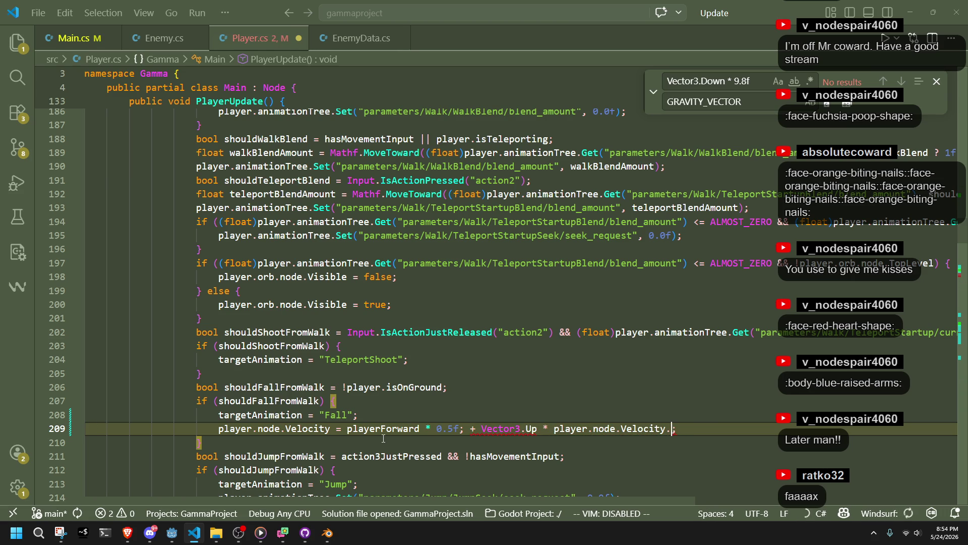
pyautogui.hotkey('ctrl', 'BackSpace')
pyautogui.hotkey('ctrl', 'BackSpace')
pyautogui.hotkey('ctrl', 'BackSpace')
pyautogui.hotkey('ctrl', 'Delete')
pyautogui.hotkey('ctrl', 'Delete')
pyautogui.hotkey('ctrl', 'Delete')
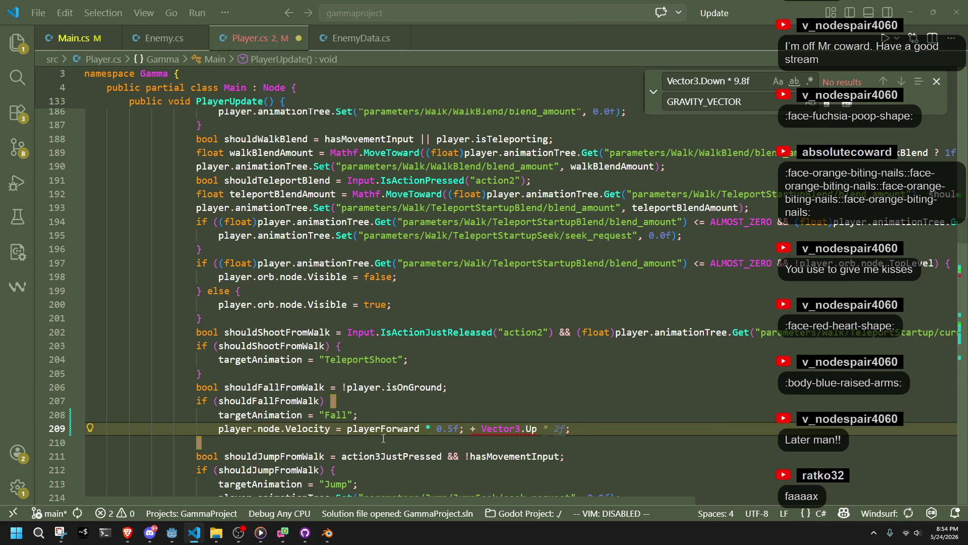
pyautogui.write('0.5f;')
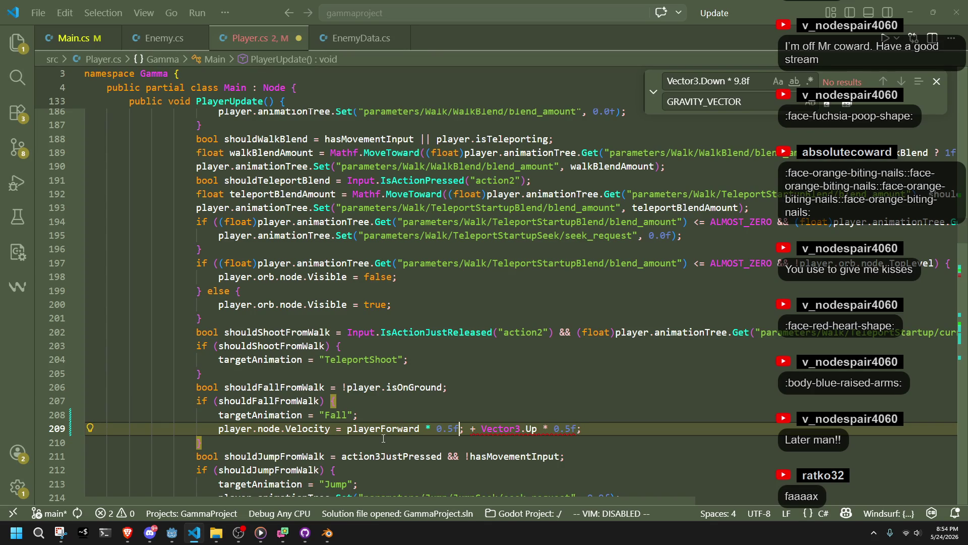
pyautogui.hotkey('ctrl', 's')
pyautogui.click(173, 537)
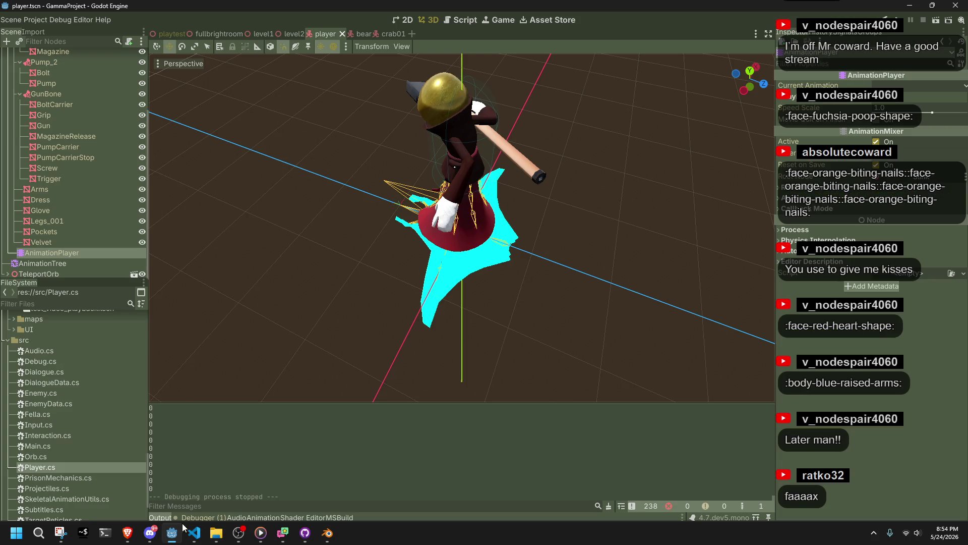
# Run the game, walk the character forward off the ledge to test falling, then stop it and return to VS Code
pyautogui.click(904, 18)
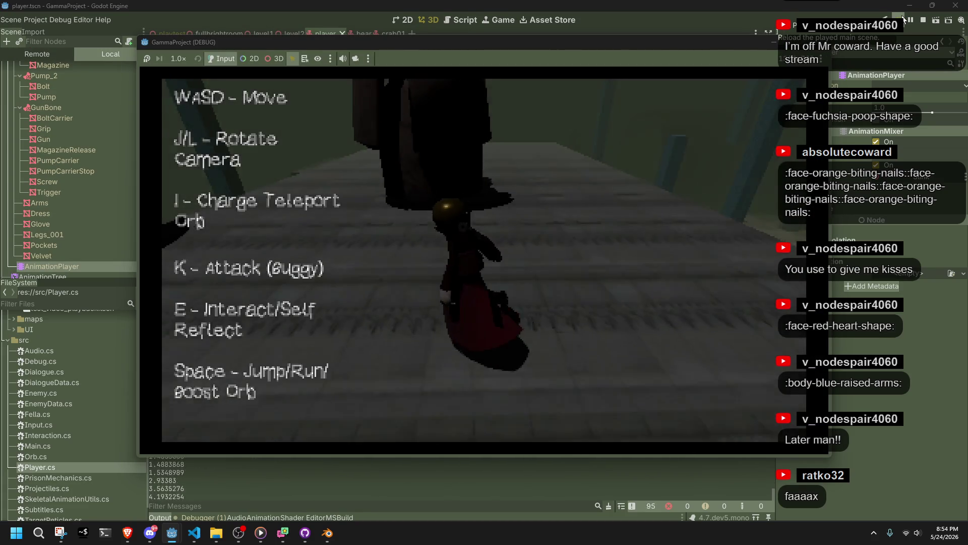
pyautogui.press('w')
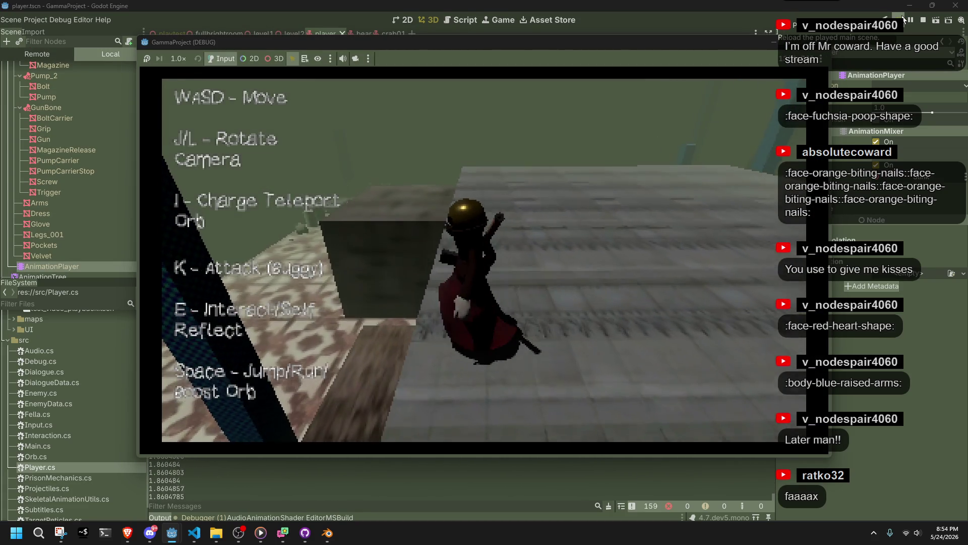
pyautogui.press('w')
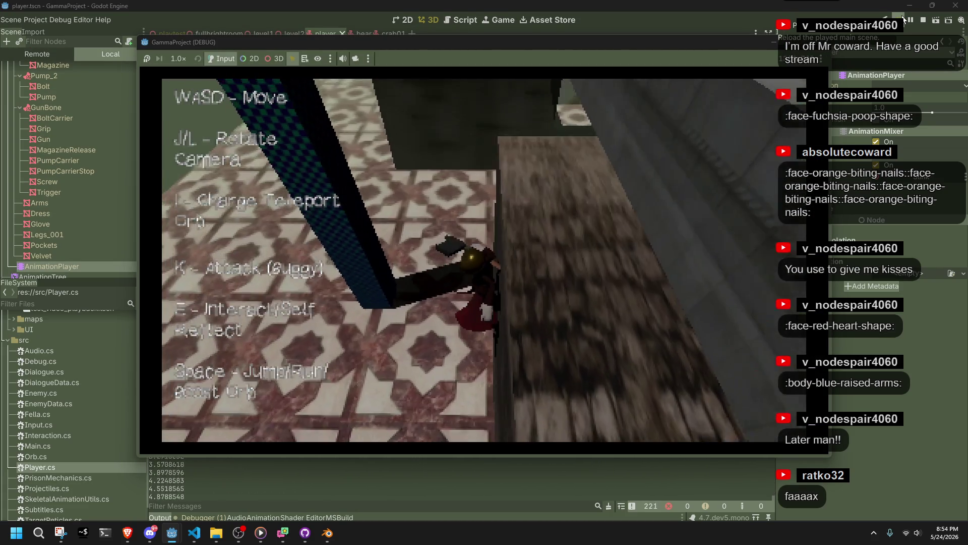
pyautogui.press('F8')
pyautogui.hotkey('alt', 'Tab')
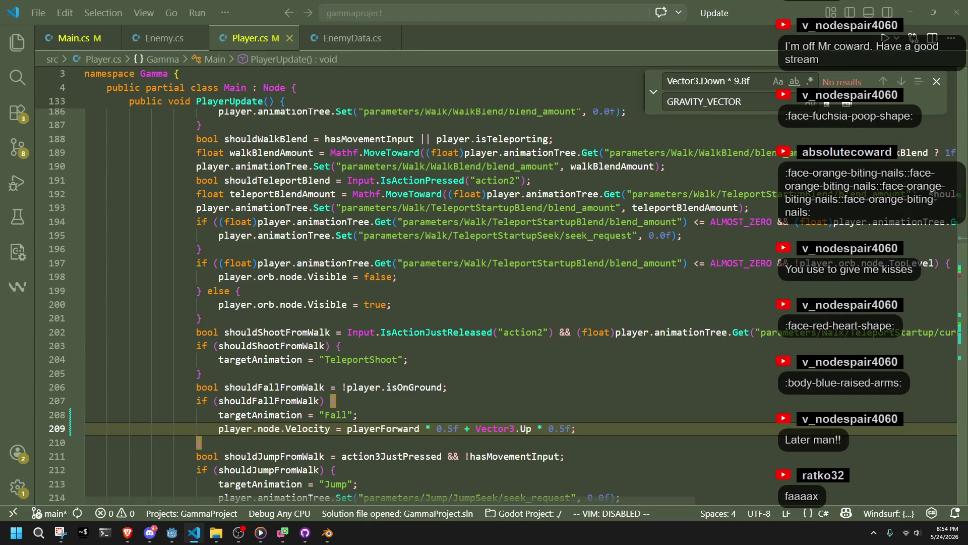
# Review the shouldFallFromWalk check and its velocity line in Player.cs
pyautogui.click(621, 386)
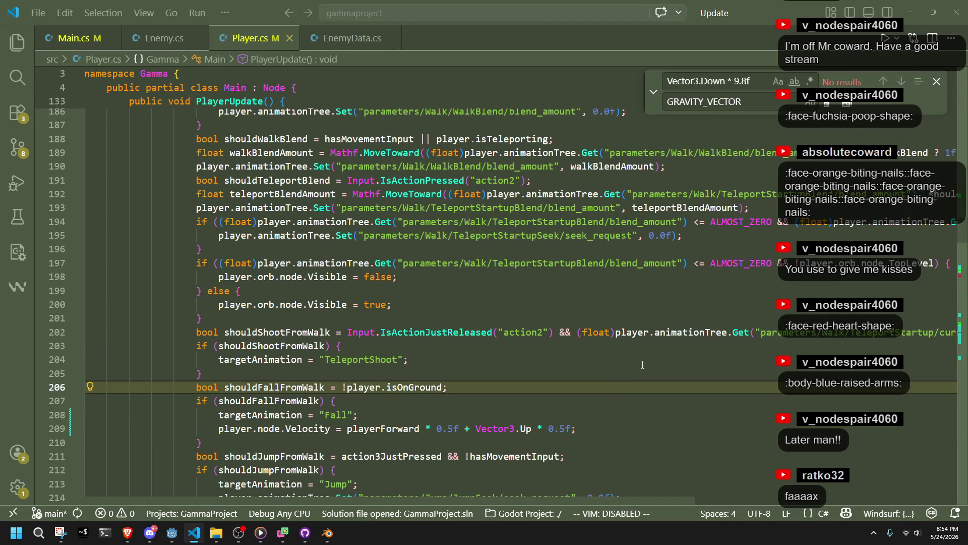
pyautogui.click(706, 418)
pyautogui.click(536, 405)
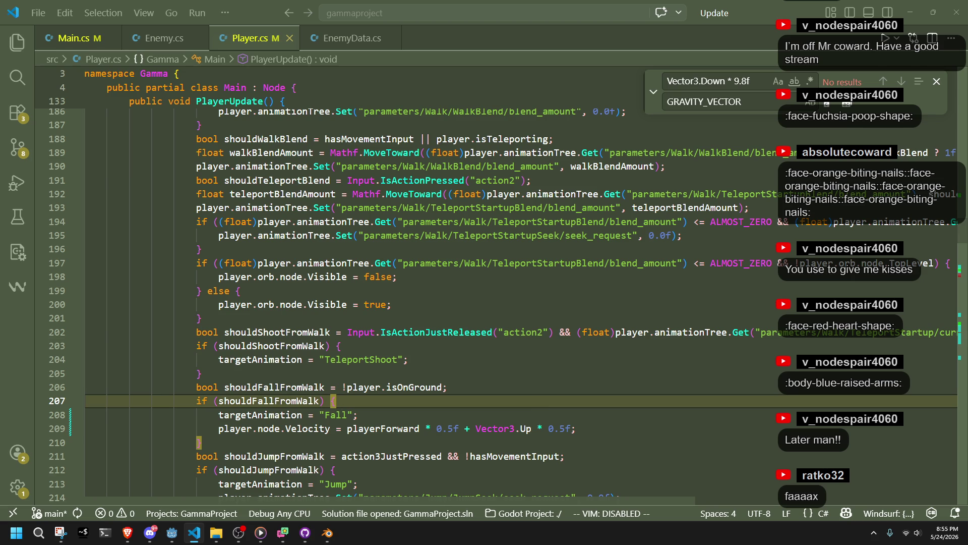
pyautogui.press('super+e')
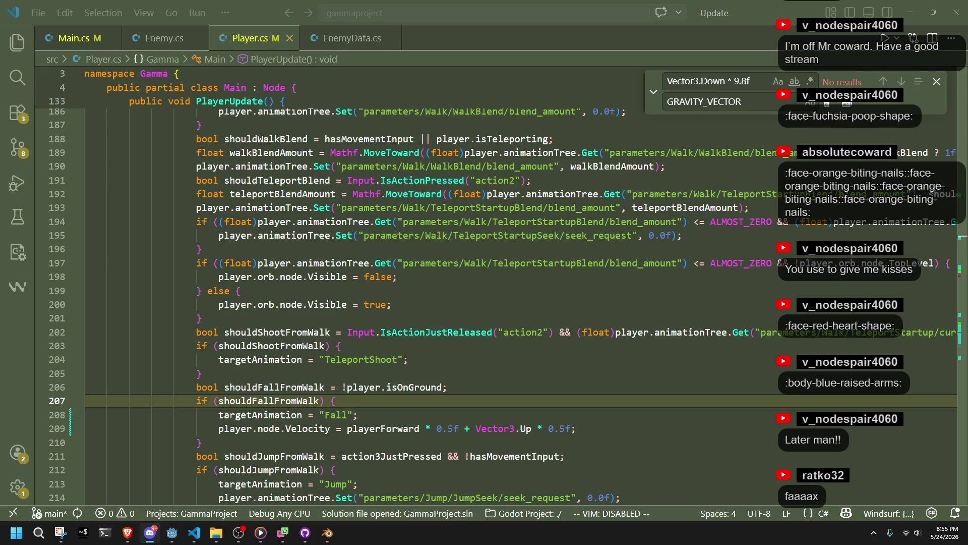
pyautogui.click(811, 433)
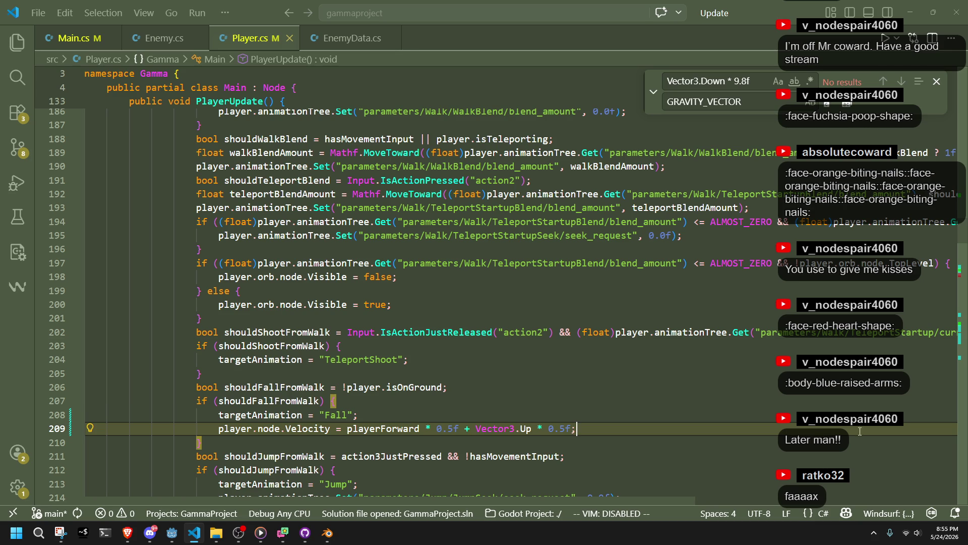
pyautogui.click(149, 533)
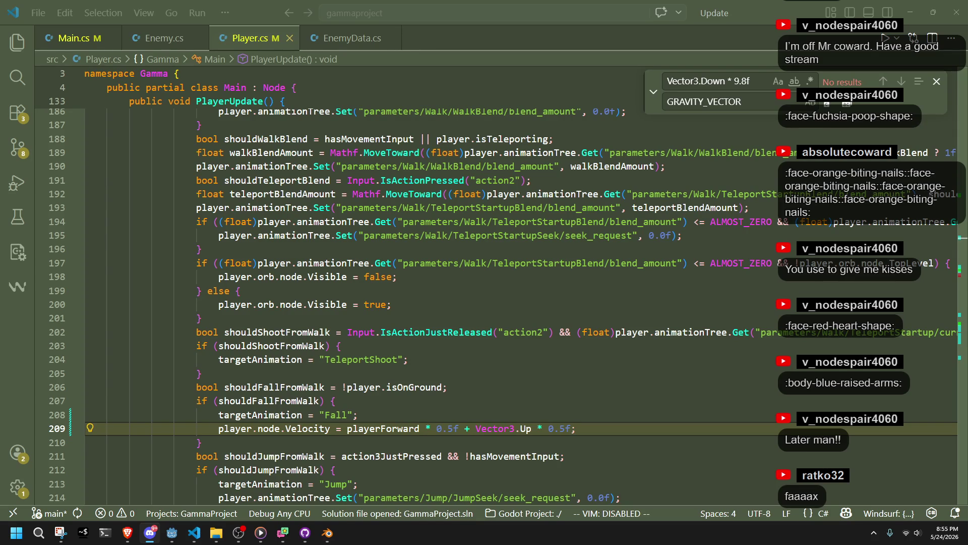
pyautogui.click(382, 438)
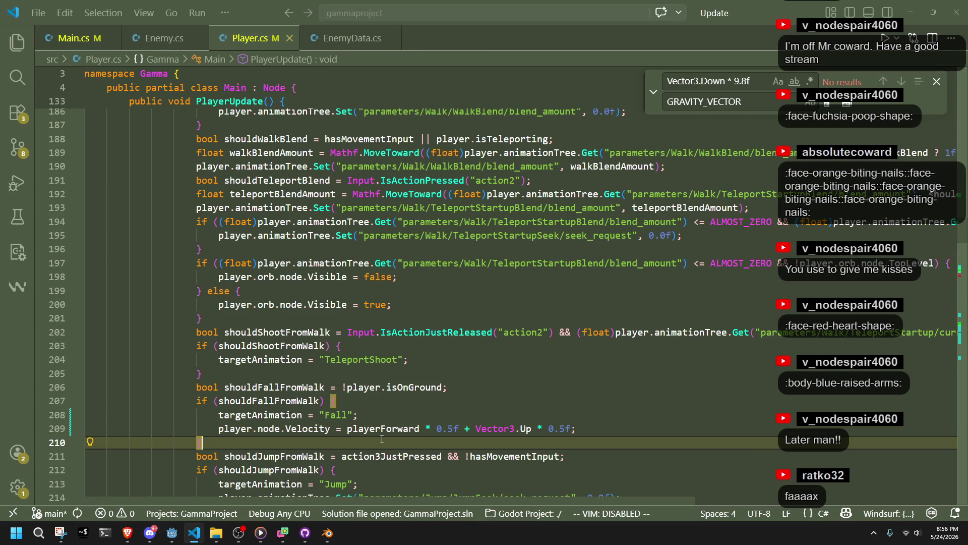
# Change the upward multiplier from 0.5f to 2f and rebuild and run the game in Godot
pyautogui.doubleClick(560, 429)
pyautogui.write('2f')
pyautogui.press('Up')
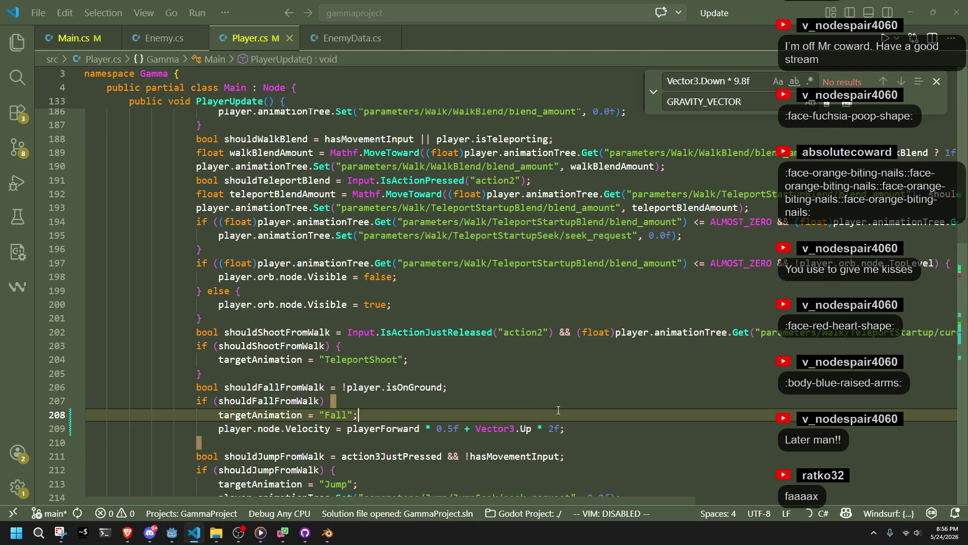
pyautogui.click(172, 532)
pyautogui.click(901, 23)
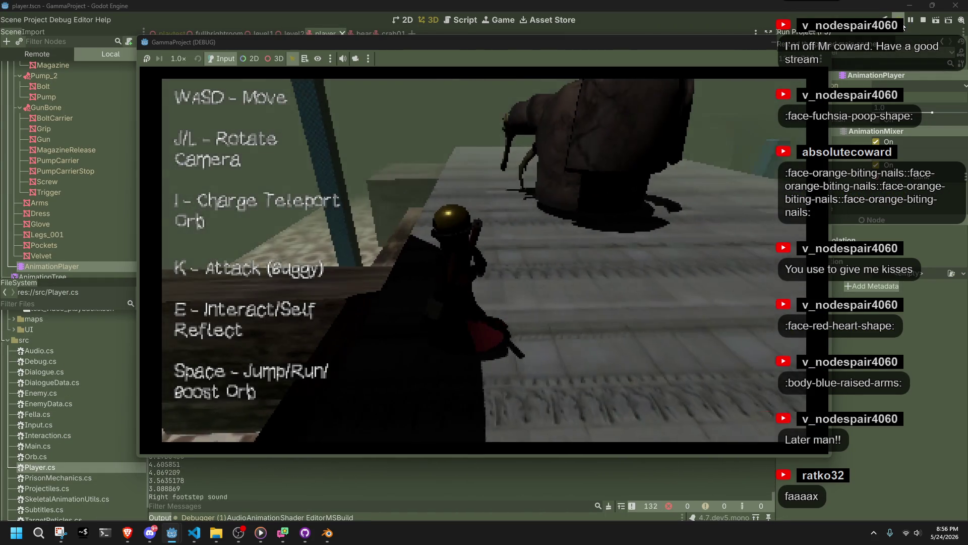
# Walk the character off the ledge onto the tiled floor and circle the camera, then stop the game
pyautogui.press('w')
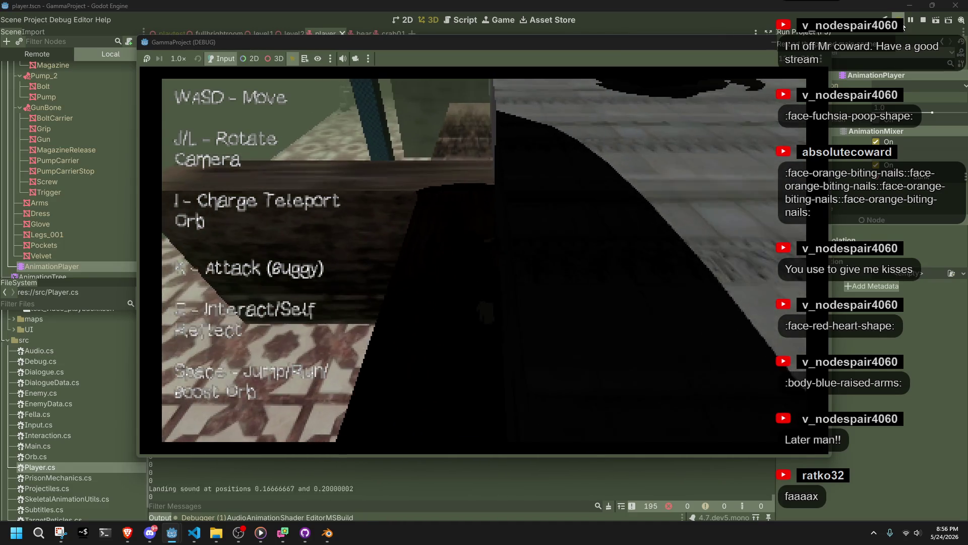
pyautogui.press('w')
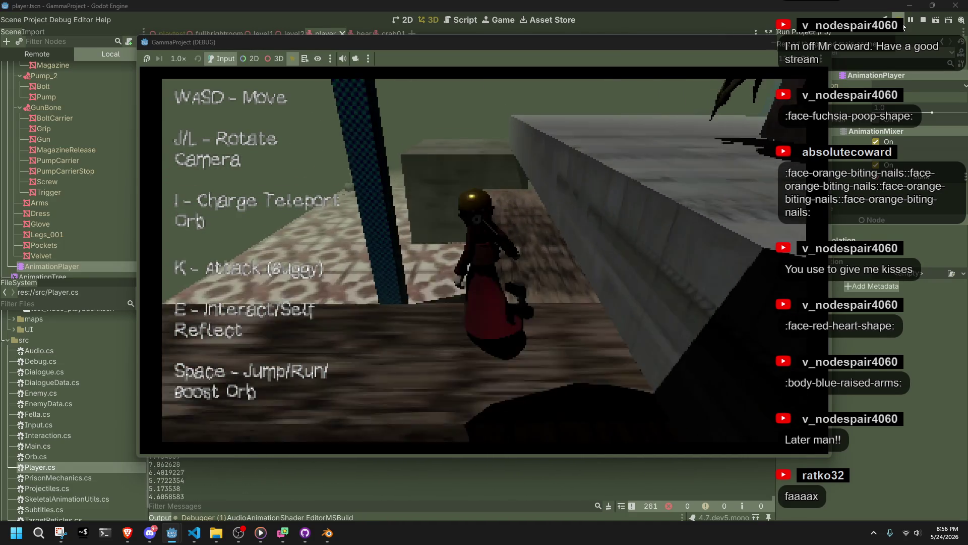
pyautogui.press('w')
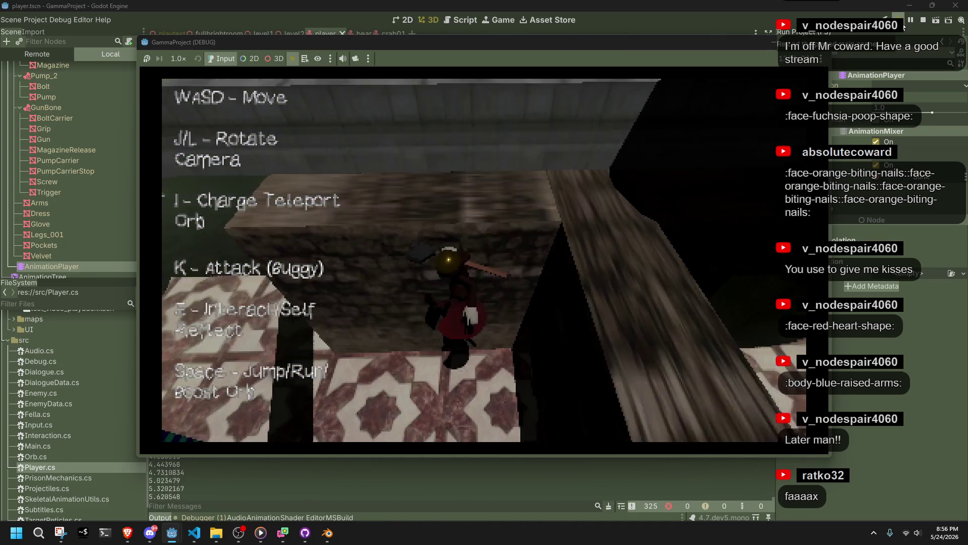
pyautogui.press('j')
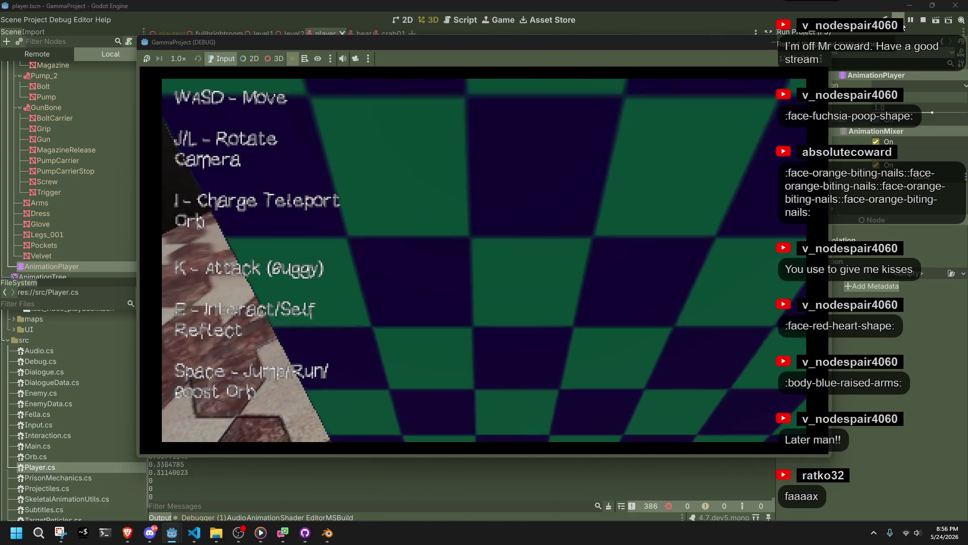
pyautogui.press('j')
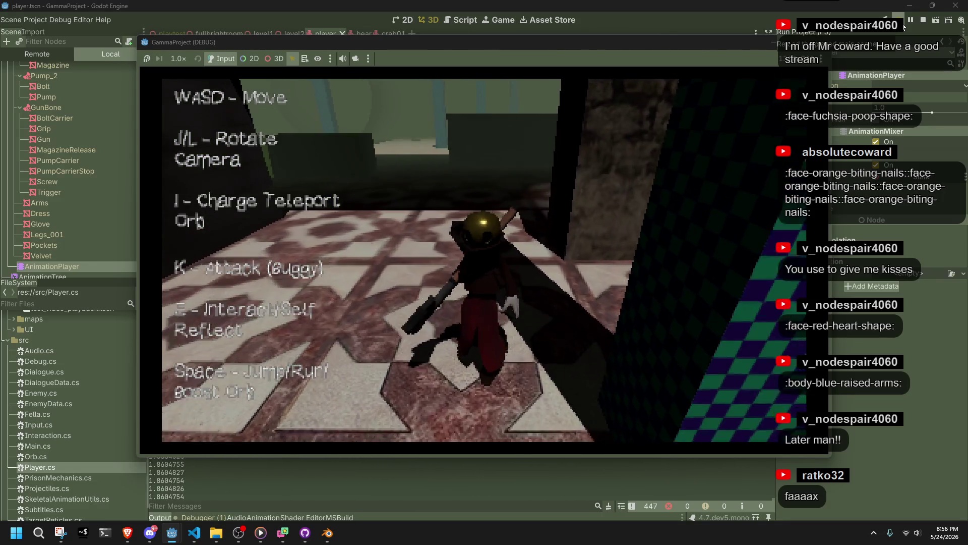
pyautogui.press('j')
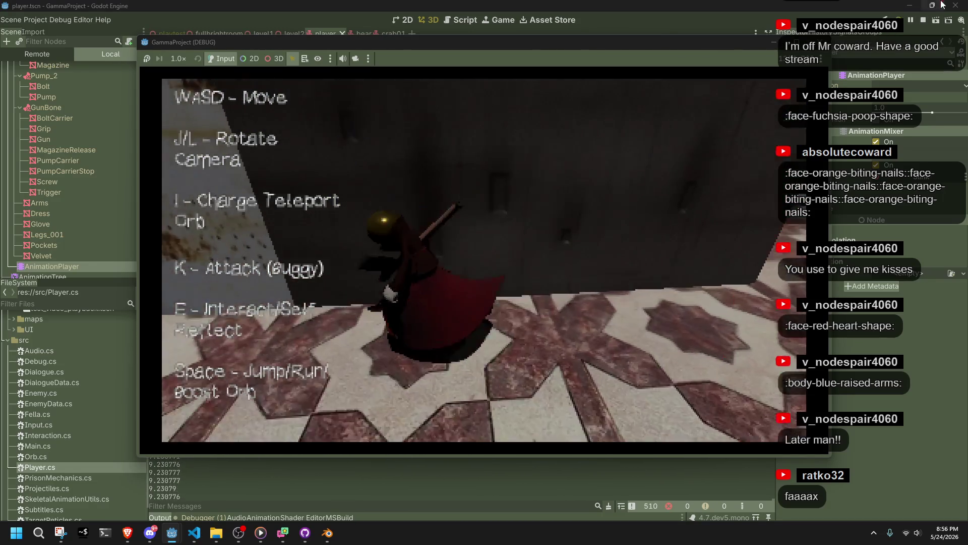
pyautogui.press('Escape')
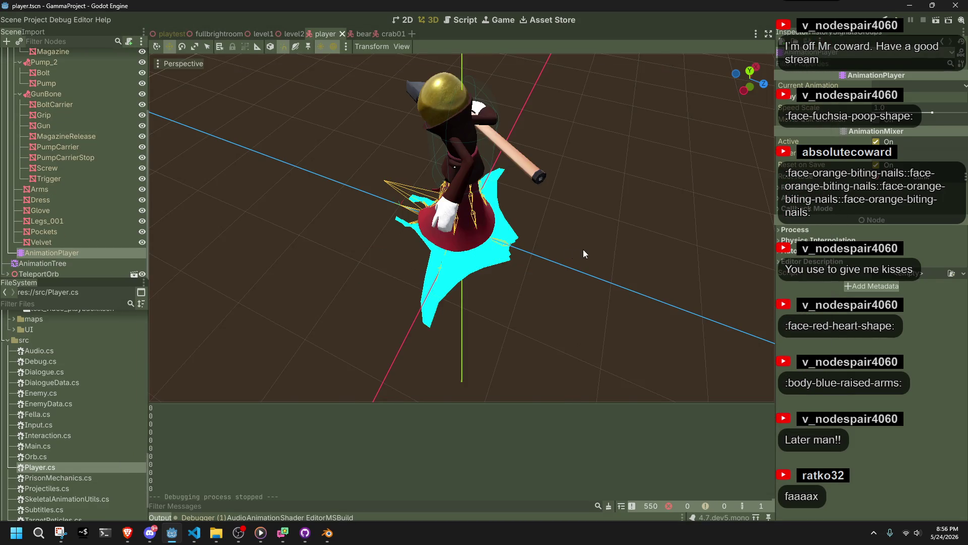
# Orbit the viewport to a rear view of the character and save the player scene
pyautogui.scroll(5, 572, 250)
pyautogui.moveTo(478, 252)
pyautogui.mouseDown()
pyautogui.moveTo(352, 234)
pyautogui.moveTo(117, 174)
pyautogui.mouseUp()
pyautogui.scroll(-4, 594, 221)
pyautogui.moveTo(594, 221)
pyautogui.mouseDown()
pyautogui.moveTo(586, 239)
pyautogui.moveTo(604, 268)
pyautogui.moveTo(543, 286)
pyautogui.moveTo(534, 150)
pyautogui.mouseUp()
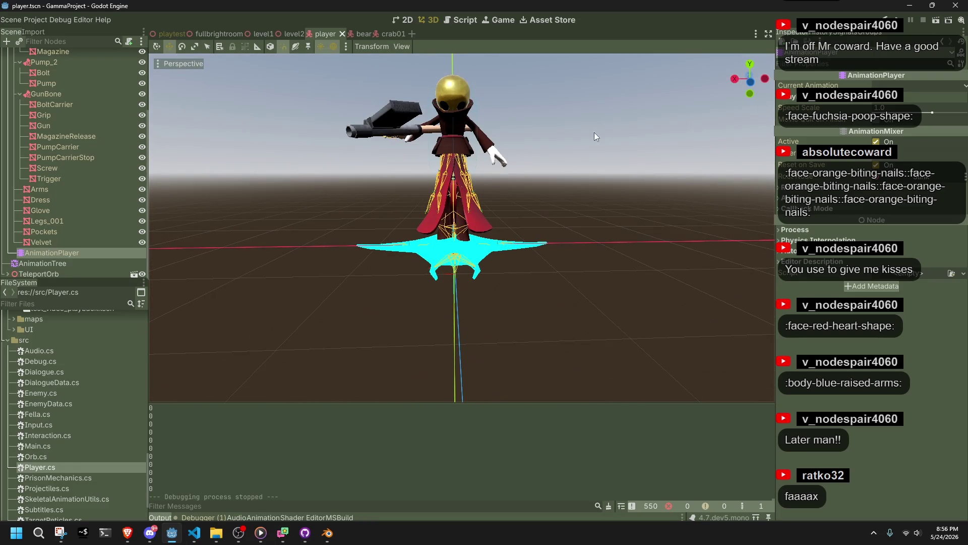
pyautogui.click(751, 87)
pyautogui.scroll(3, 508, 131)
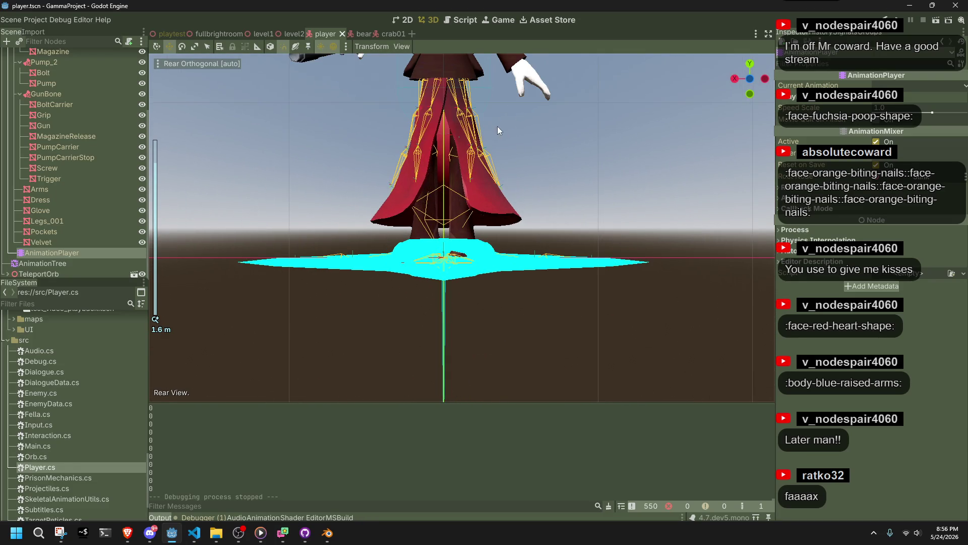
pyautogui.scroll(3, 481, 281)
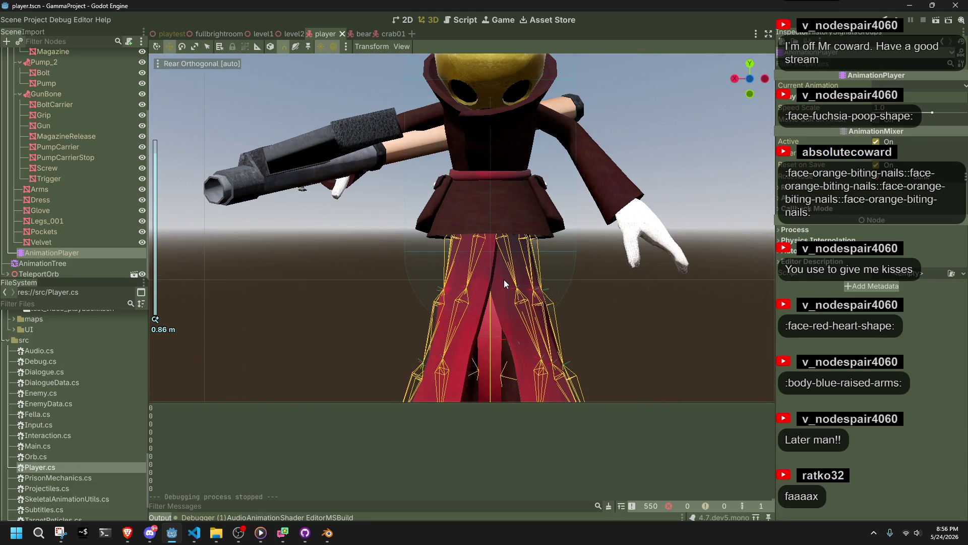
pyautogui.scroll(3, 591, 273)
pyautogui.hotkey('ctrl', 's')
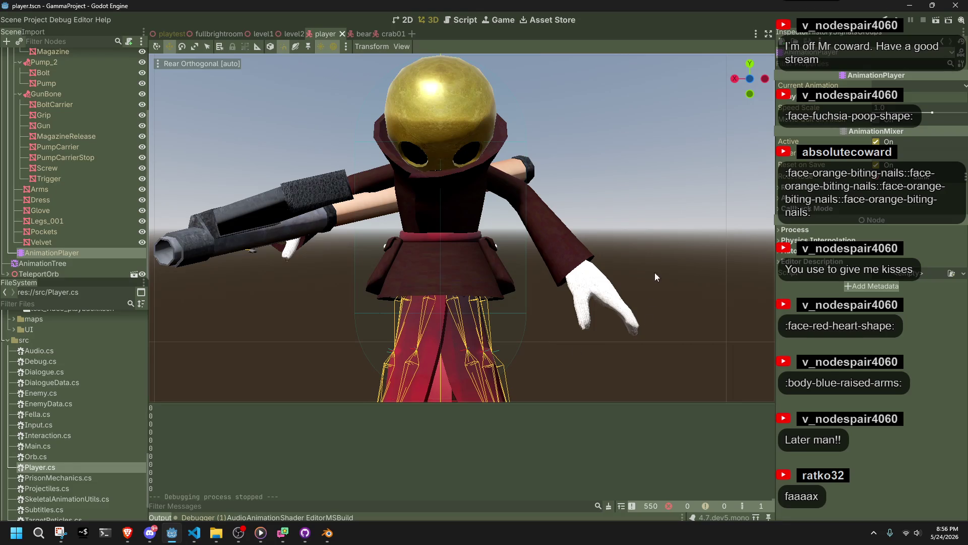
# Inspect the AnimationTree and AnimationPlayer nodes, then return to Player.cs in VS Code
pyautogui.click(669, 210)
pyautogui.click(73, 262)
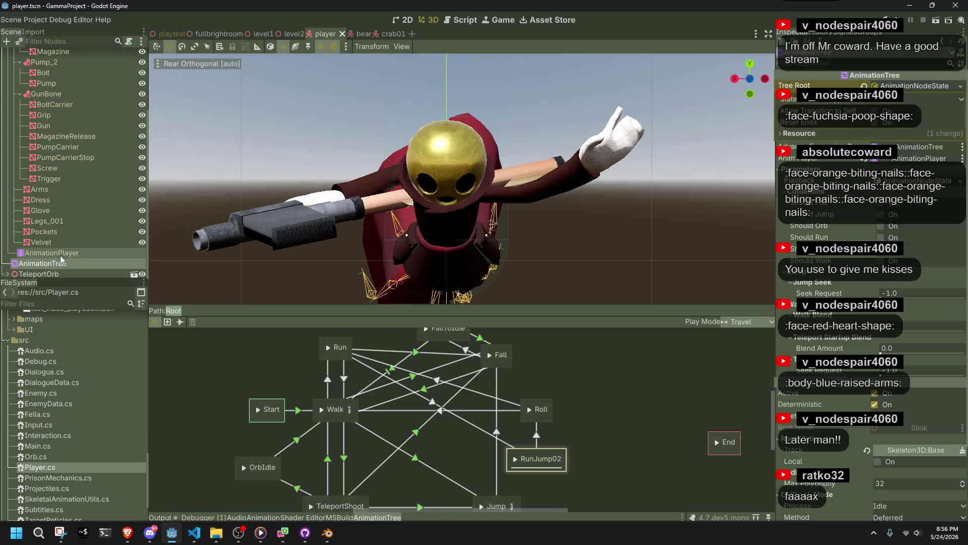
pyautogui.click(59, 254)
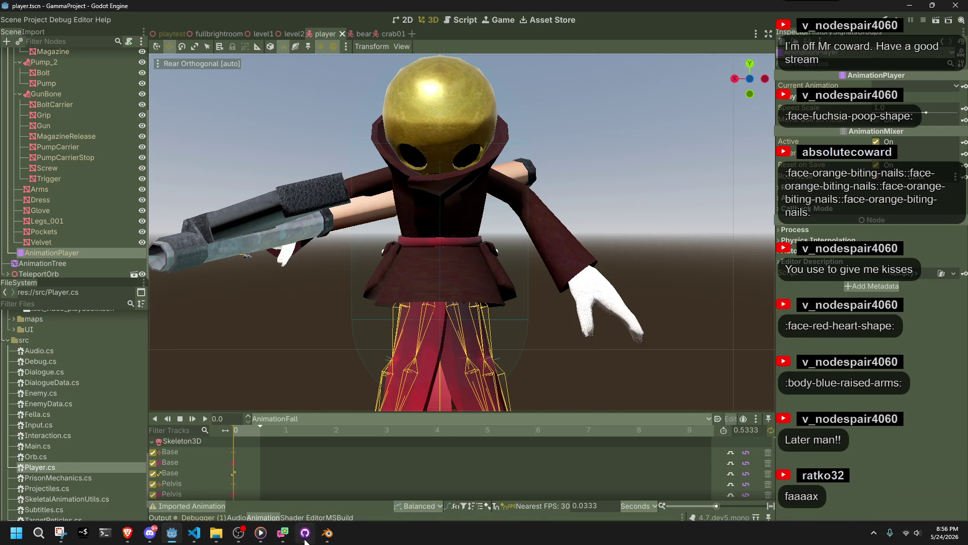
pyautogui.click(201, 536)
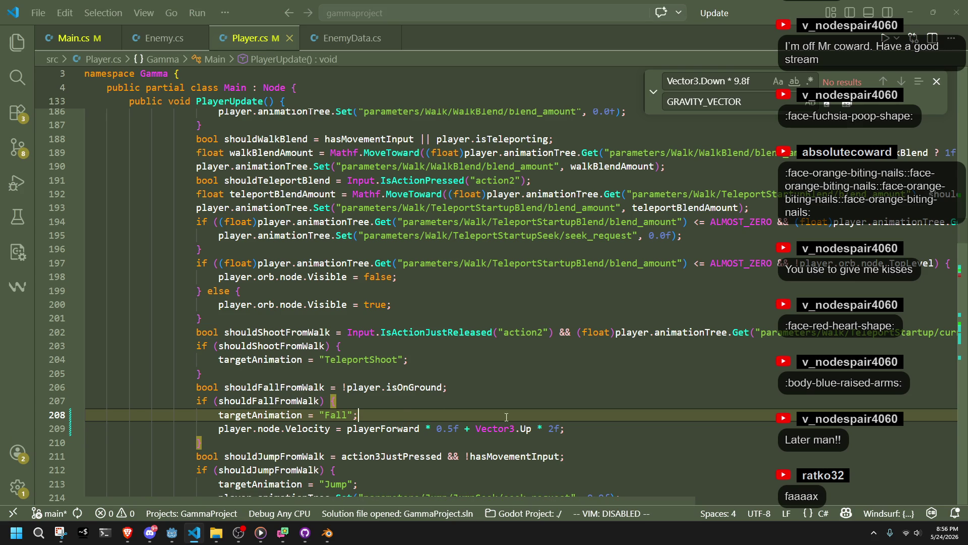
# Change the upward fall multiplier on line 209 from 2f to 10f and rebuild and run with F5
pyautogui.click(554, 428)
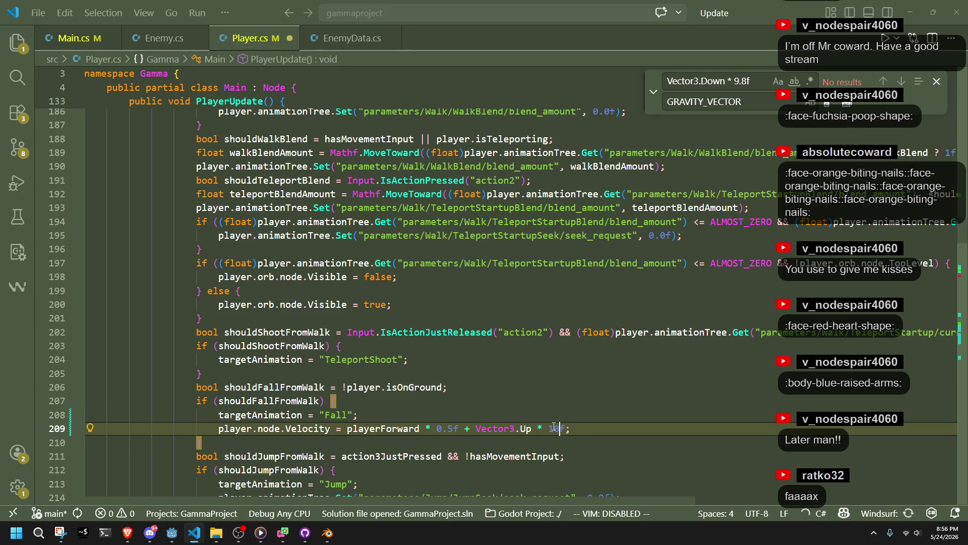
pyautogui.press('BackSpace')
pyautogui.write('10')
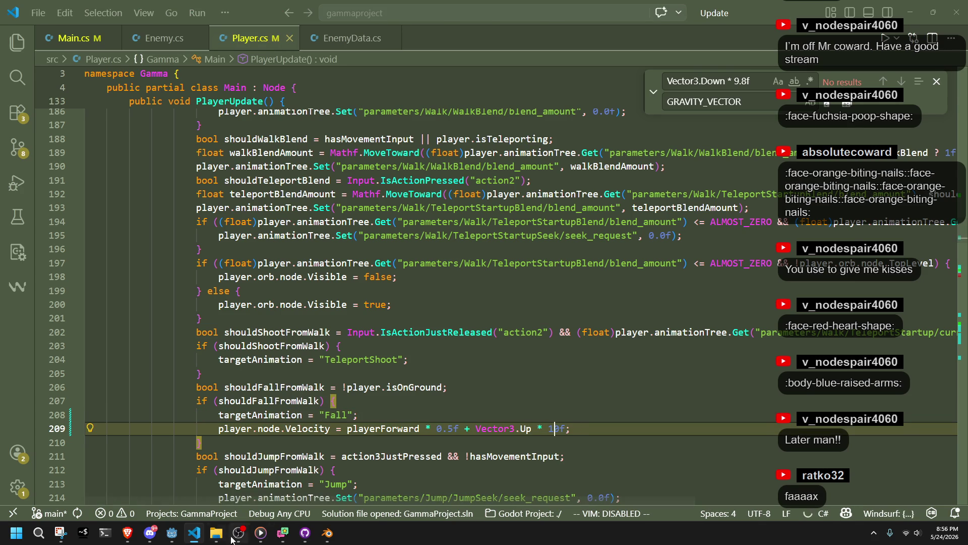
pyautogui.hotkey('alt', 'Tab')
pyautogui.press('F5')
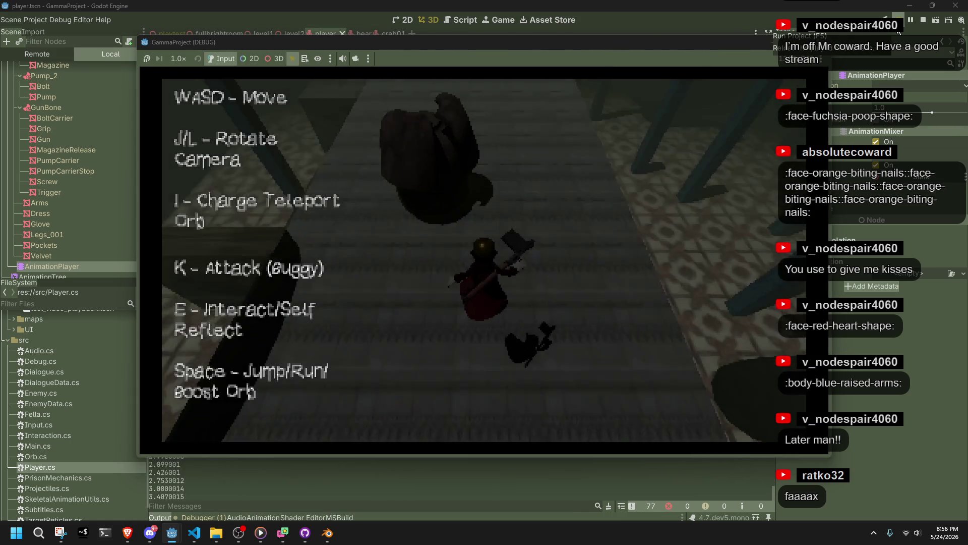
# Walk the character along the ledge and off the edge to test the stronger hop
pyautogui.press('w')
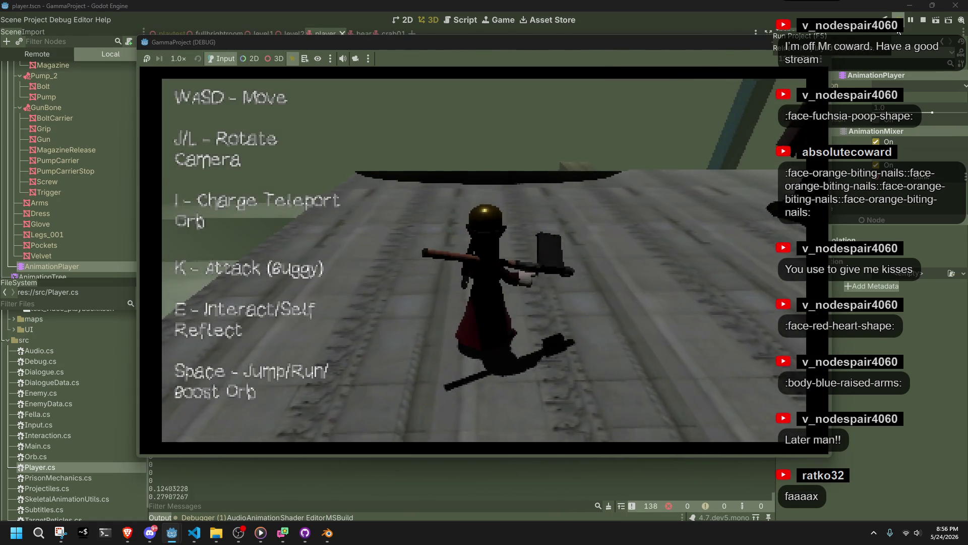
pyautogui.press('w')
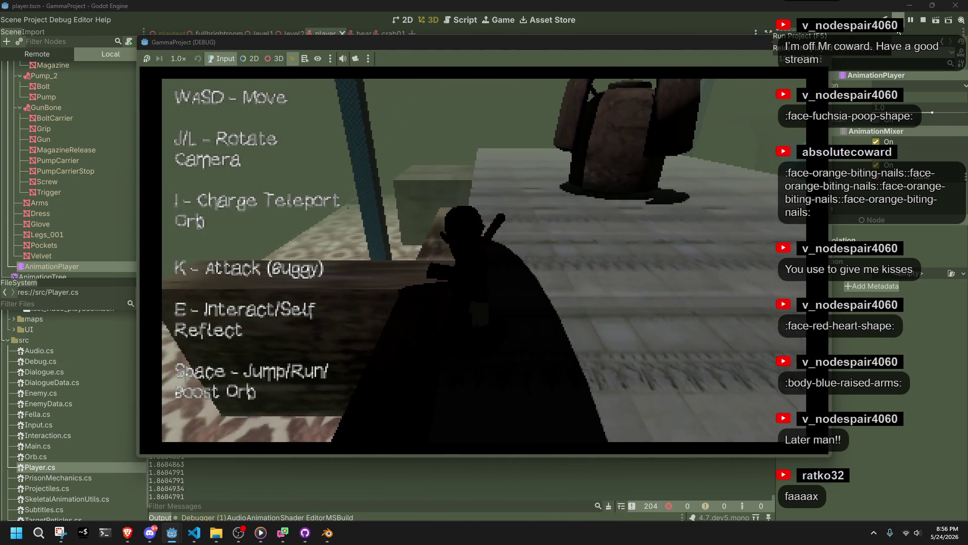
pyautogui.press('w')
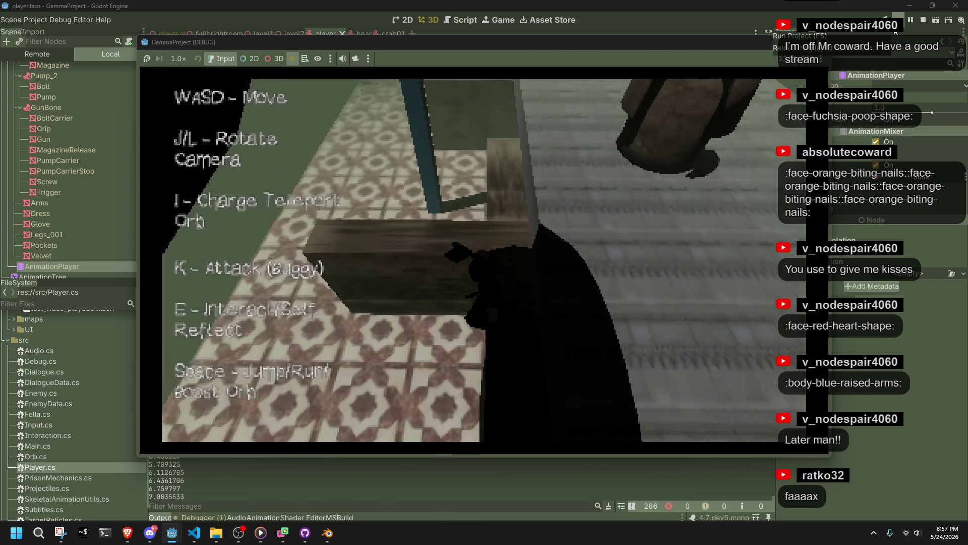
# Lower the upward fall multiplier from 10f to 5.0f and rebuild and run with F5
pyautogui.hotkey('alt', 'Tab')
pyautogui.press('BackSpace')
pyautogui.press('BackSpace')
pyautogui.write('5.0')
pyautogui.hotkey('alt', 'Tab')
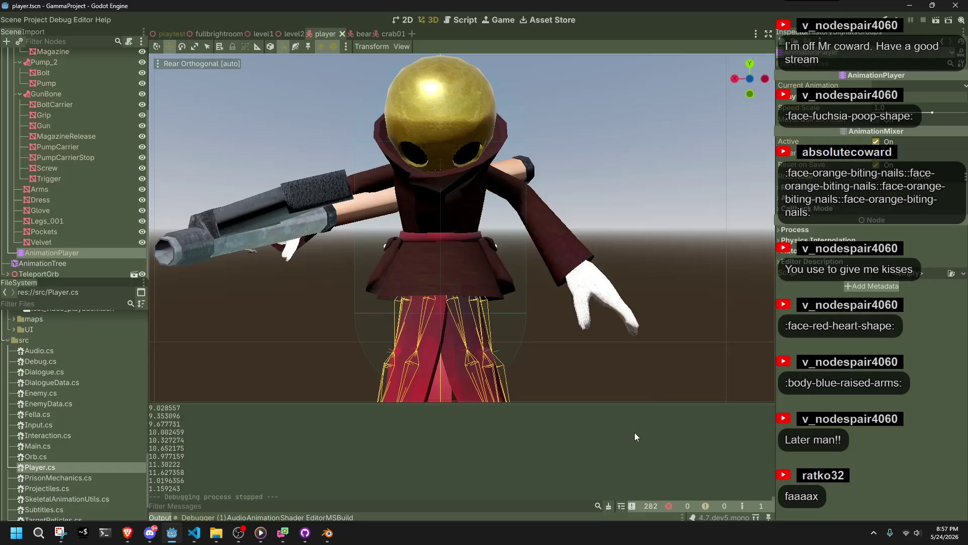
pyautogui.press('F5')
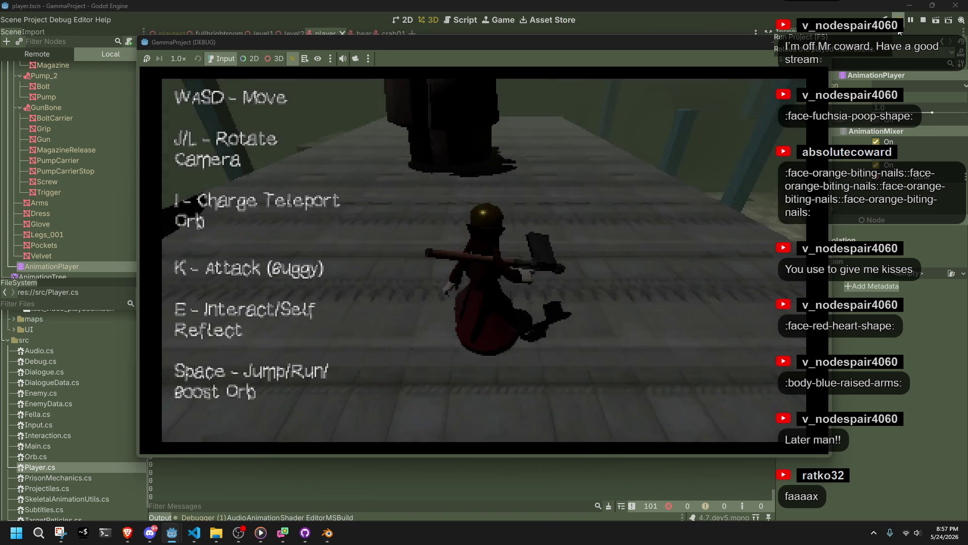
# Walk the character off the ledge, test the hop with Space, attack with K, and climb the dark block
pyautogui.press('a')
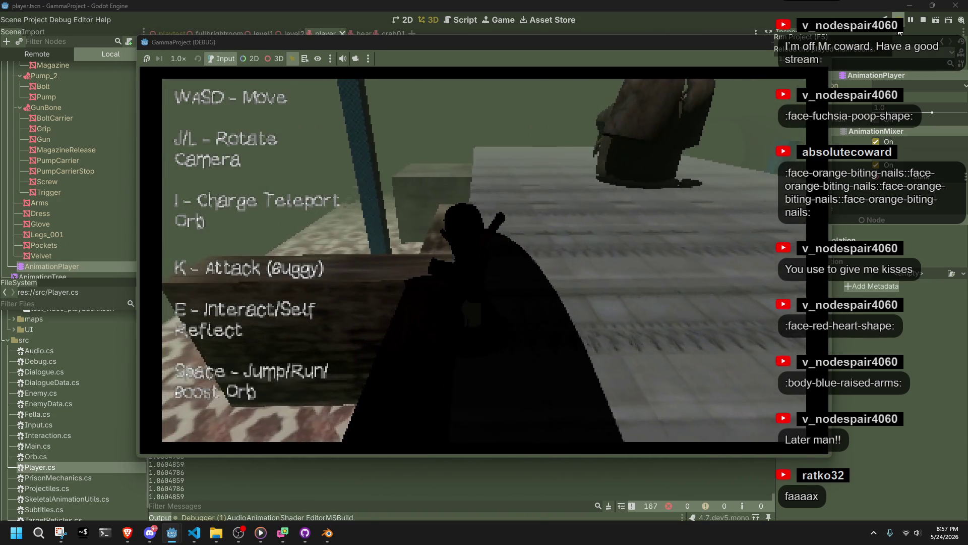
pyautogui.press('w')
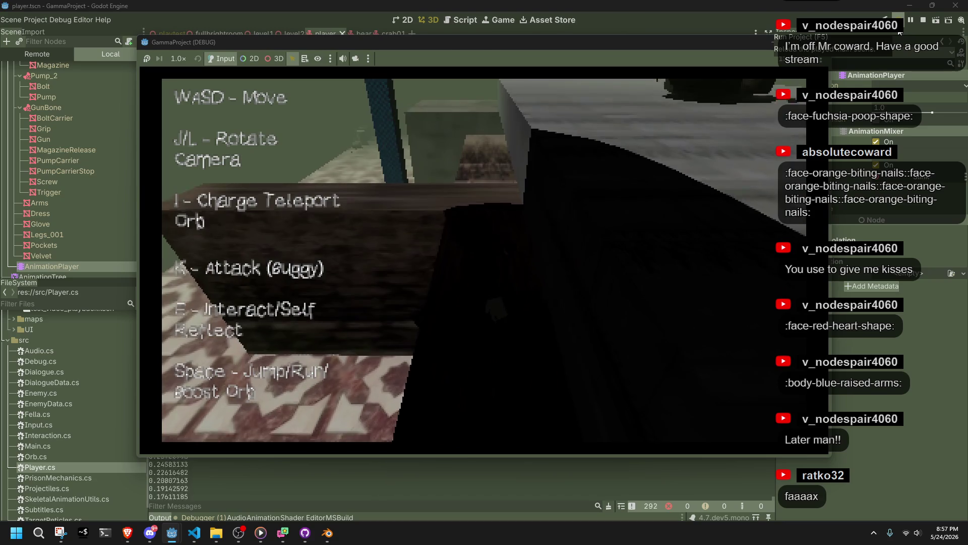
pyautogui.press('space')
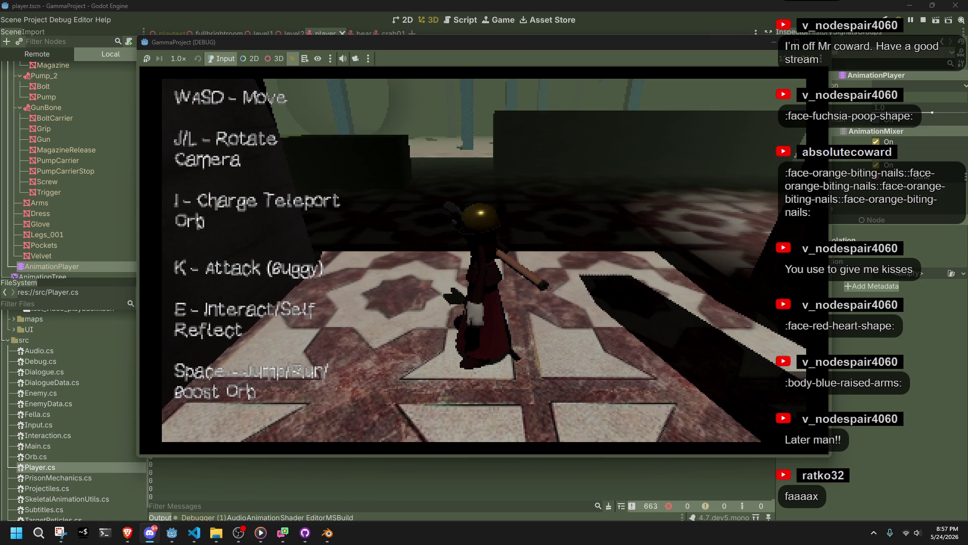
pyautogui.press('k')
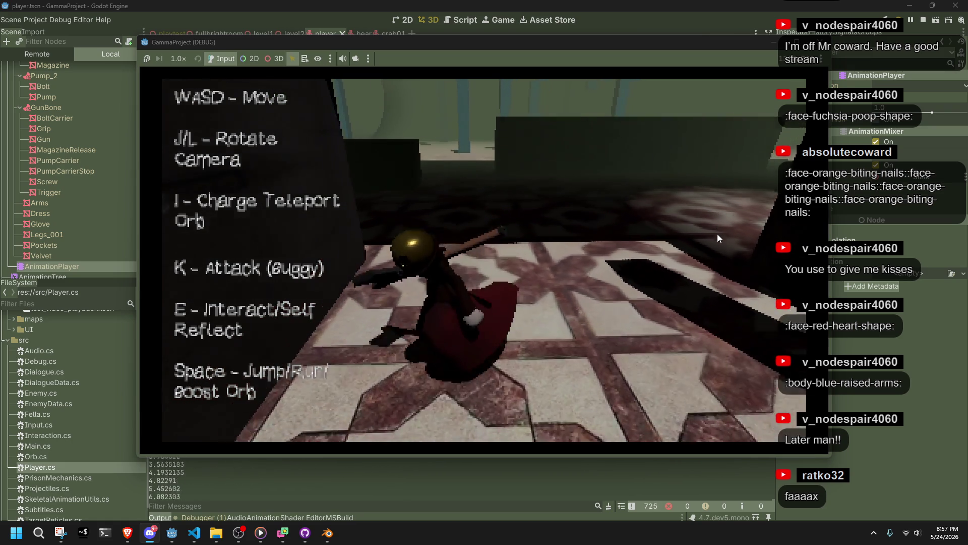
pyautogui.press('w')
pyautogui.press('space')
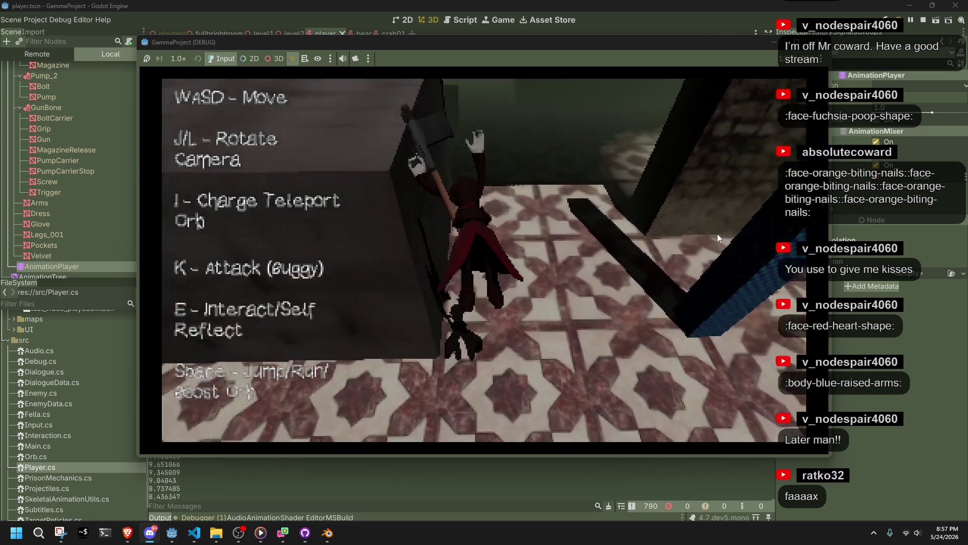
# Walk the character around the dark blocks, patterned floor and benches while swinging the camera
pyautogui.press('w')
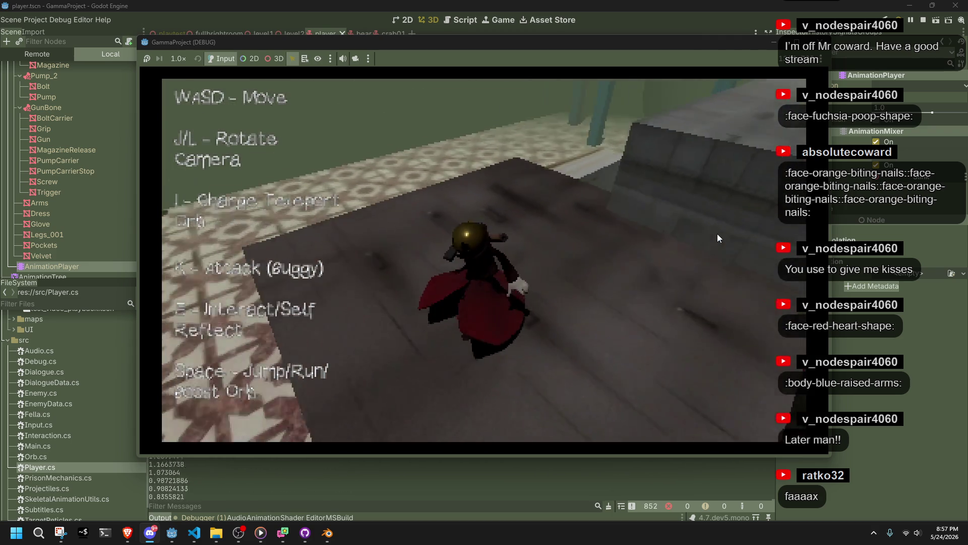
pyautogui.press('w')
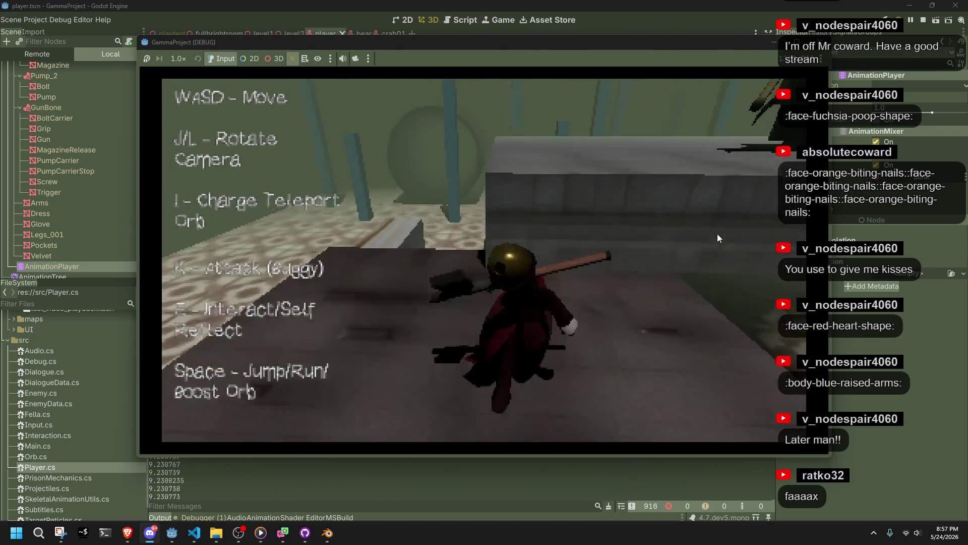
pyautogui.press('w')
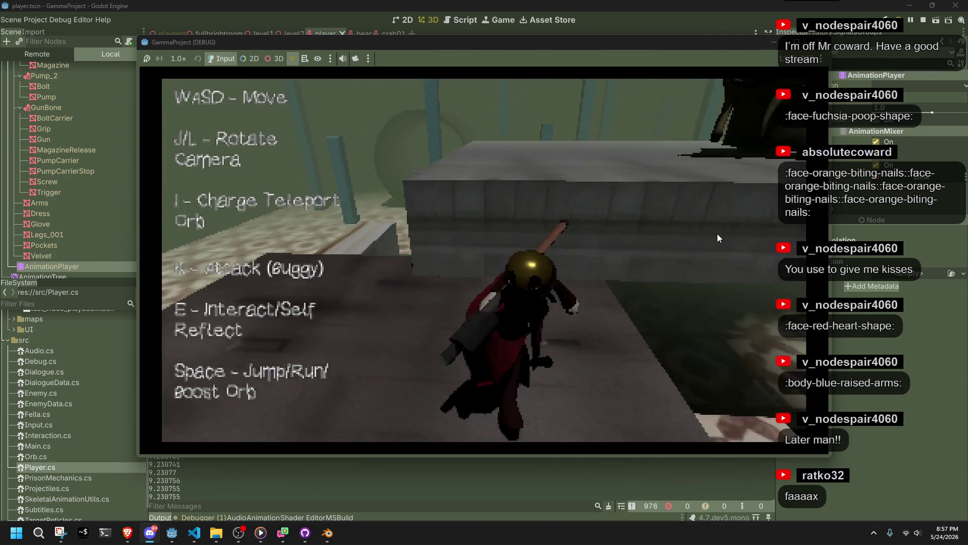
pyautogui.press('w')
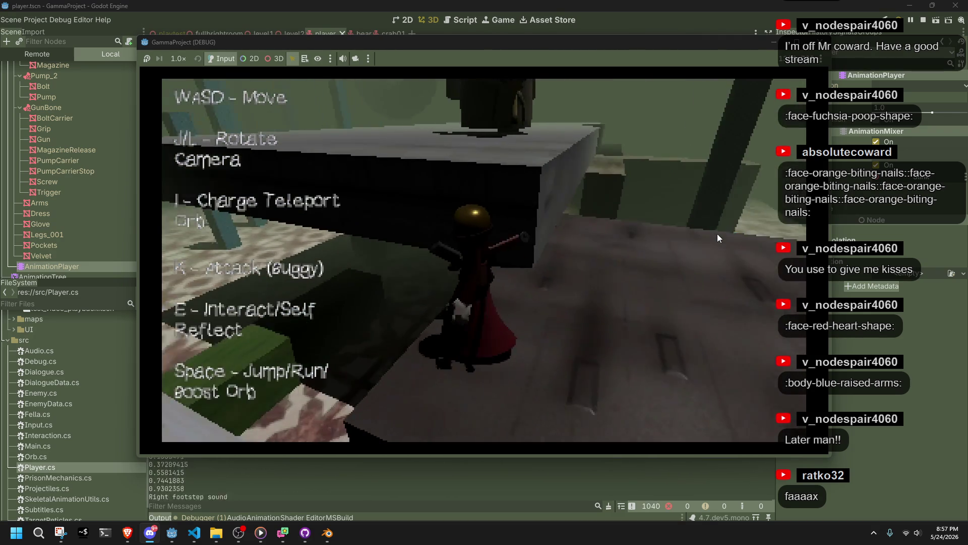
pyautogui.press('w')
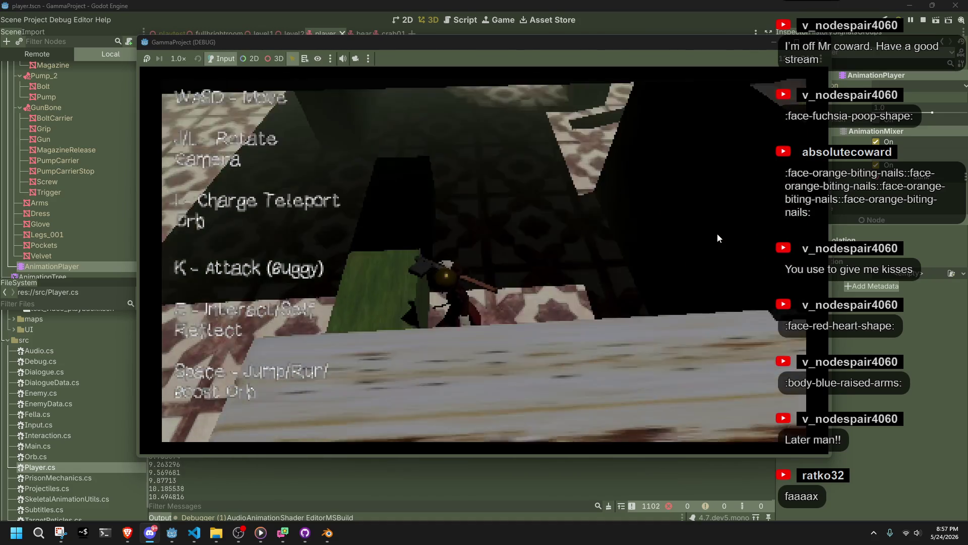
pyautogui.press('w')
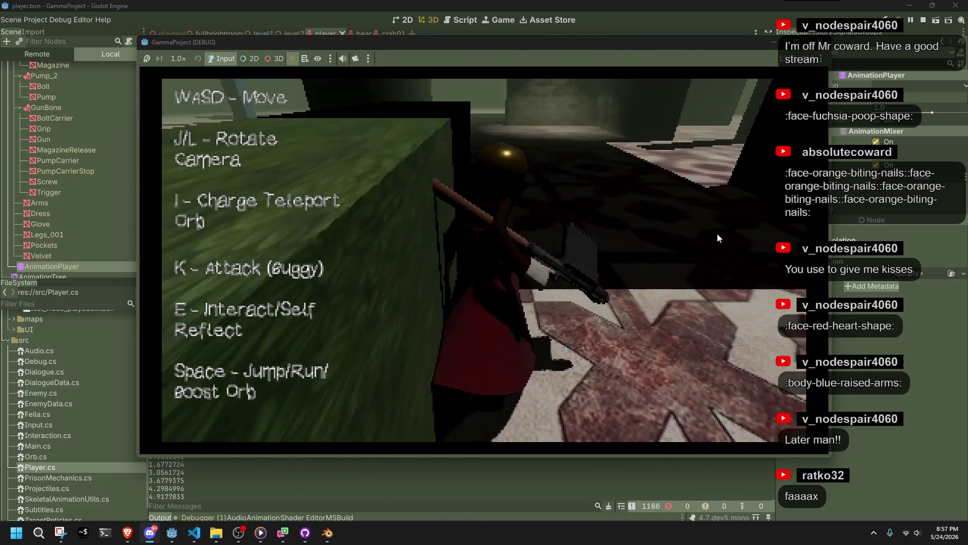
pyautogui.press('w')
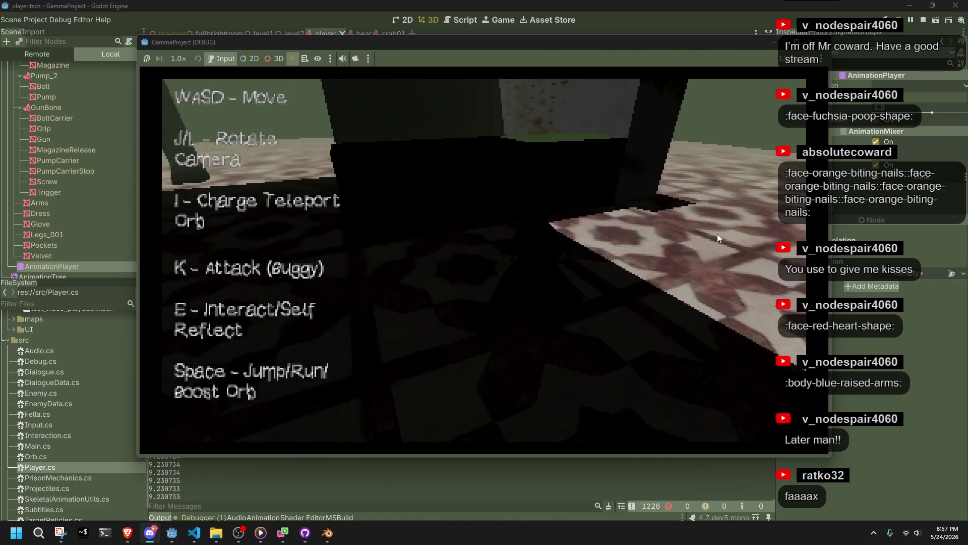
pyautogui.press('w')
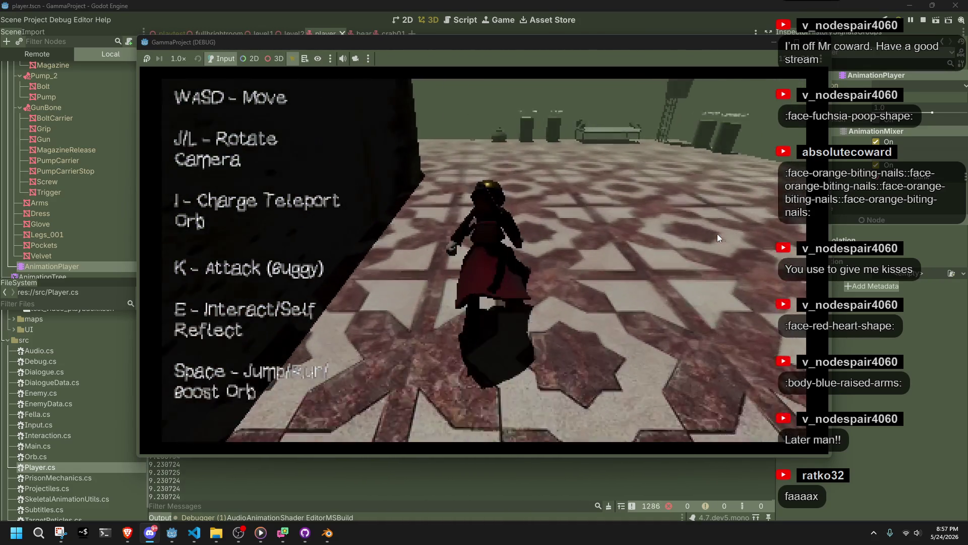
pyautogui.press('w')
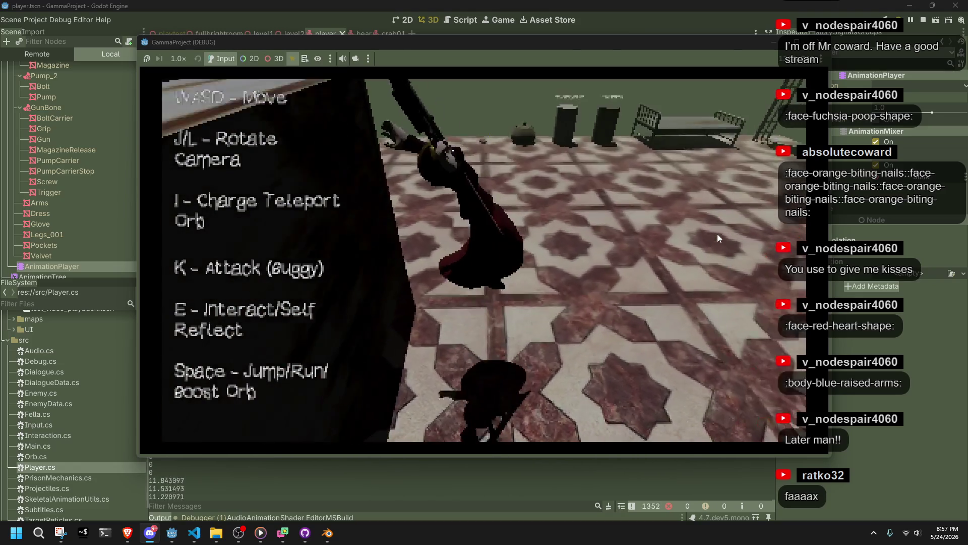
pyautogui.press('w')
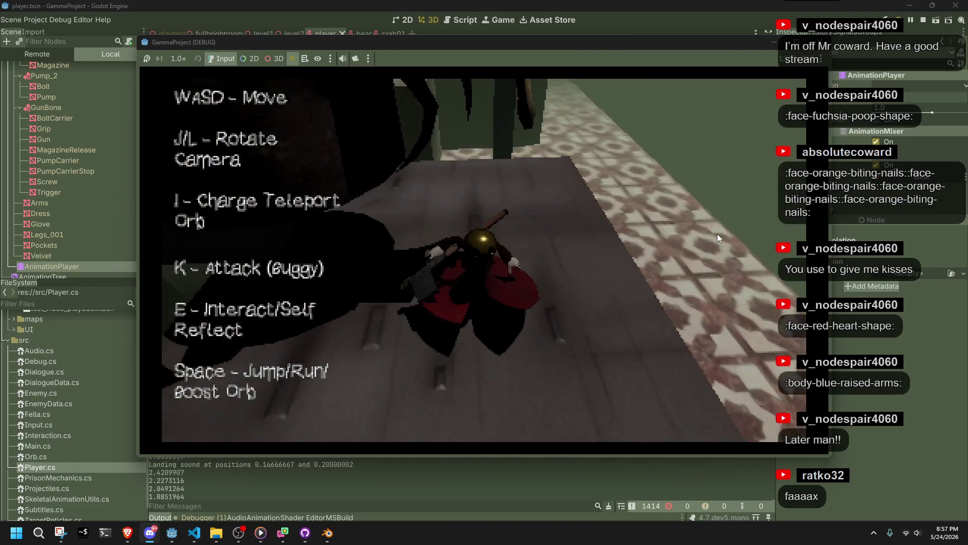
pyautogui.press('w')
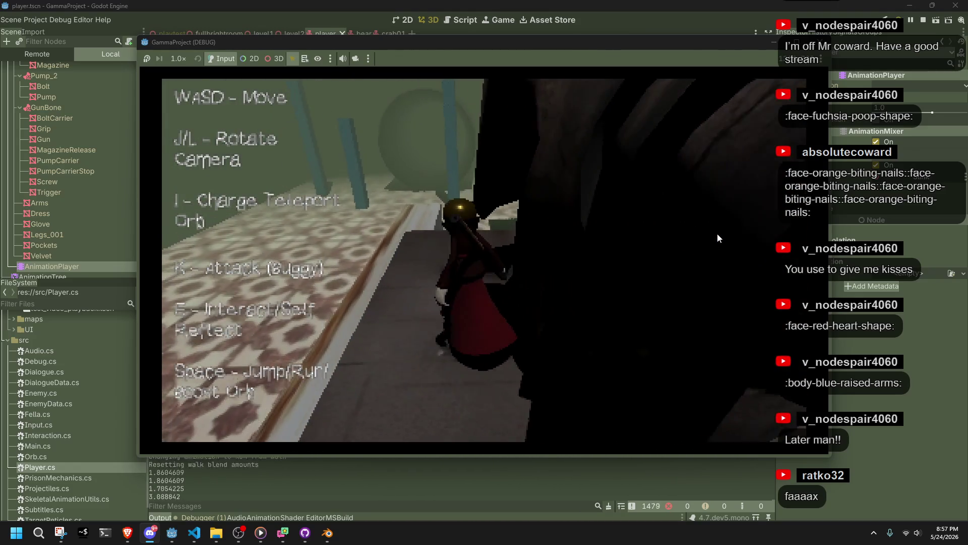
pyautogui.press('w')
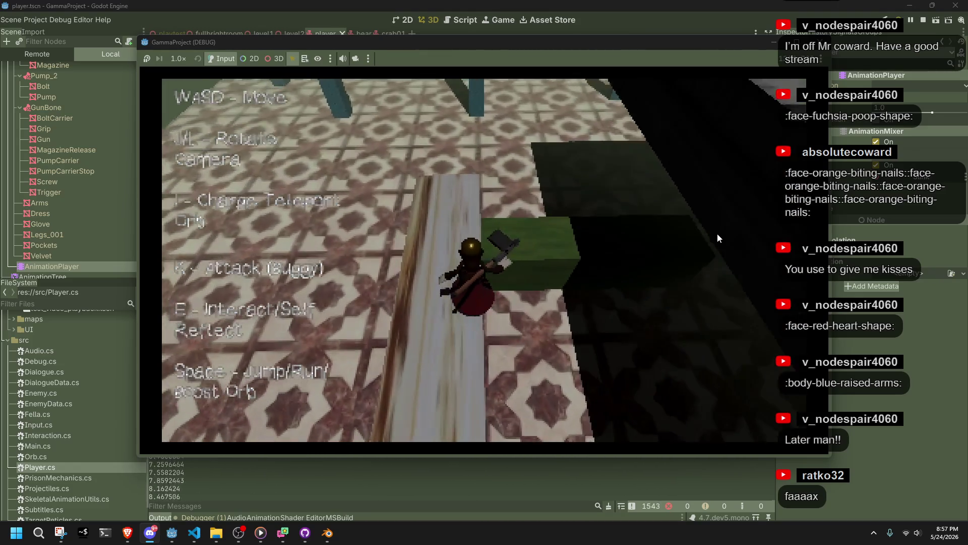
pyautogui.press('w')
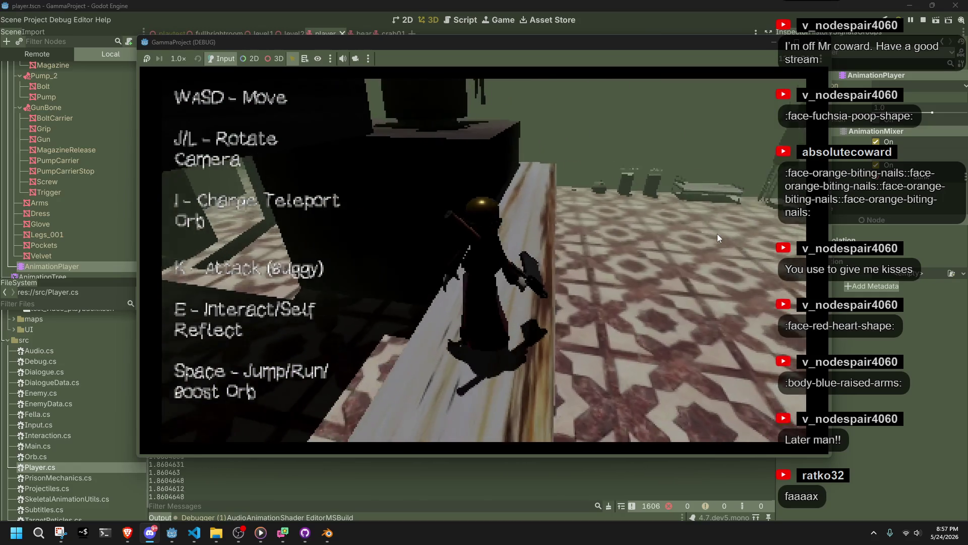
pyautogui.press('w')
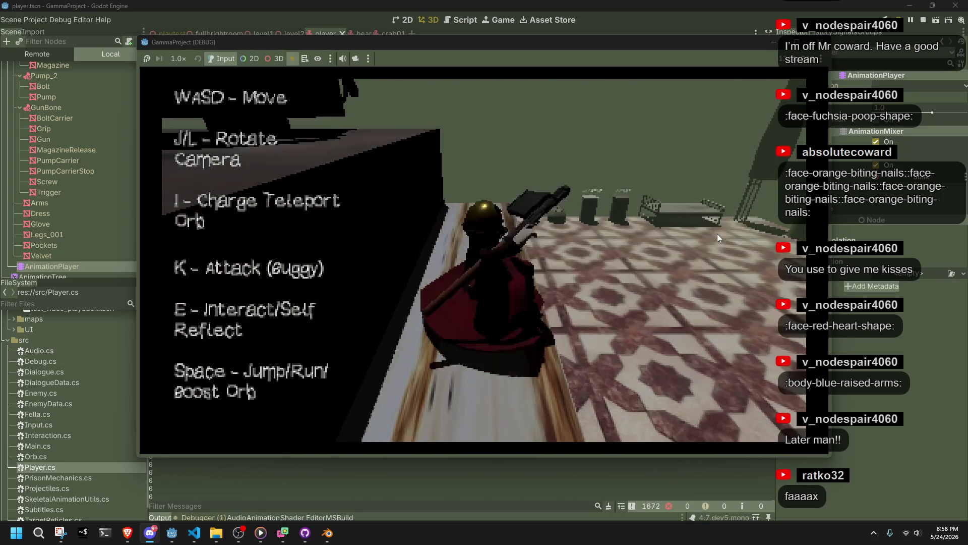
pyautogui.press('w')
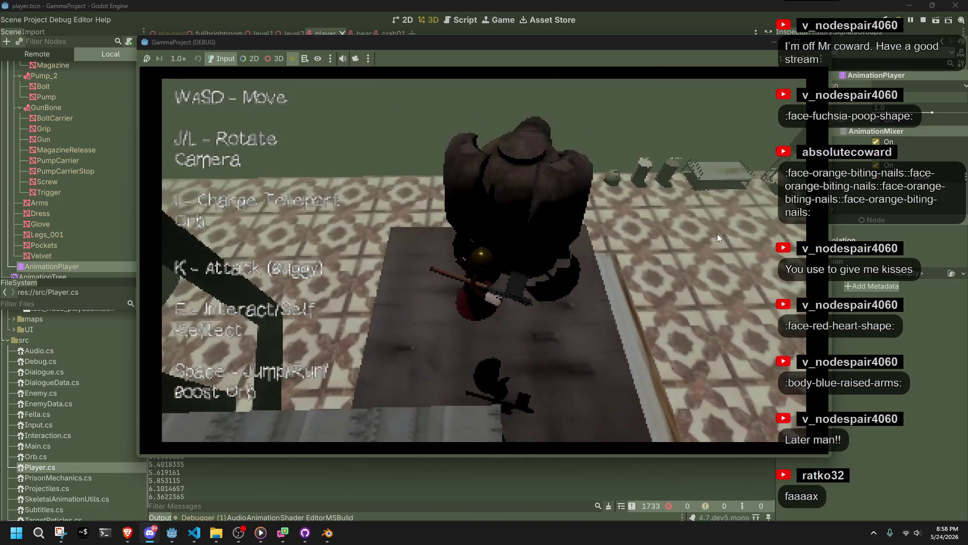
# Drop onto the tiled floor, walk the ledge and jump down again, then stop the game with F8
pyautogui.press('w')
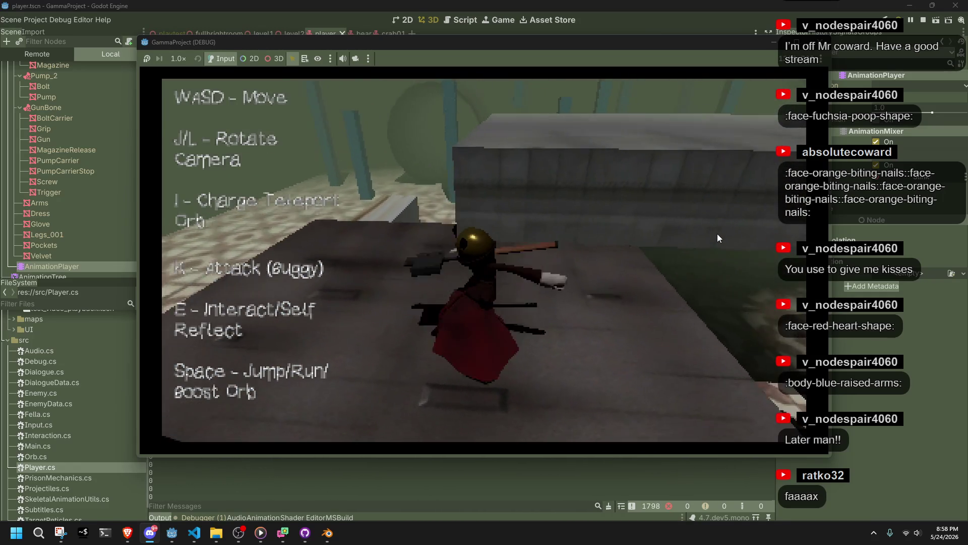
pyautogui.press('w')
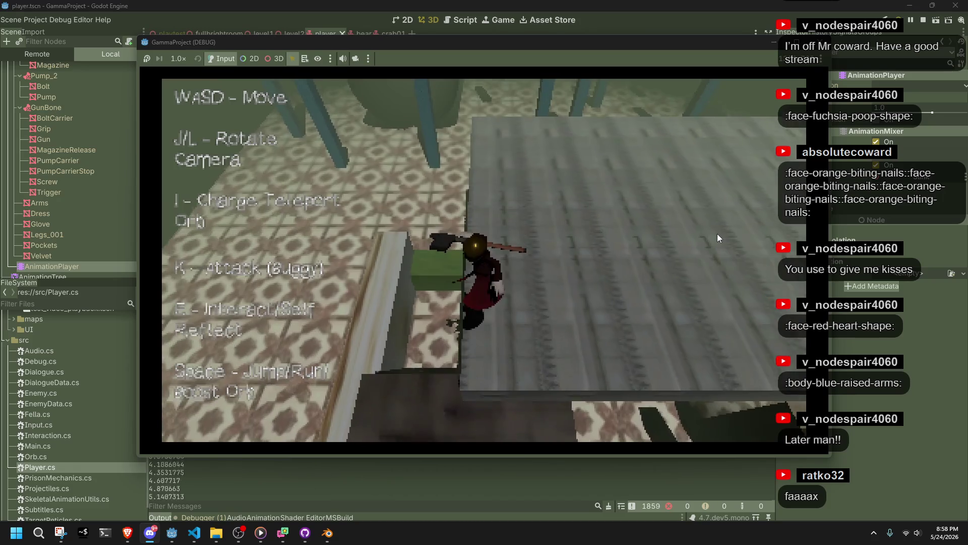
pyautogui.press('w')
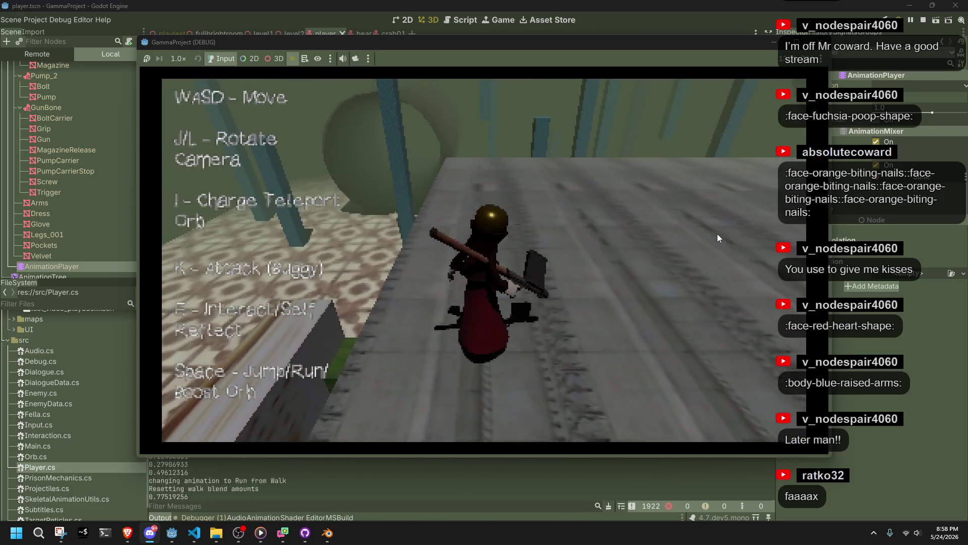
pyautogui.press('w')
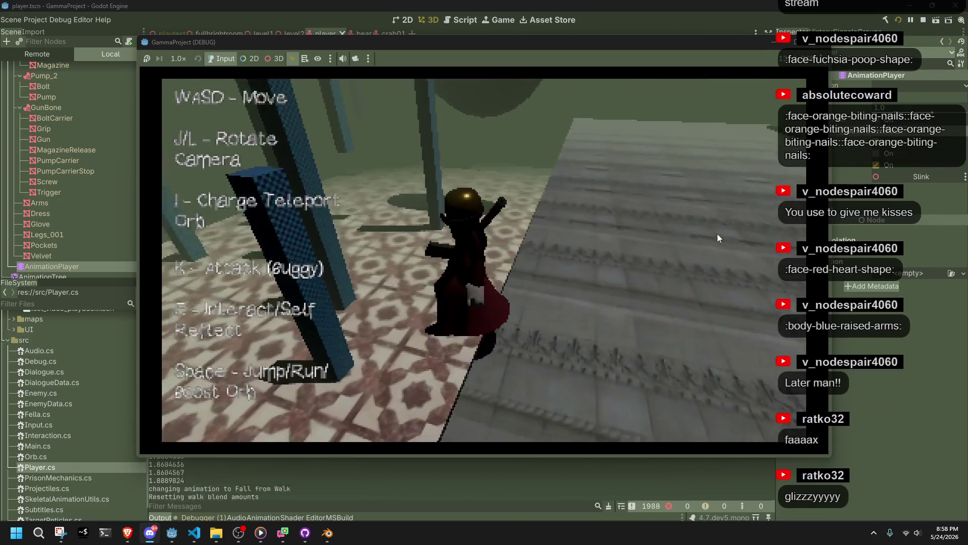
pyautogui.press('w')
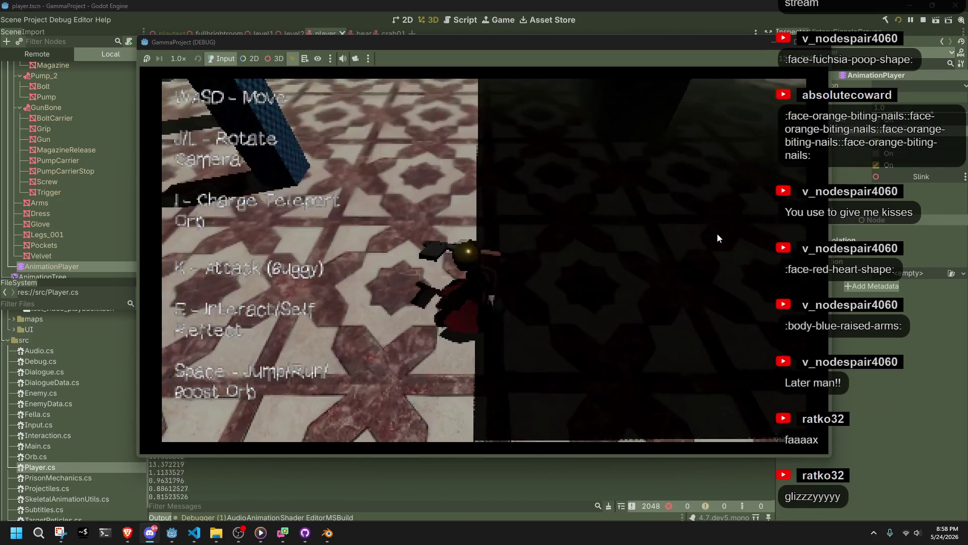
pyautogui.press('w')
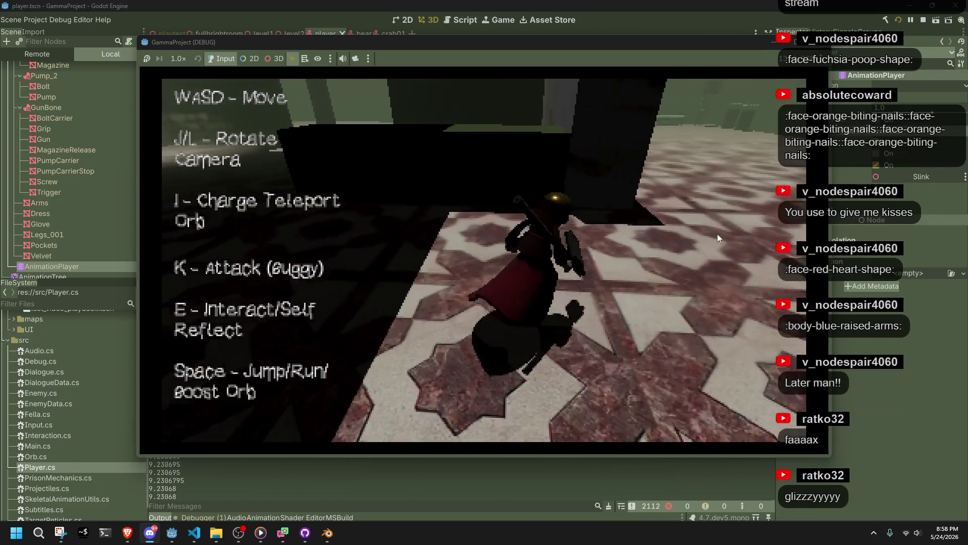
pyautogui.press('w')
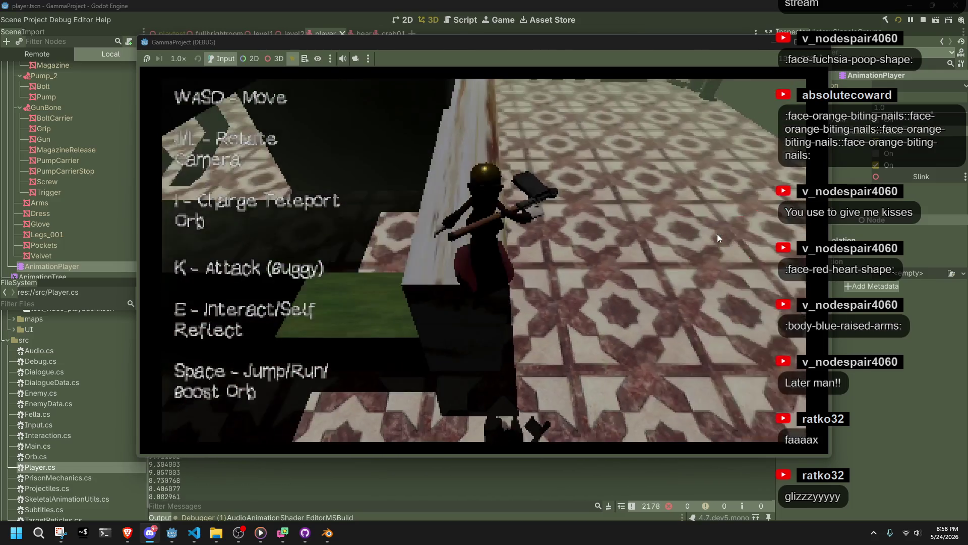
pyautogui.press('w')
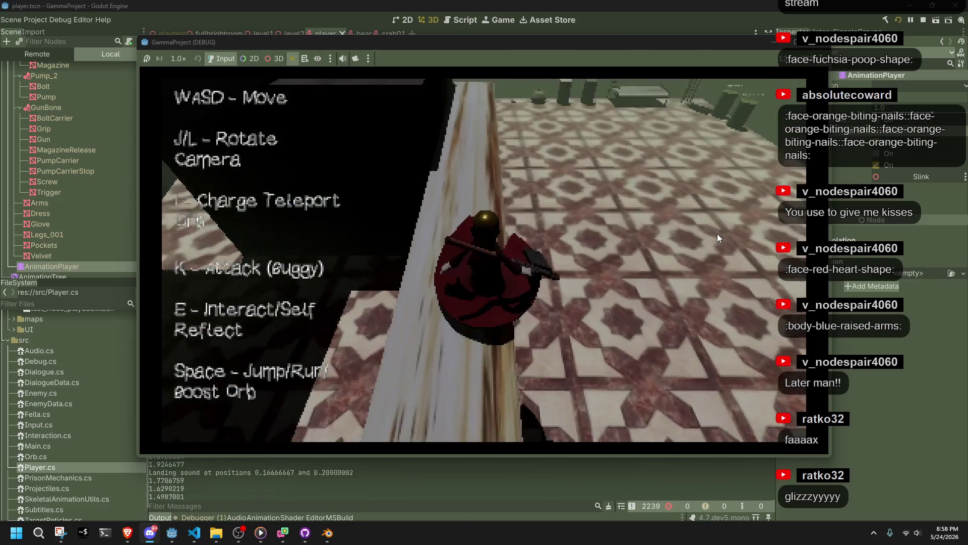
pyautogui.press('w')
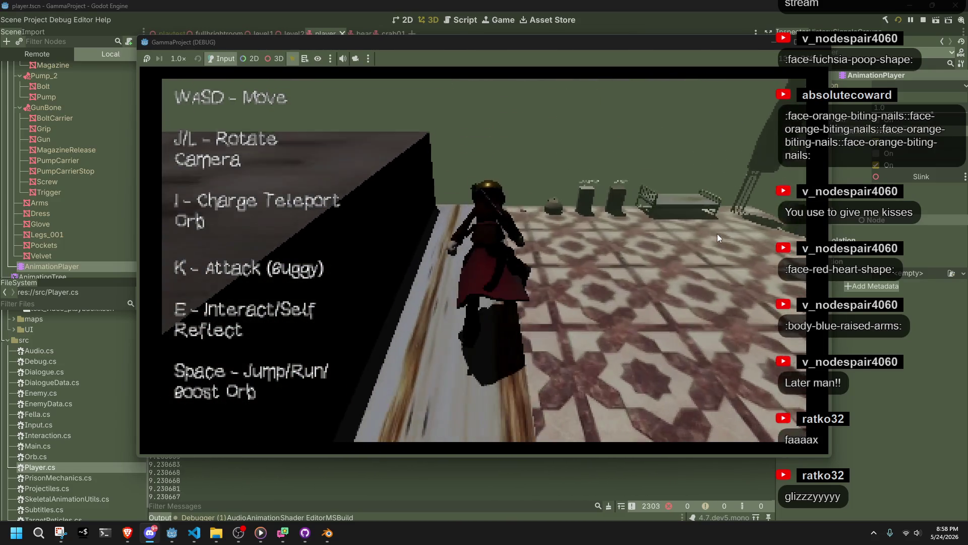
pyautogui.press('w')
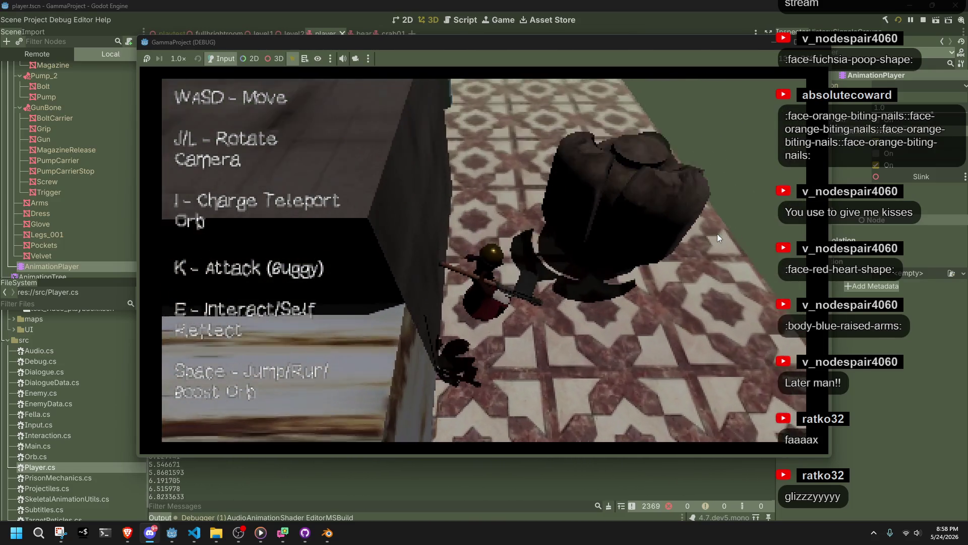
pyautogui.press('w')
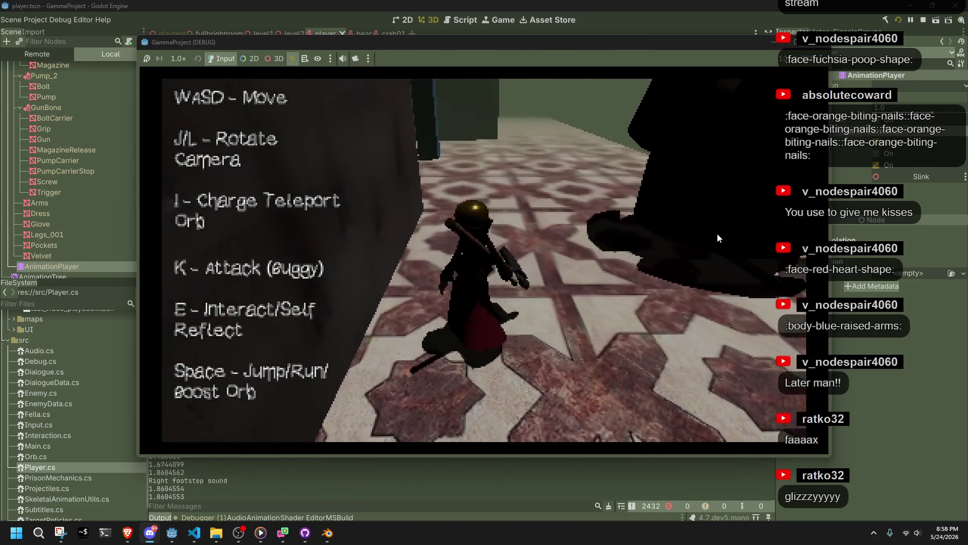
pyautogui.press('w')
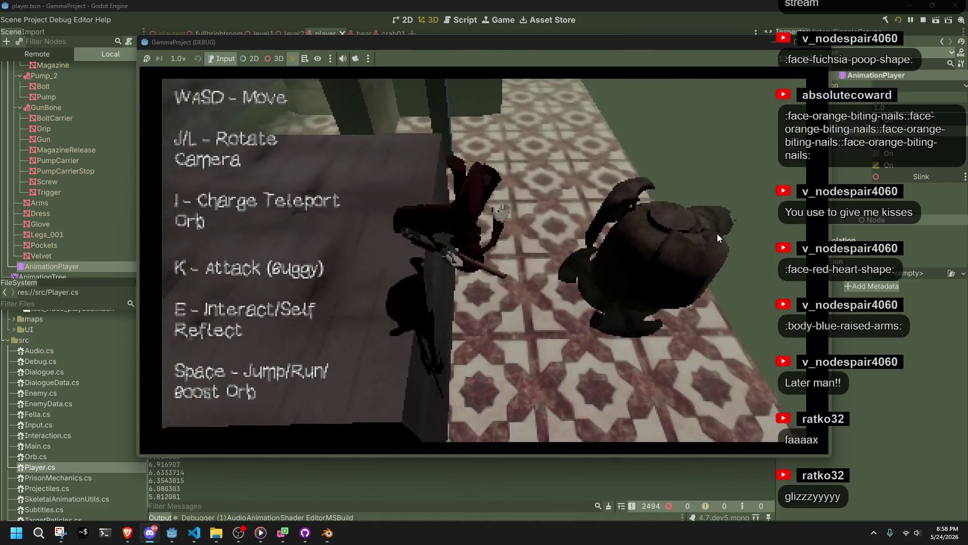
pyautogui.press('F8')
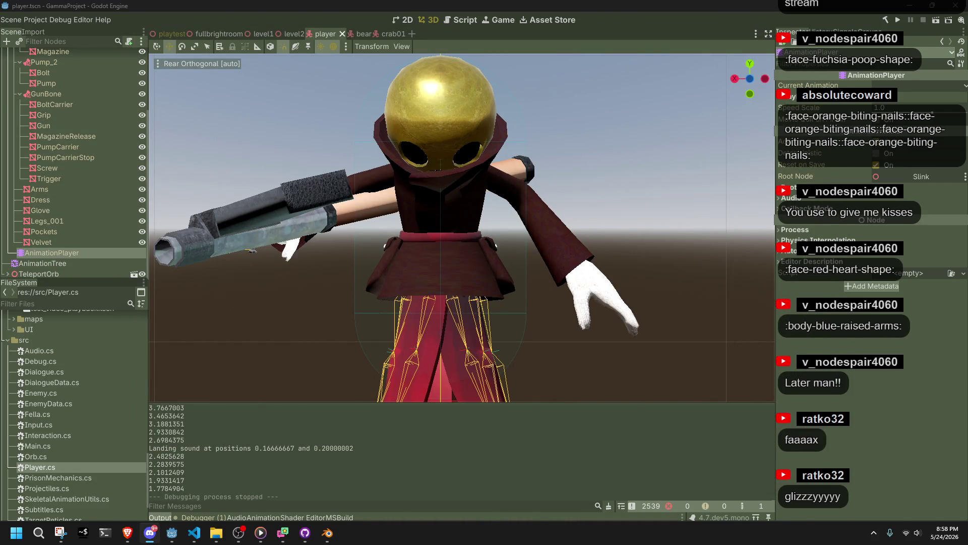
pyautogui.hotkey('alt', 'Tab')
pyautogui.hotkey('alt', 'Tab')
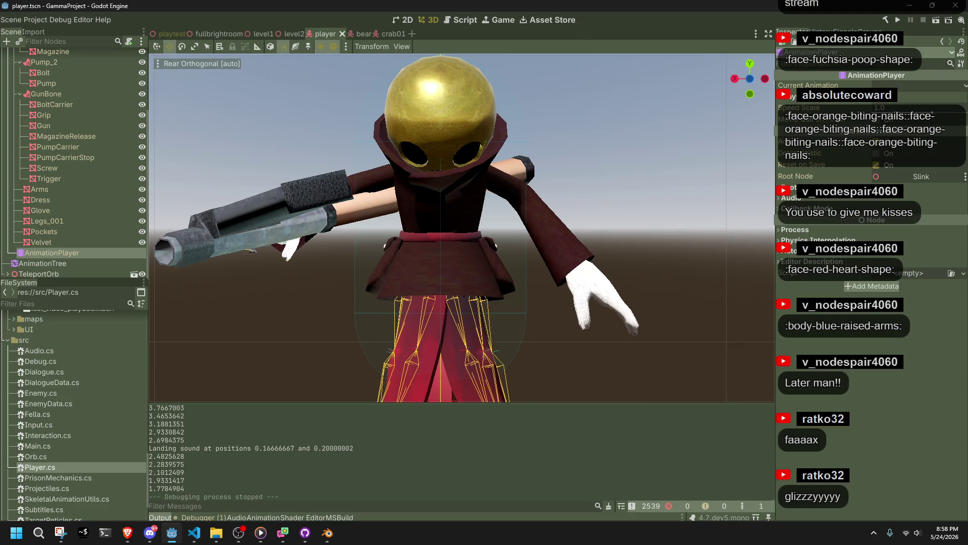
pyautogui.hotkey('alt', 'Tab')
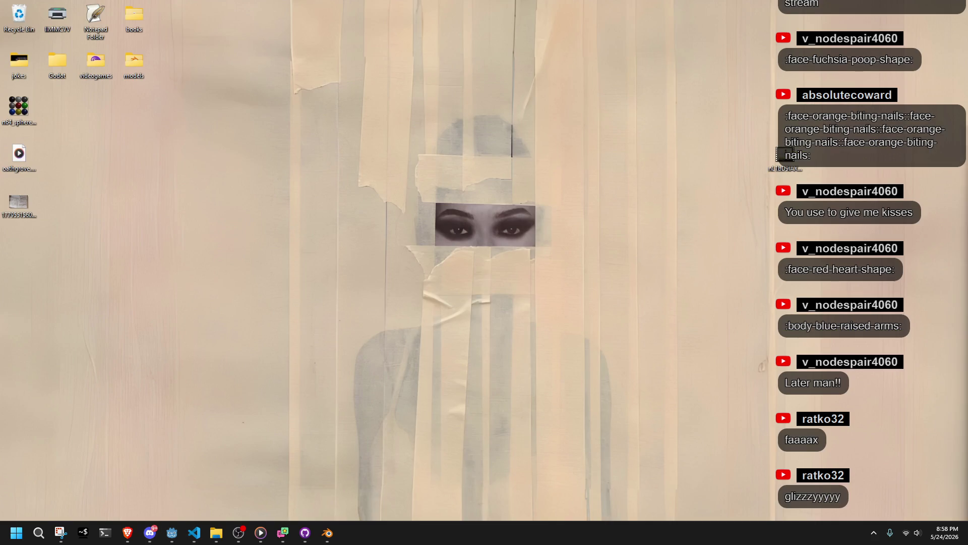
pyautogui.hotkey('alt', 'Tab')
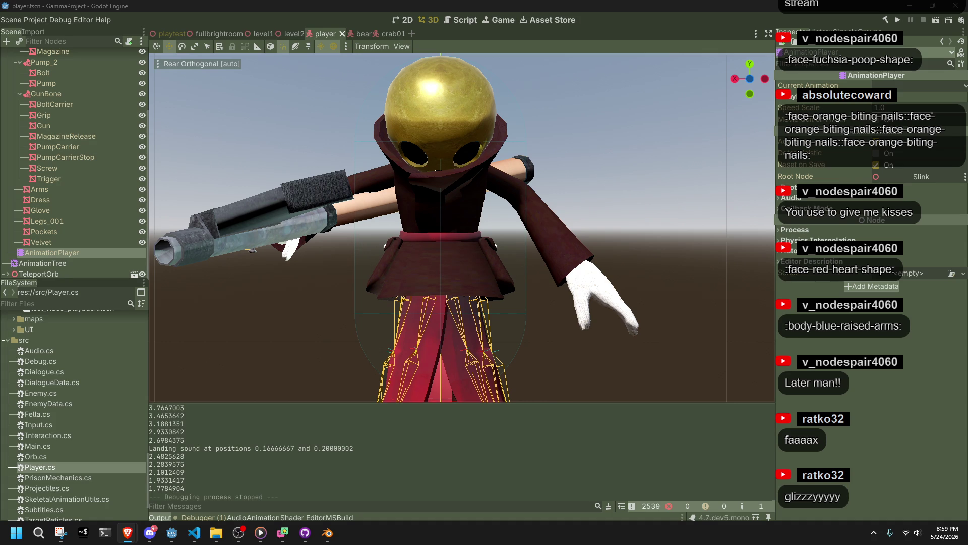
pyautogui.hotkey('alt', 'Tab')
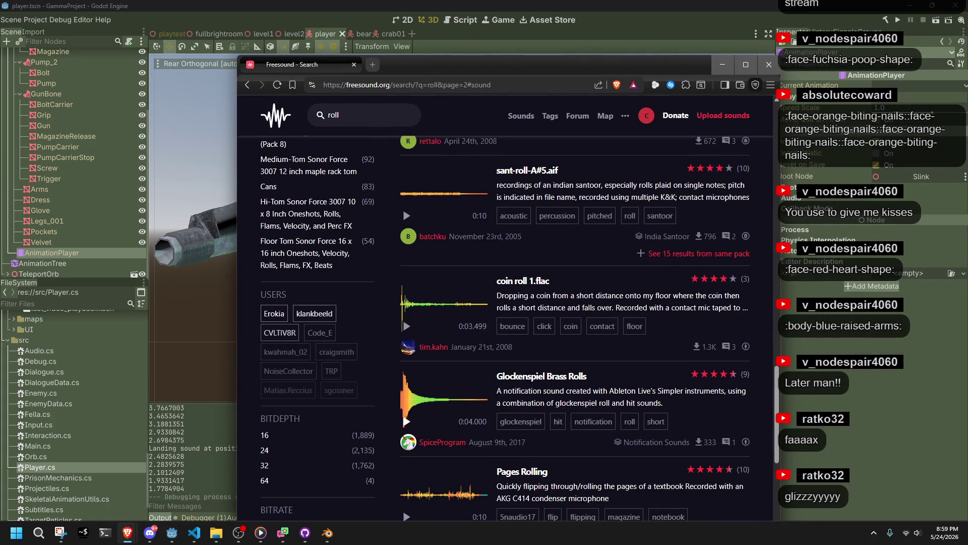
# Replace the old roll query in Freesound with a search for 'thud'
pyautogui.hotkey('alt', 'Tab')
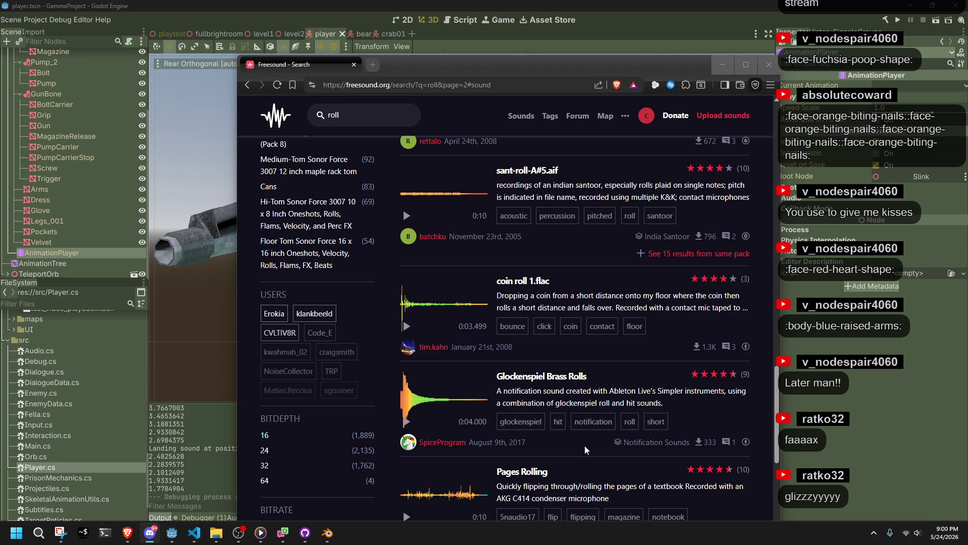
pyautogui.scroll(-4, 406, 411)
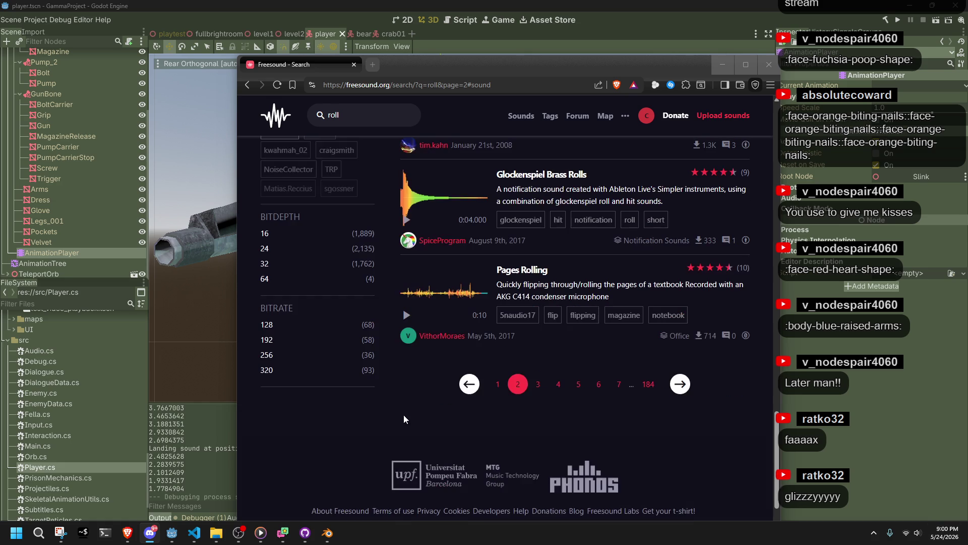
pyautogui.click(538, 386)
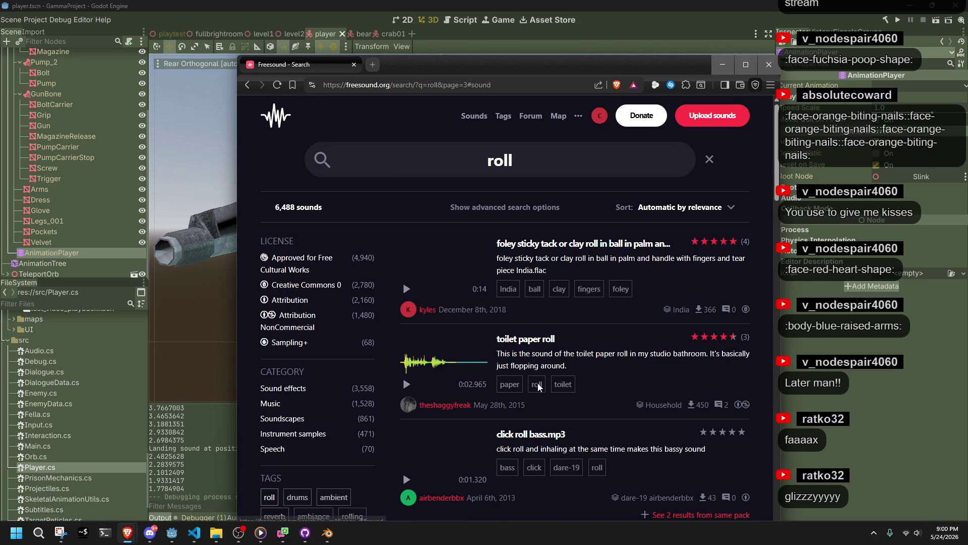
pyautogui.scroll(2, 550, 422)
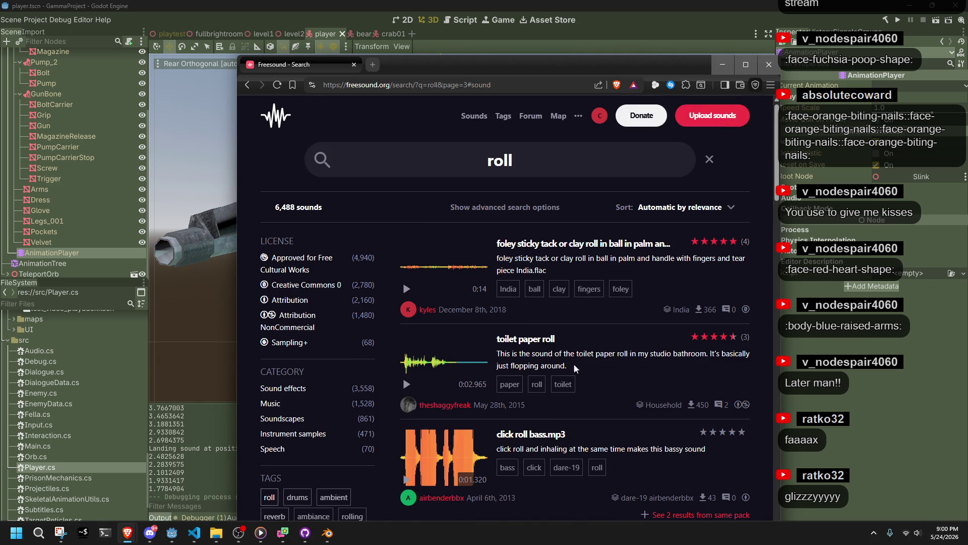
pyautogui.doubleClick(522, 153)
pyautogui.write('thud')
pyautogui.press('Return')
# Audition the first thud results, including FollowedGlassThuds2.wav, Plastic Thud 2, and the bucket and metallic thuds
pyautogui.click(407, 288)
pyautogui.click(409, 378)
pyautogui.scroll(-3, 406, 398)
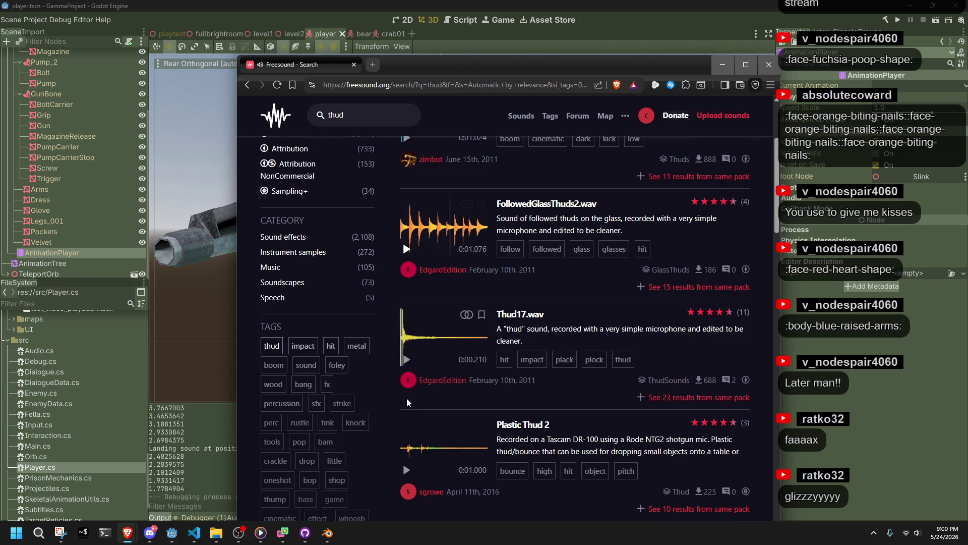
pyautogui.click(404, 469)
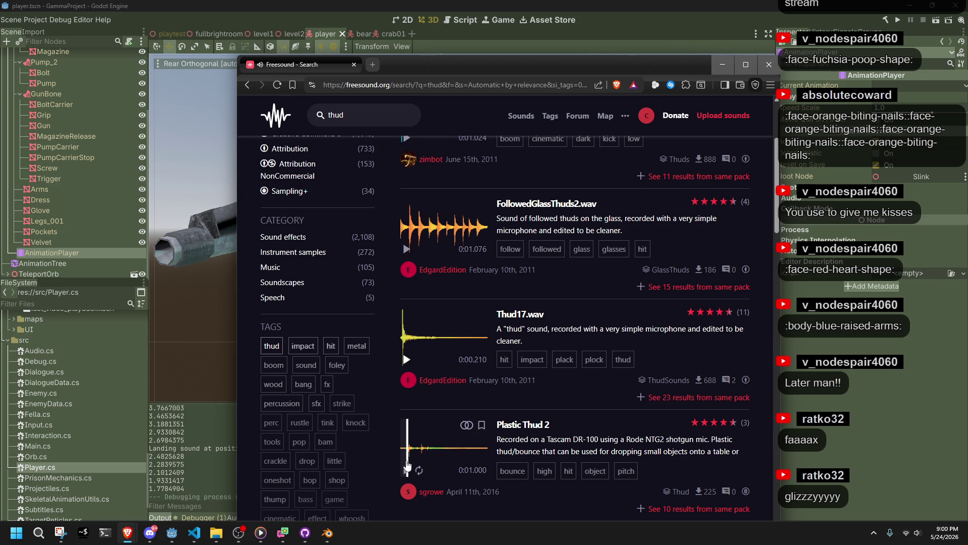
pyautogui.scroll(-4, 415, 431)
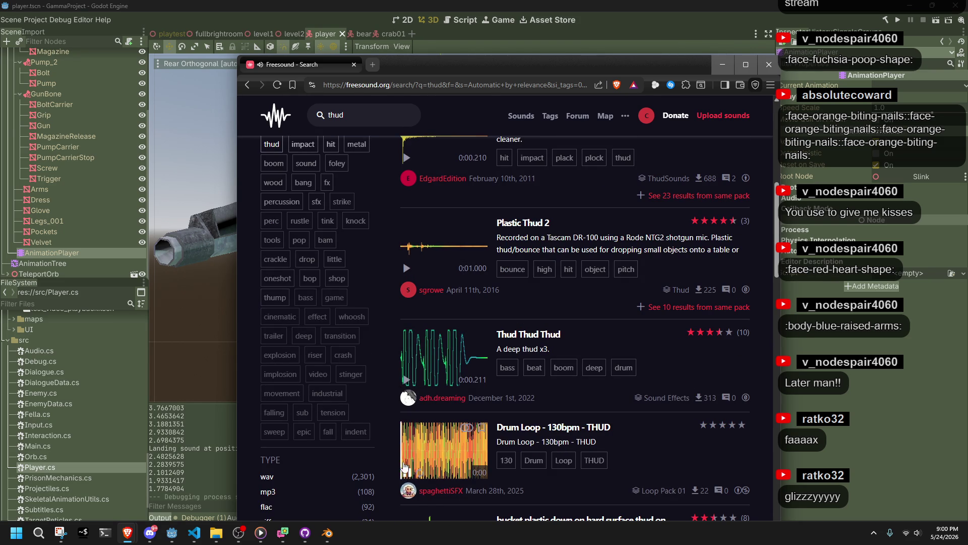
pyautogui.click(405, 473)
pyautogui.scroll(-4, 419, 429)
pyautogui.click(407, 363)
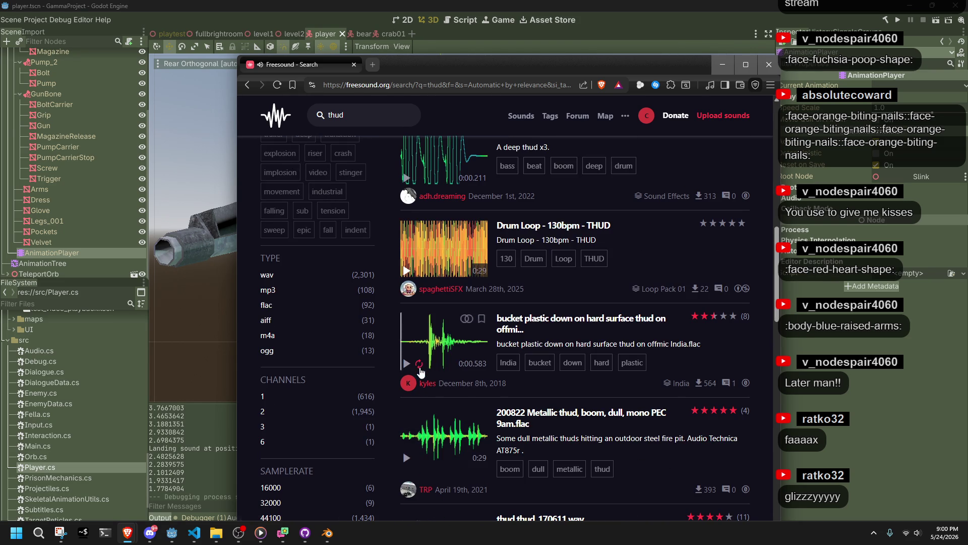
pyautogui.click(406, 458)
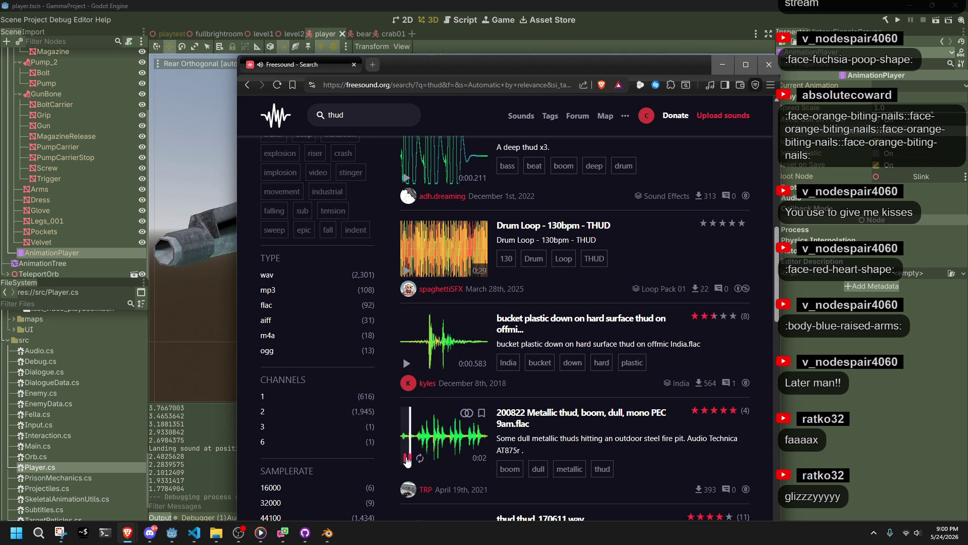
pyautogui.click(406, 458)
pyautogui.scroll(-3, 406, 444)
pyautogui.scroll(-1, 405, 435)
# Preview more results: 20 thud.wav, bassy-thud.wav, and the shower door and wood door sounds
pyautogui.click(407, 458)
pyautogui.scroll(-2, 408, 460)
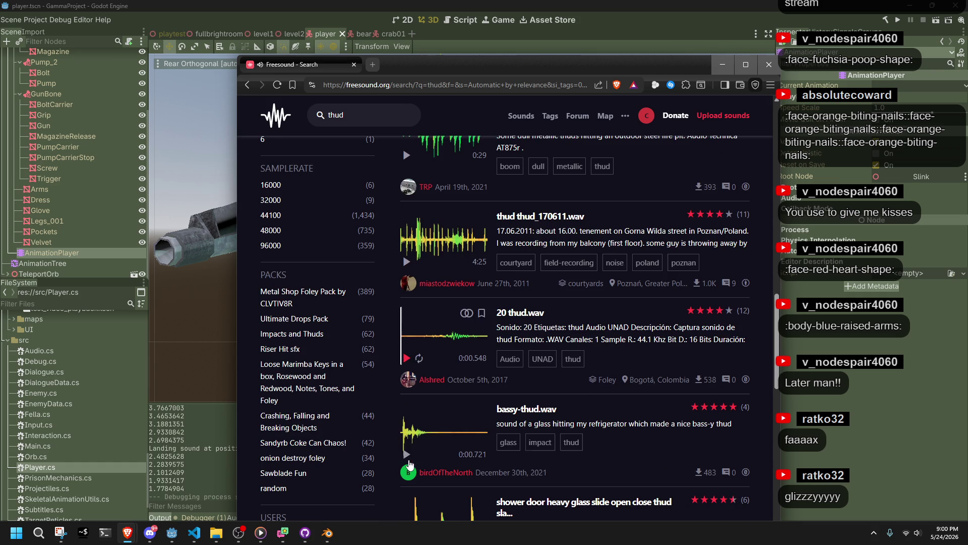
pyautogui.click(407, 454)
pyautogui.scroll(-2, 409, 459)
pyautogui.click(408, 447)
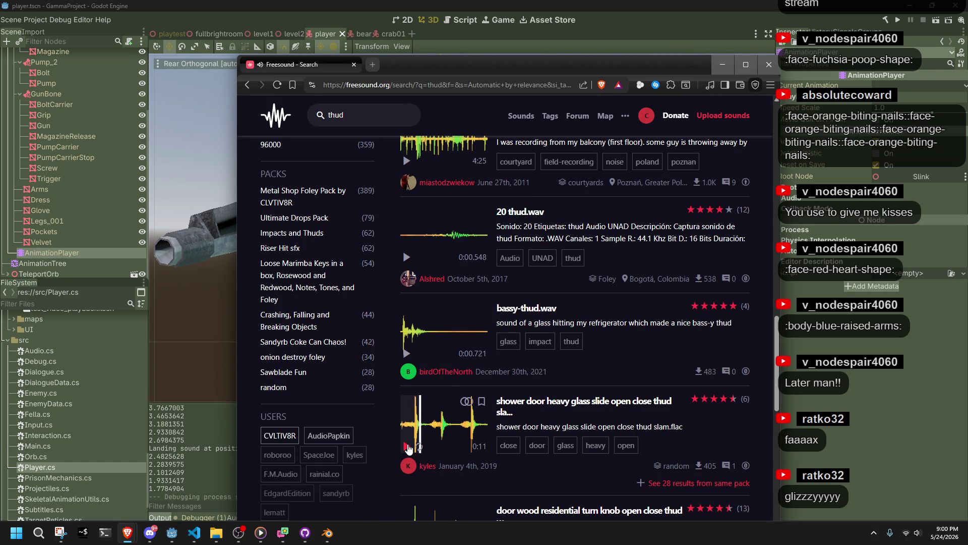
pyautogui.scroll(-3, 409, 448)
pyautogui.click(408, 404)
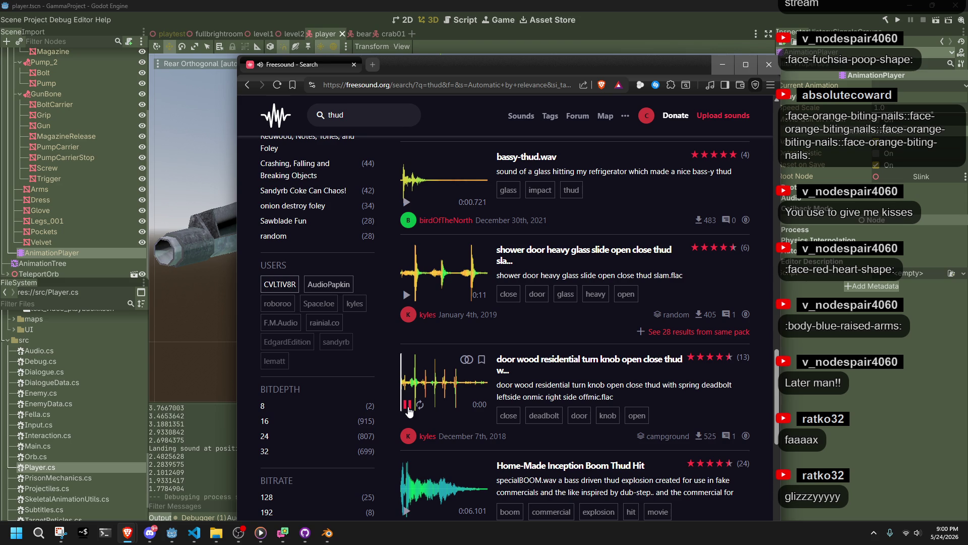
pyautogui.click(408, 404)
pyautogui.scroll(-5, 409, 412)
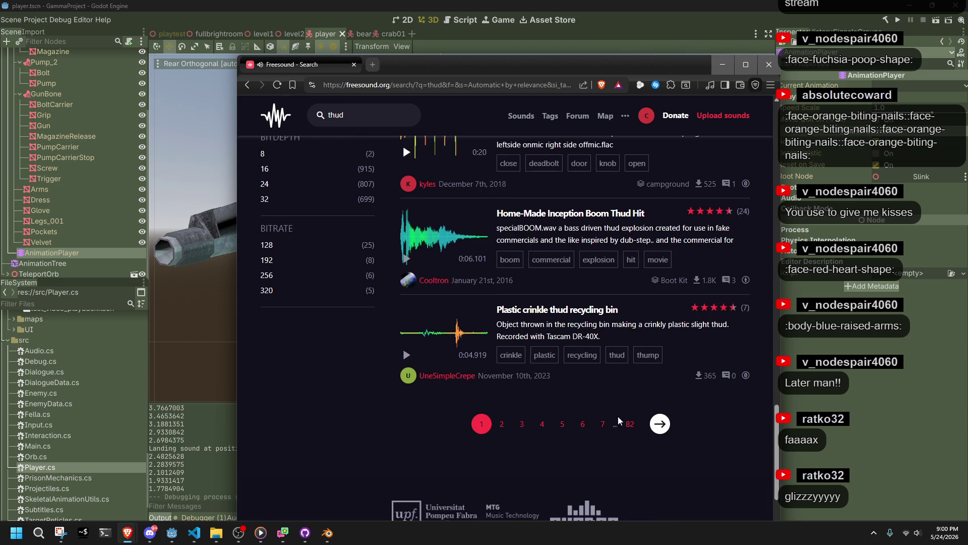
# On the next results page, replay Thud.wav several times and open its sound page
pyautogui.click(656, 423)
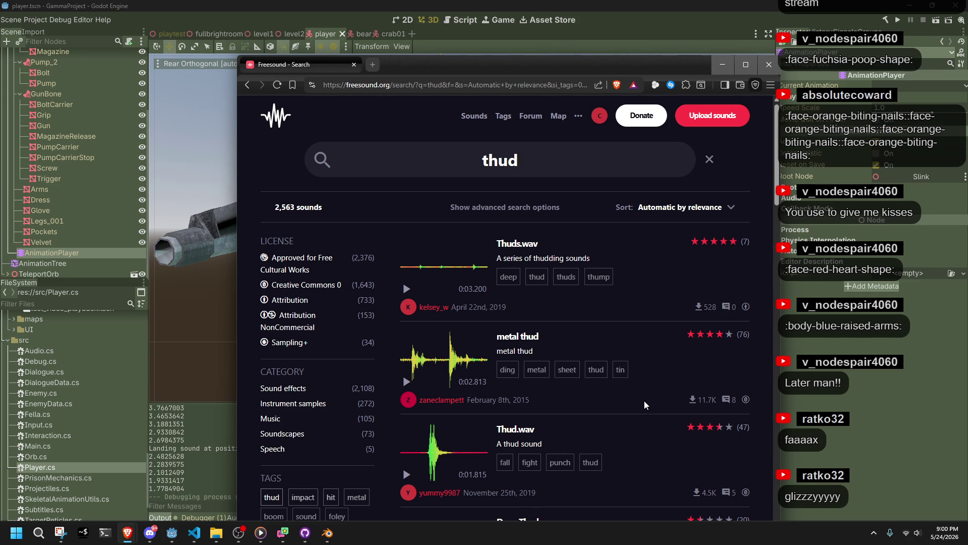
pyautogui.click(407, 382)
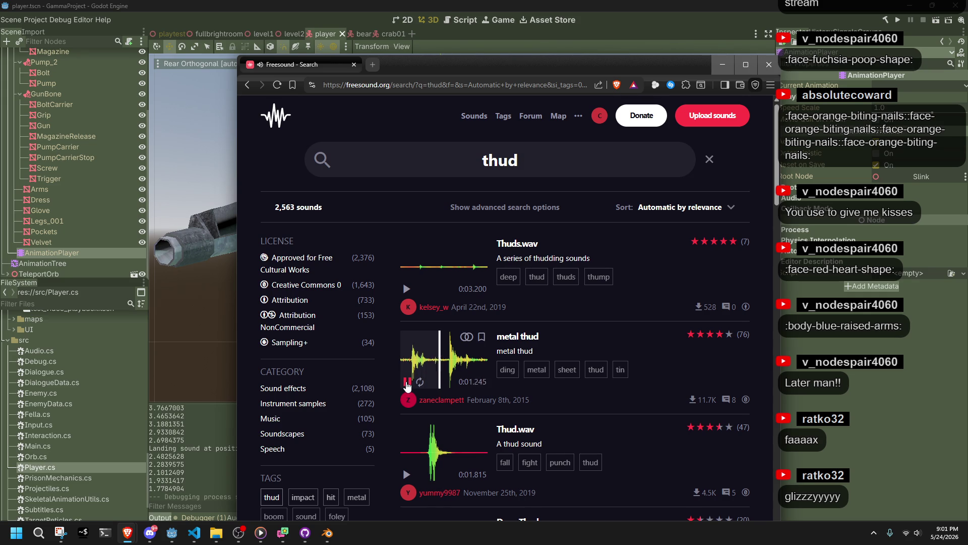
pyautogui.click(405, 476)
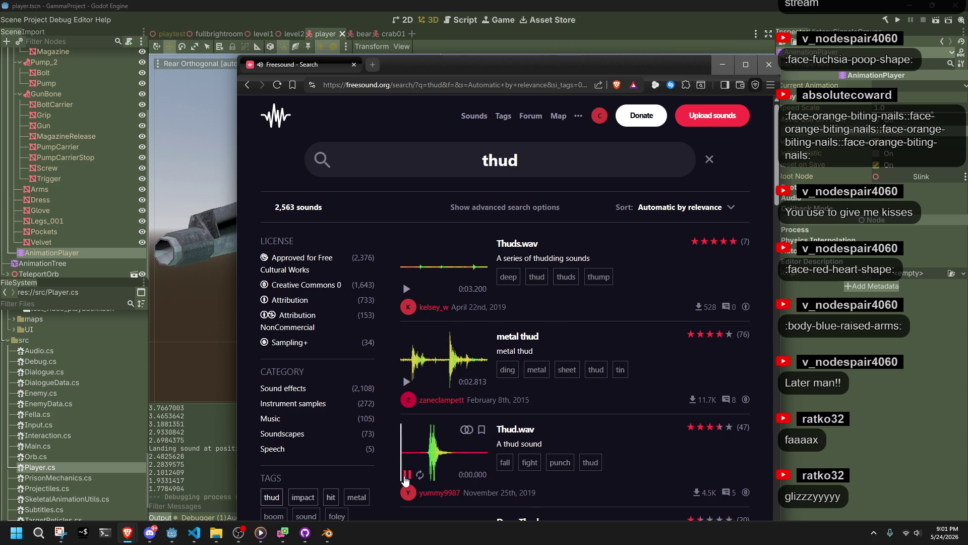
pyautogui.click(407, 476)
pyautogui.click(419, 446)
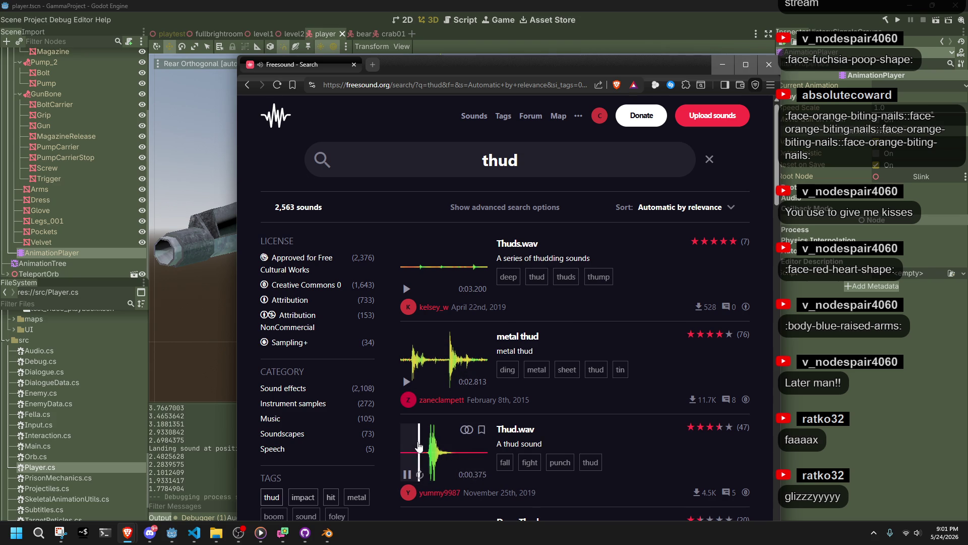
pyautogui.click(507, 432)
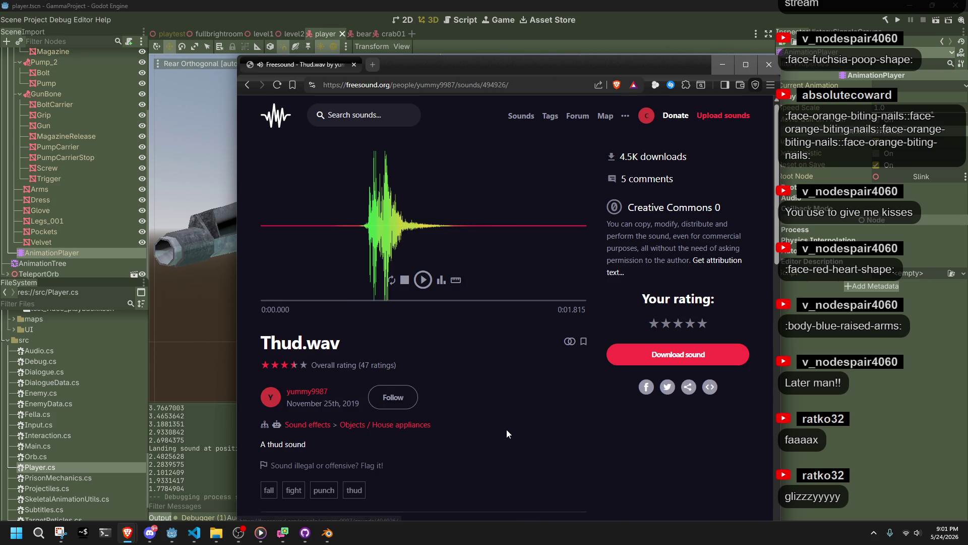
# Download Thud.wav from its Freesound page
pyautogui.click(668, 358)
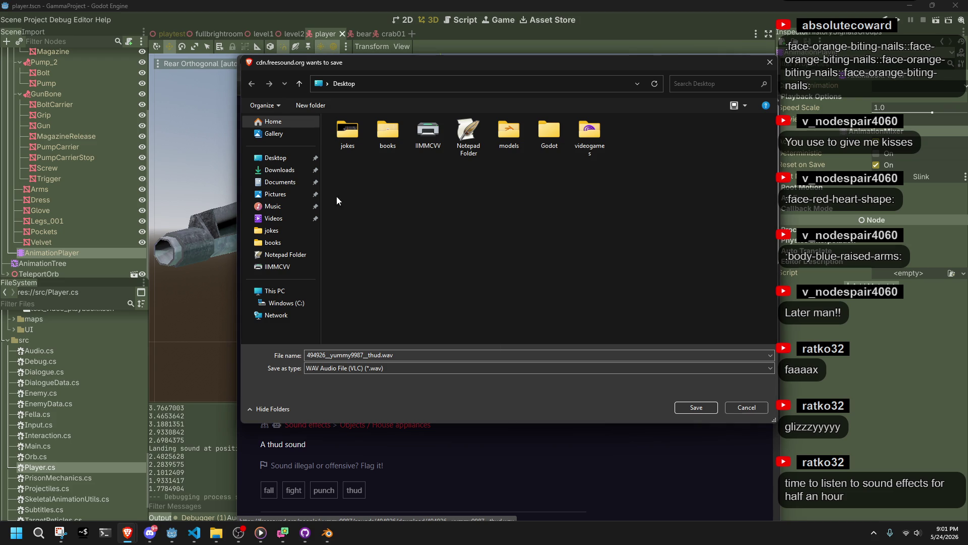
# Browse the save dialog from Music's sfx folder over to Documents
pyautogui.click(272, 207)
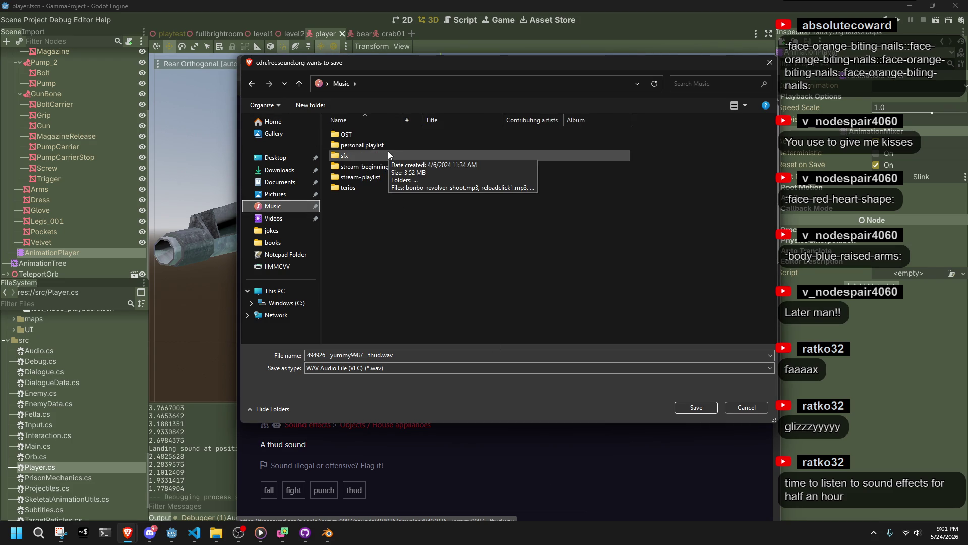
pyautogui.hotkey('alt', 'Tab')
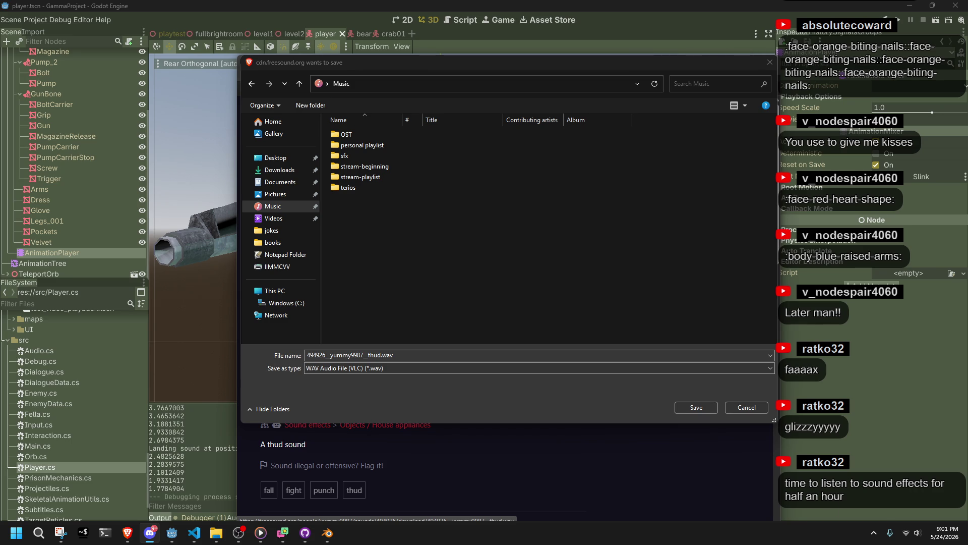
pyautogui.doubleClick(345, 155)
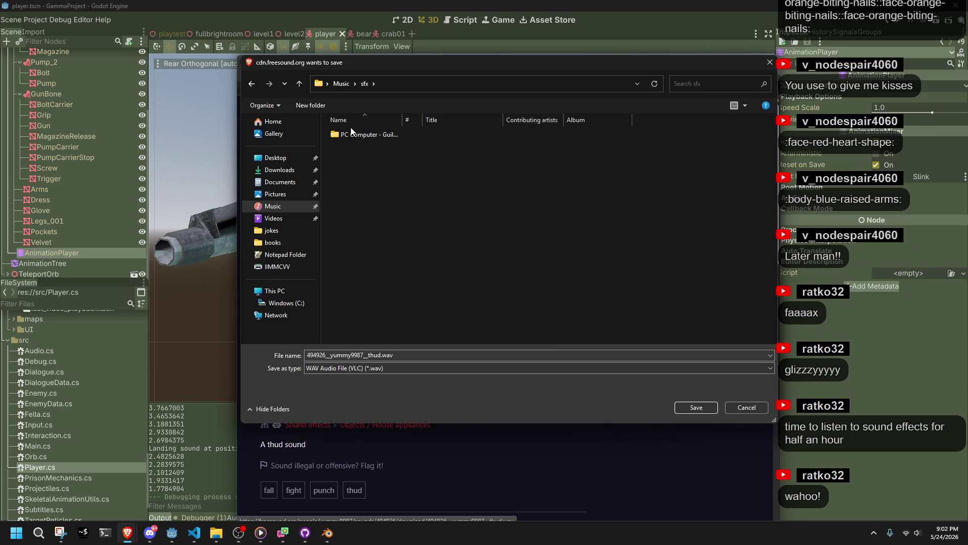
pyautogui.click(254, 85)
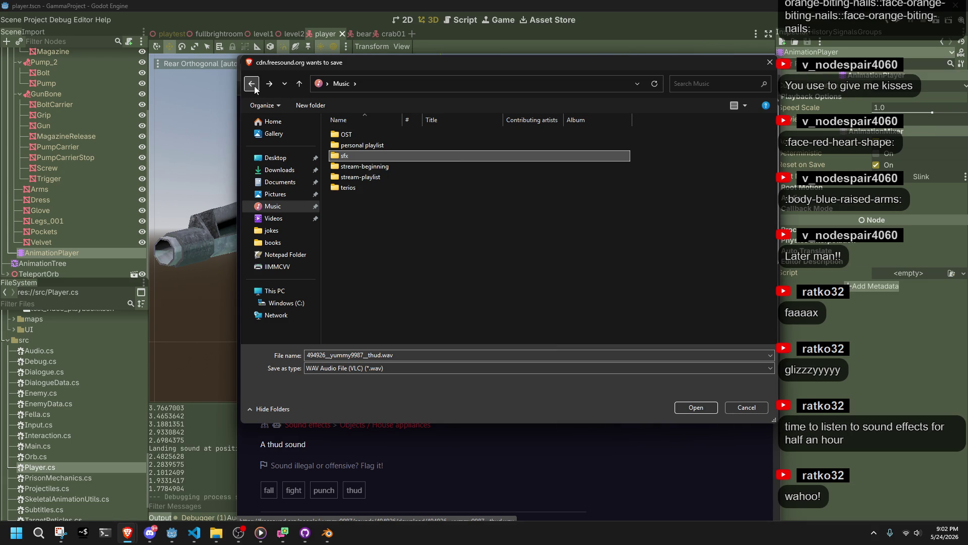
pyautogui.click(255, 87)
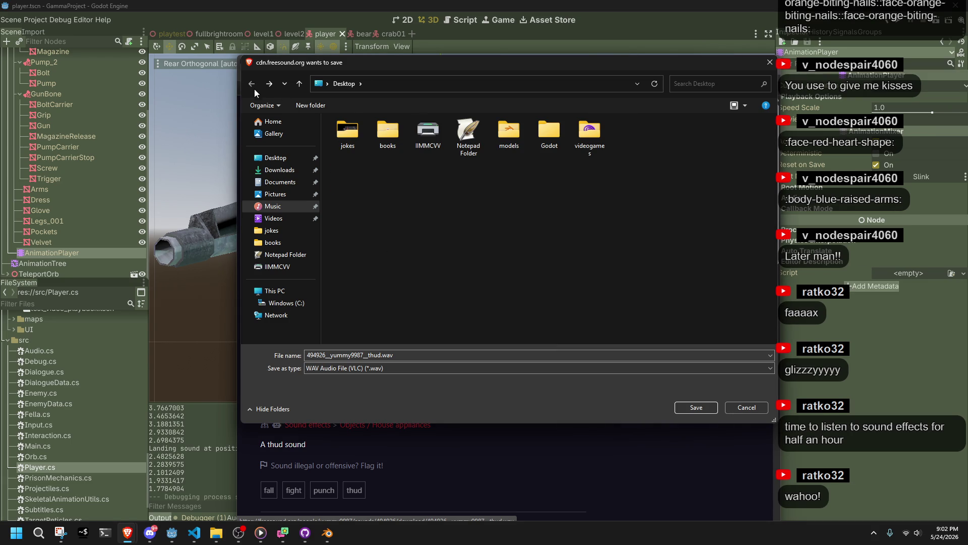
pyautogui.click(267, 185)
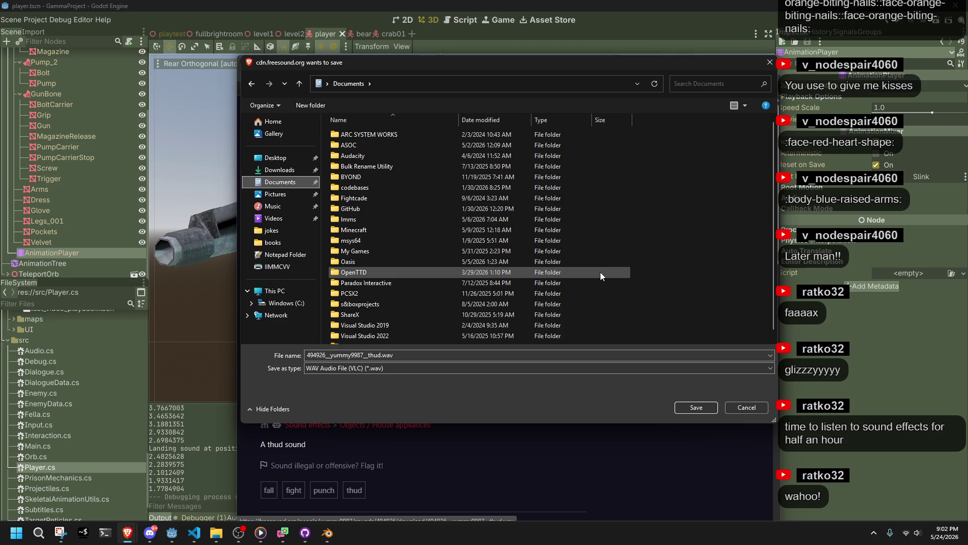
# Save the clip as thud.wav in GitHub/gamma/gammaproject/assets/sound, removing the ID prefix
pyautogui.doubleClick(358, 211)
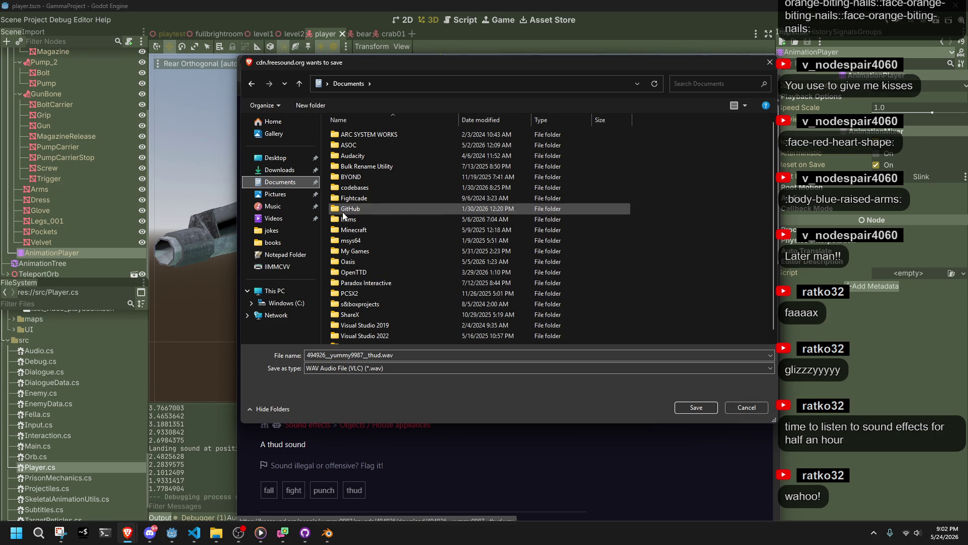
pyautogui.doubleClick(352, 167)
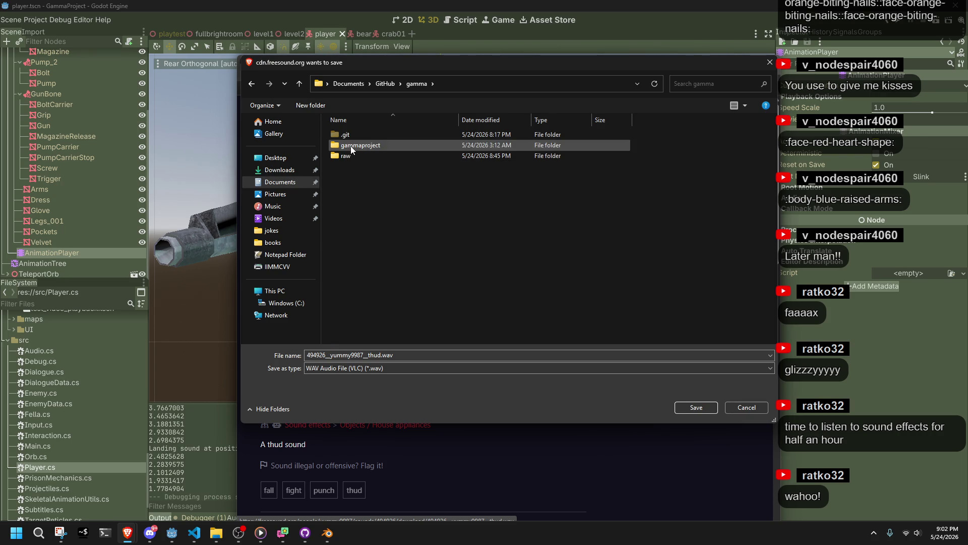
pyautogui.doubleClick(352, 146)
pyautogui.doubleClick(352, 147)
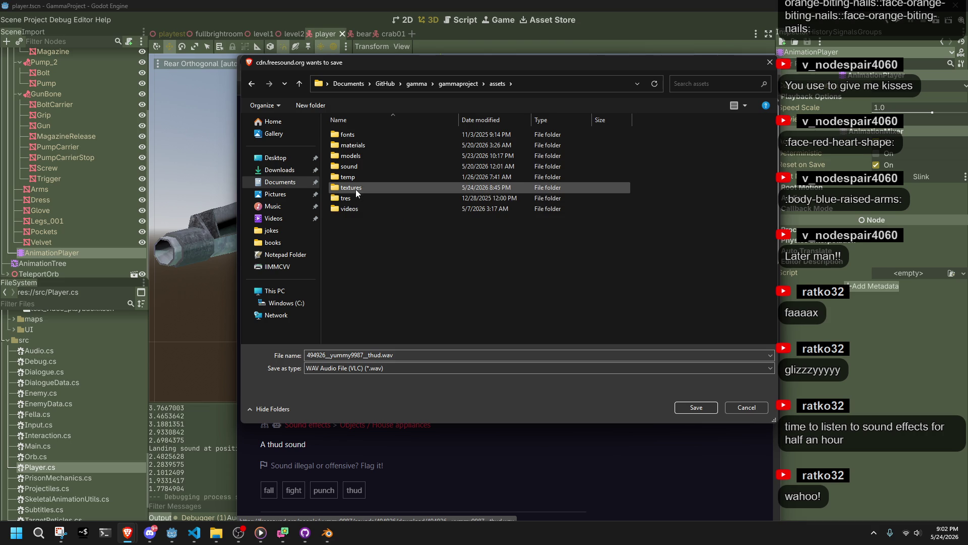
pyautogui.doubleClick(352, 167)
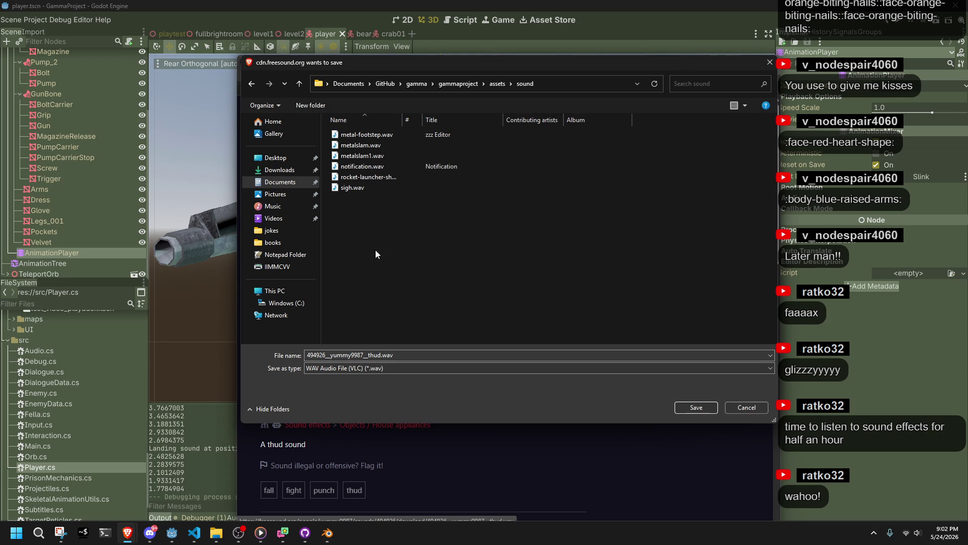
pyautogui.moveTo(370, 356); pyautogui.dragTo(294, 357)
pyautogui.press('BackSpace')
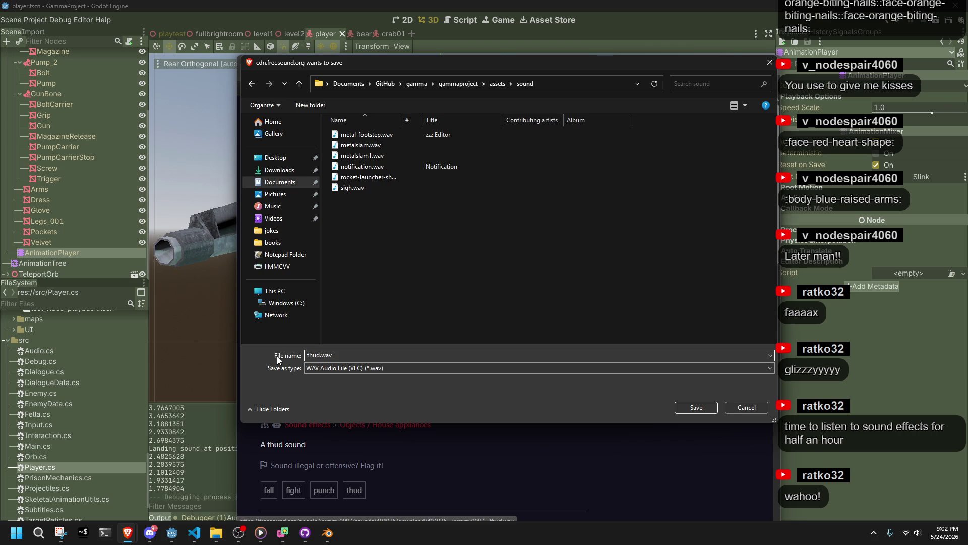
pyautogui.click(682, 411)
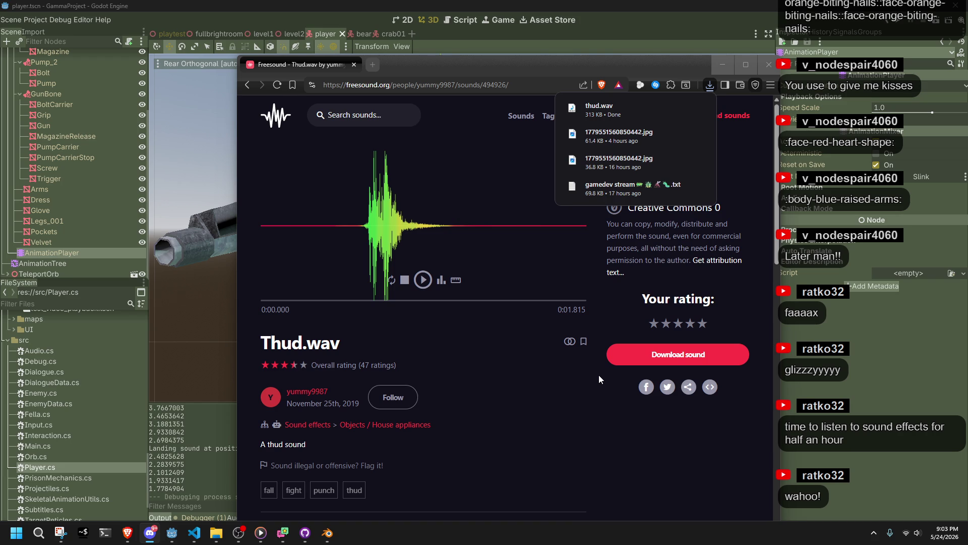
# Confirm the 313 KB thud.wav download finished, then close the browser's downloads list
pyautogui.moveTo(643, 109)
pyautogui.click(216, 532)
pyautogui.click(662, 479)
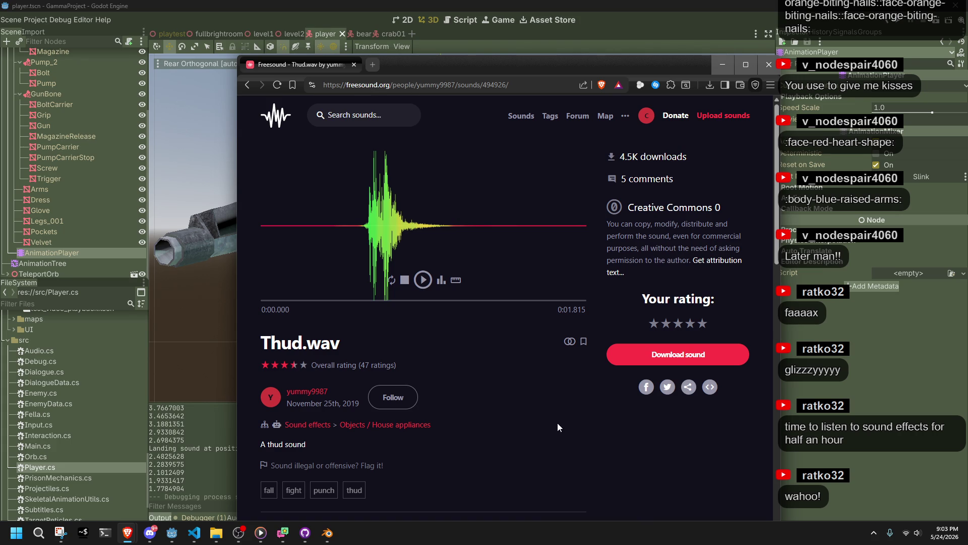
pyautogui.click(216, 533)
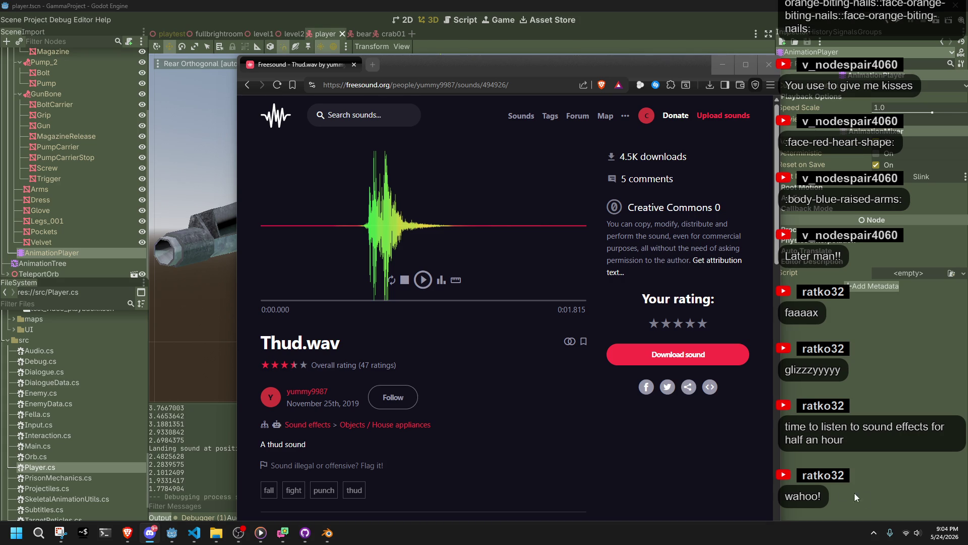
# Look over the Thud.wav Freesound page, then return to Player.cs in Visual Studio Code
pyautogui.click(665, 454)
pyautogui.click(218, 530)
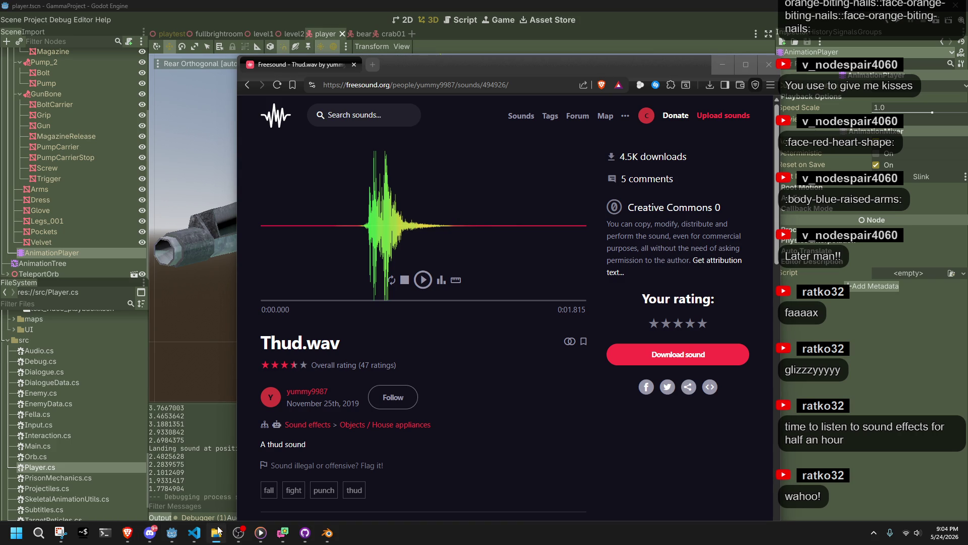
pyautogui.click(218, 529)
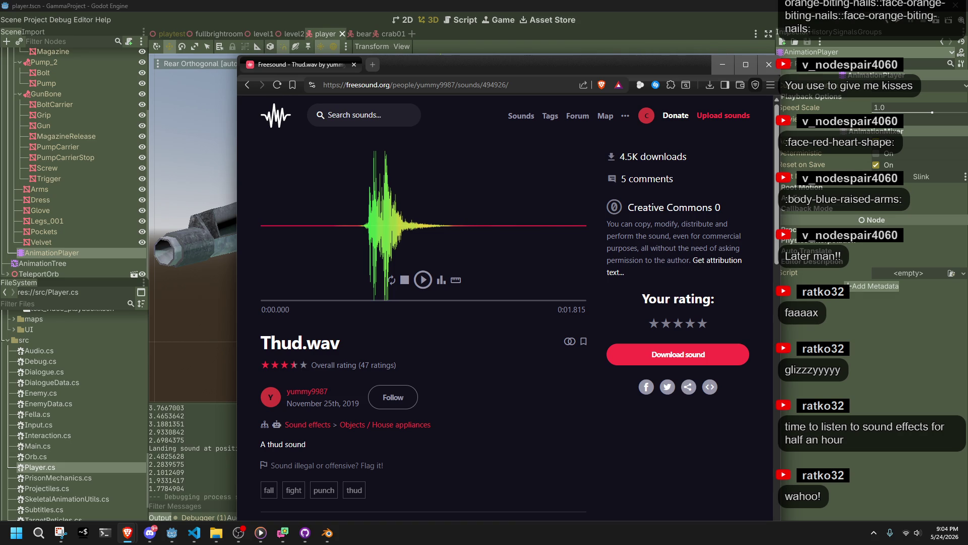
pyautogui.hotkey('alt', 'Tab')
pyautogui.click(196, 532)
pyautogui.click(217, 533)
pyautogui.hotkey('alt', 'Tab')
pyautogui.hotkey('alt', 'Tab')
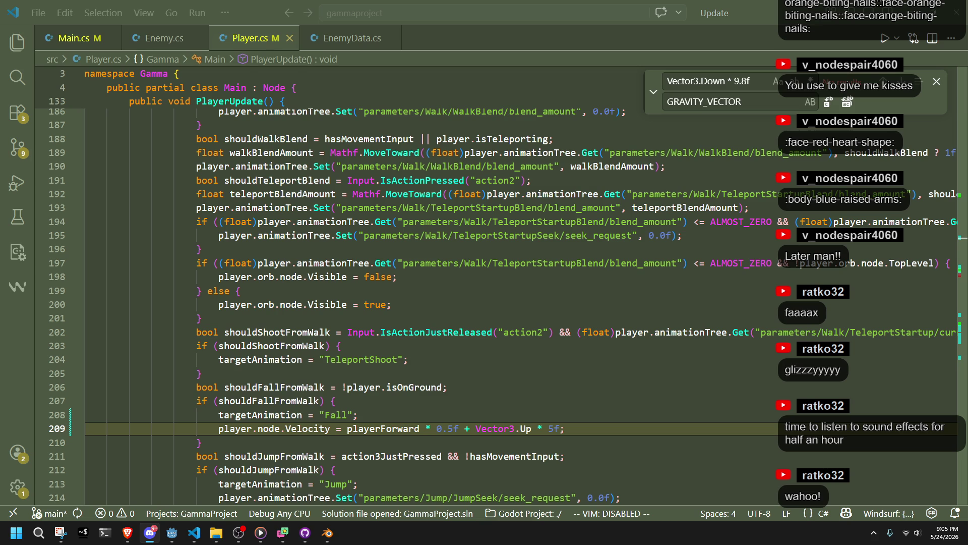
pyautogui.click(542, 419)
pyautogui.scroll(-3, 542, 419)
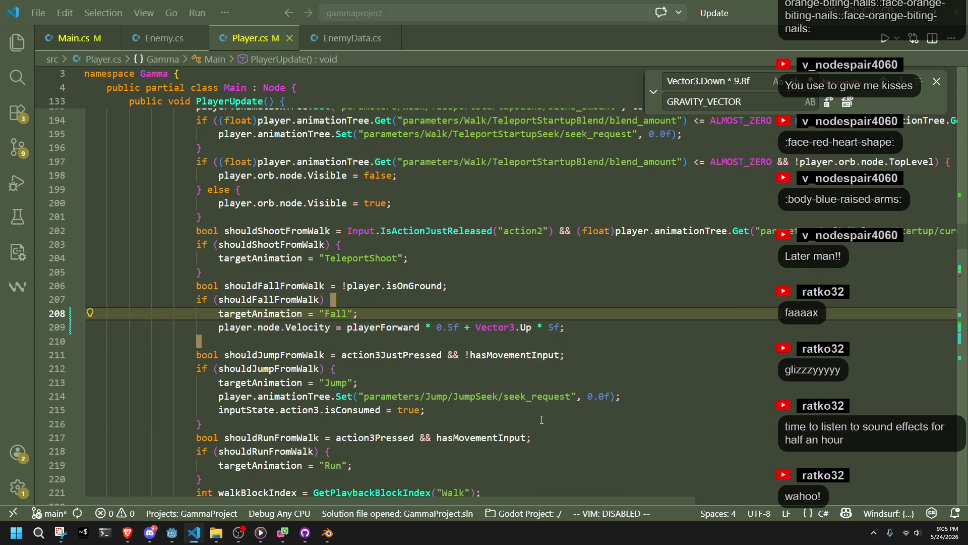
pyautogui.scroll(-3, 542, 420)
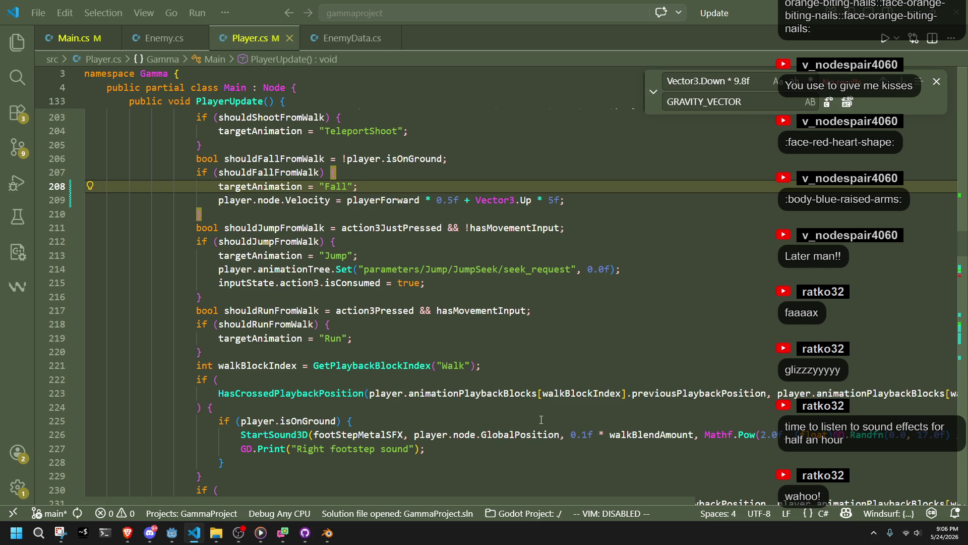
pyautogui.click(412, 388)
pyautogui.press('Down')
pyautogui.click(394, 380)
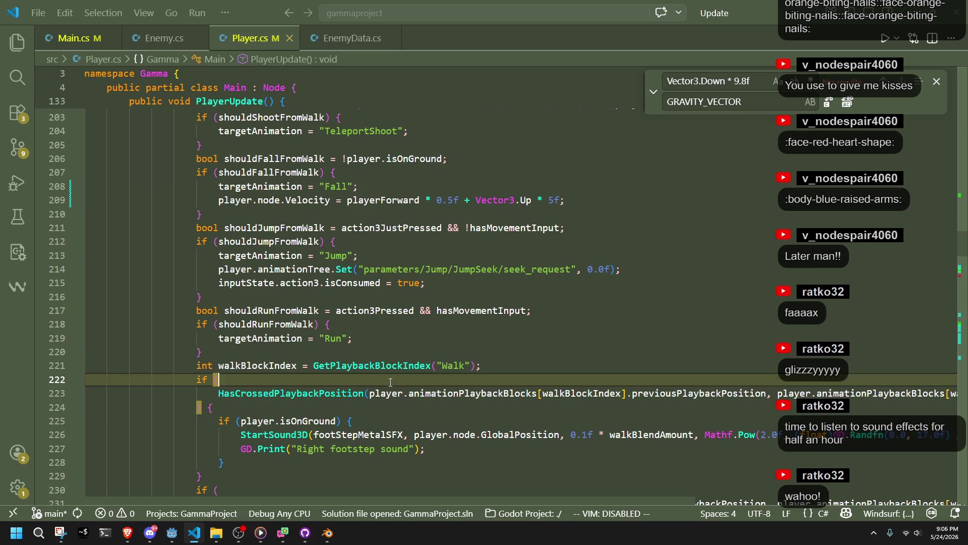
pyautogui.click(366, 354)
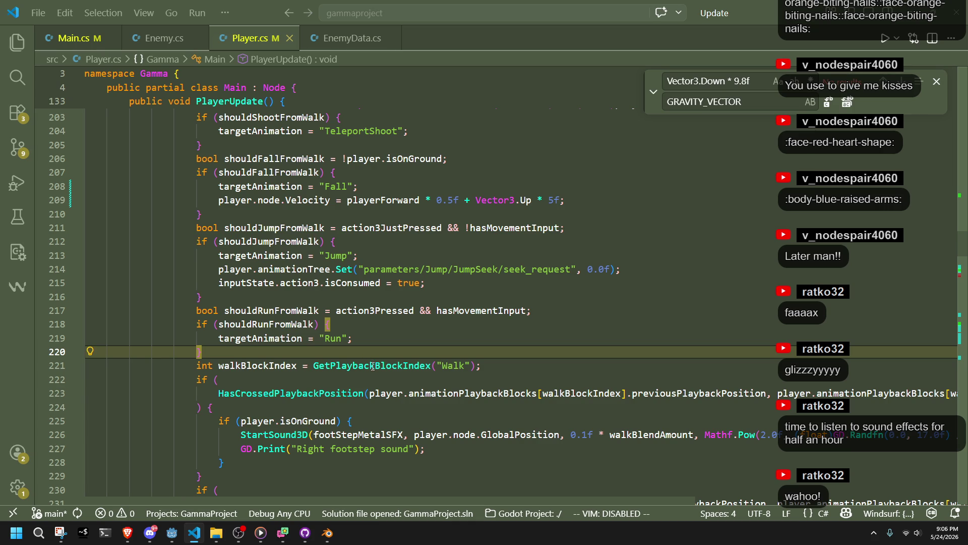
pyautogui.click(412, 398)
pyautogui.click(396, 411)
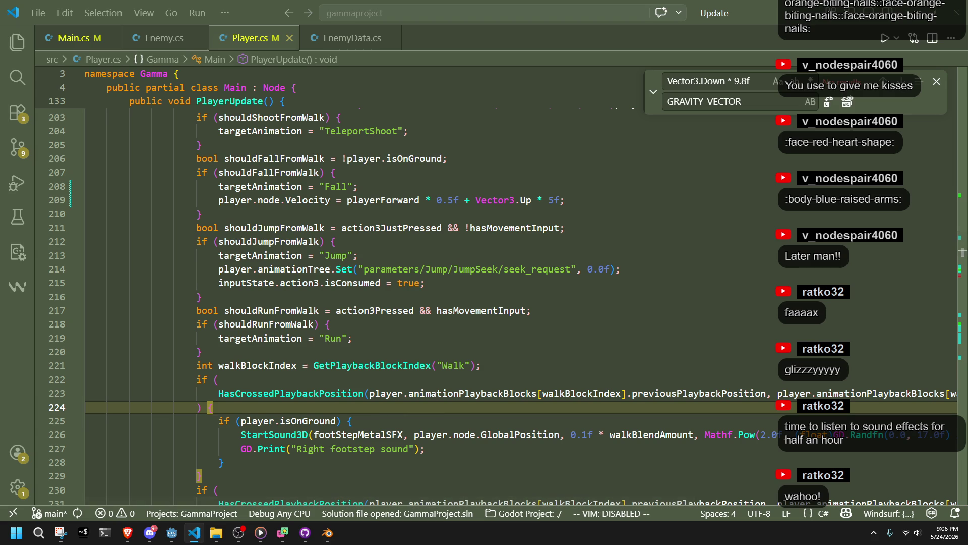
pyautogui.hotkey('alt', 'Tab')
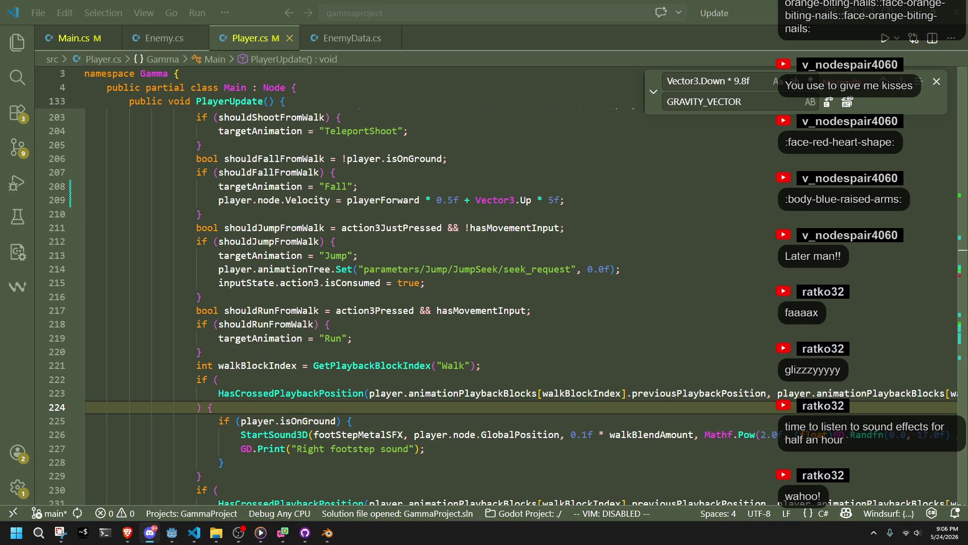
pyautogui.click(678, 434)
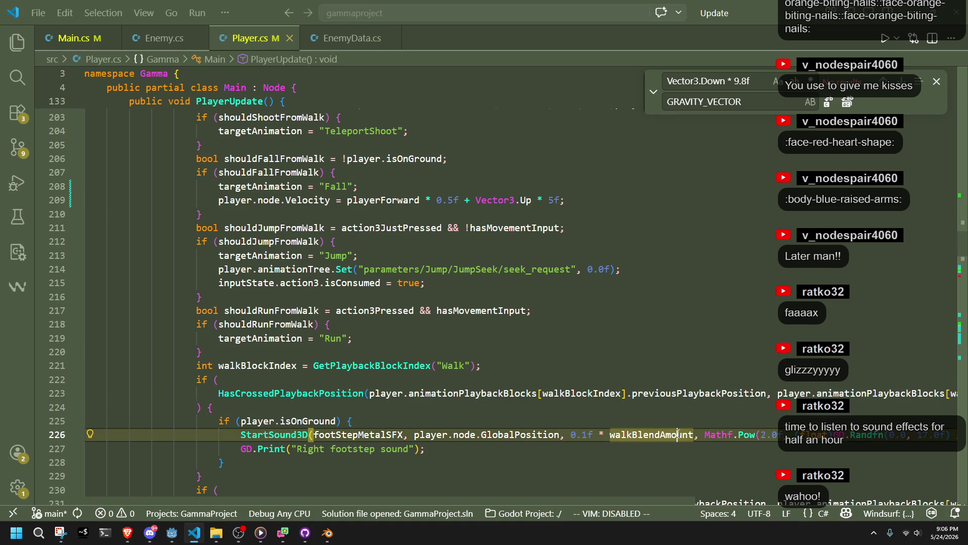
# Step through the footstep sound check, Run animation and shouldRunFromWalk lines in PlayerUpdate
pyautogui.press('Up')
pyautogui.press('Up')
pyautogui.press('Up')
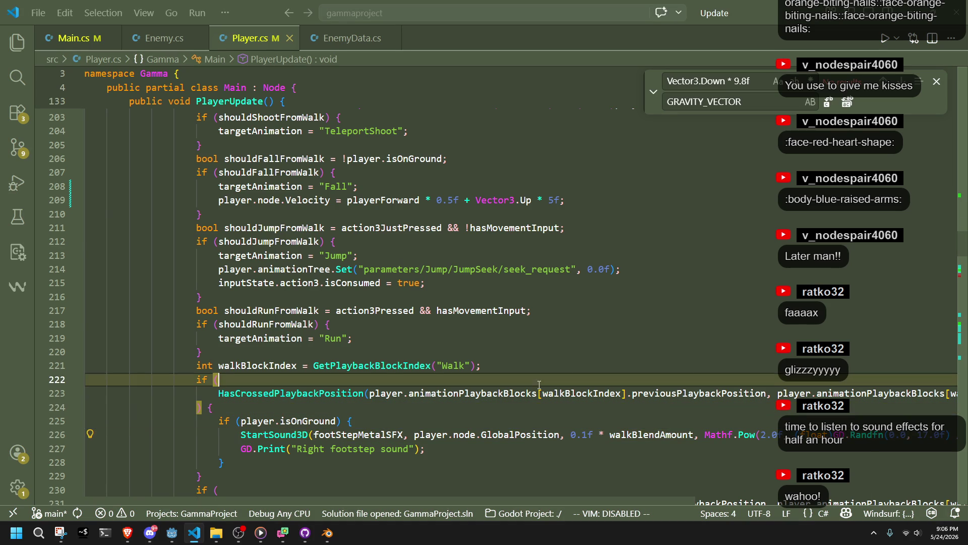
pyautogui.press('Down')
pyautogui.press('Down')
pyautogui.press('Down')
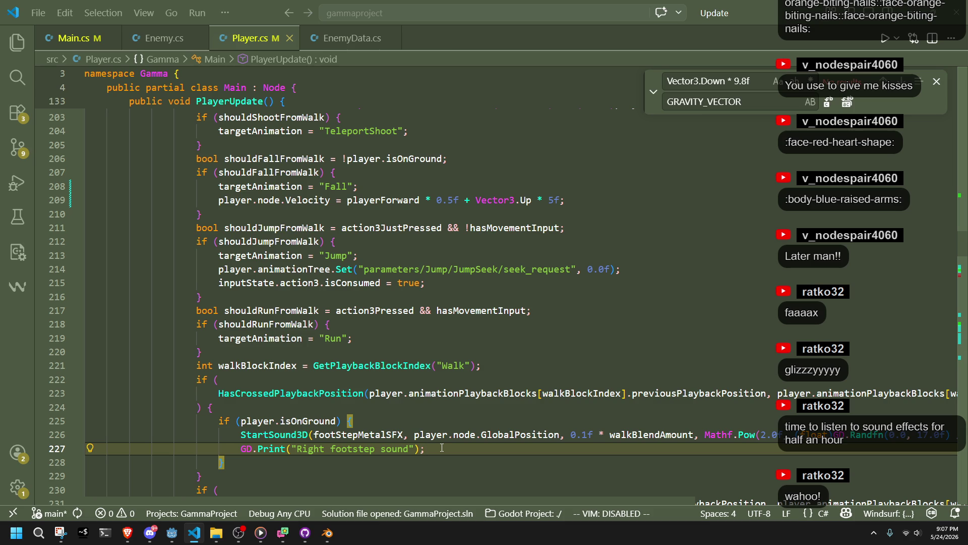
pyautogui.click(403, 421)
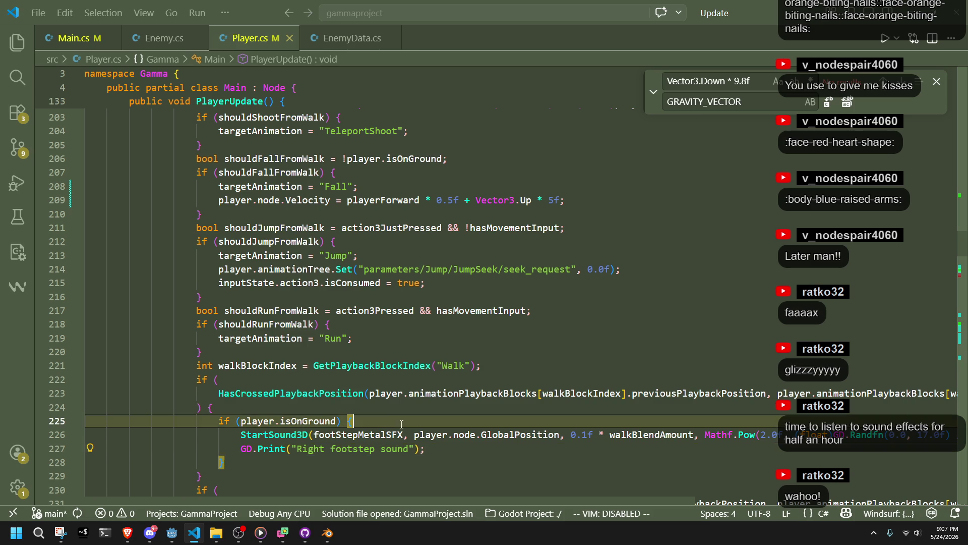
pyautogui.click(381, 411)
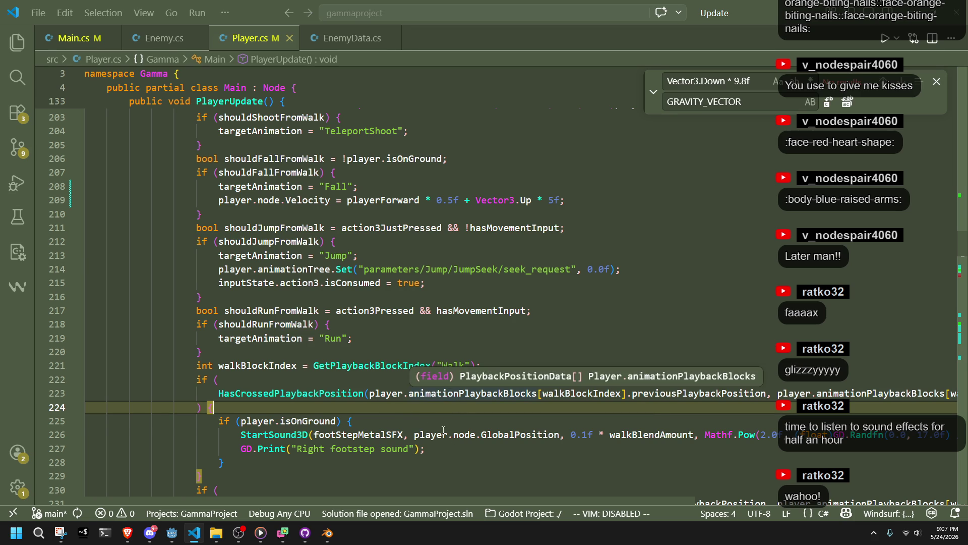
pyautogui.click(431, 417)
pyautogui.click(378, 361)
pyautogui.click(382, 331)
pyautogui.click(394, 342)
pyautogui.click(395, 349)
pyautogui.click(393, 340)
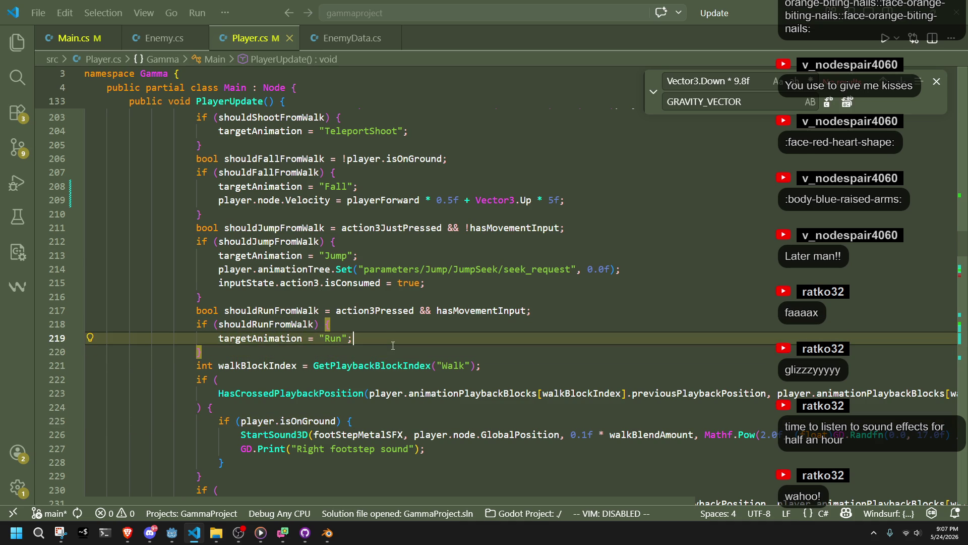
pyautogui.click(383, 329)
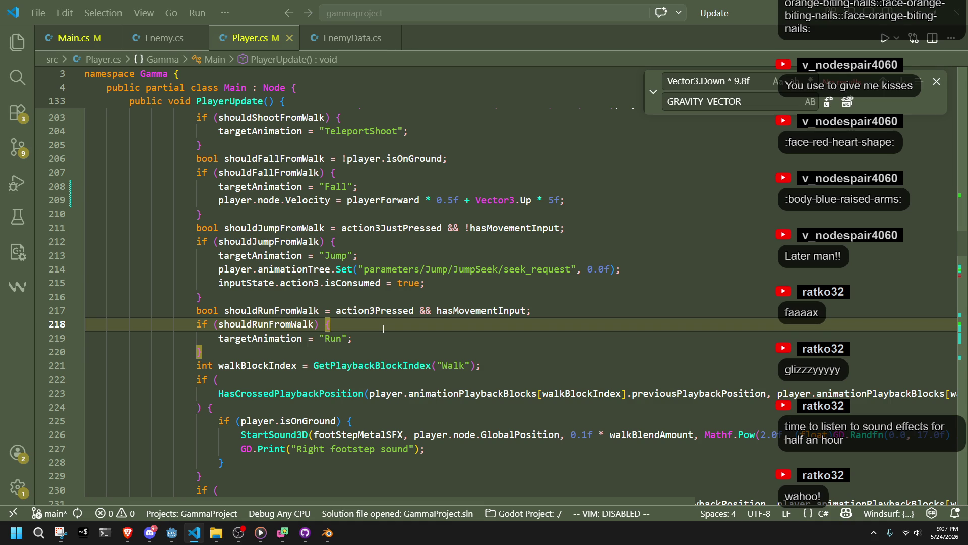
# Scroll PlayerUpdate down to the case "Roll": block near line 320
pyautogui.scroll(-6, 383, 329)
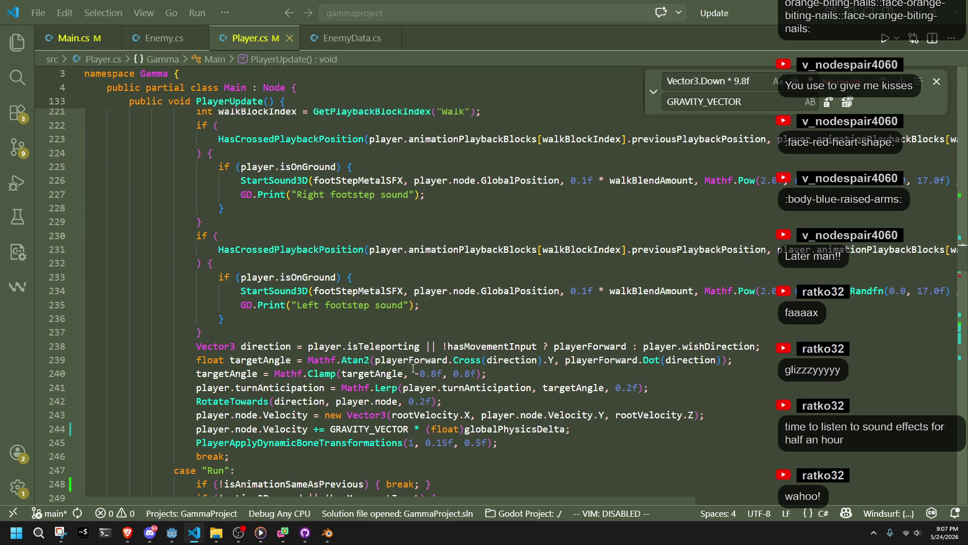
pyautogui.scroll(-3, 414, 369)
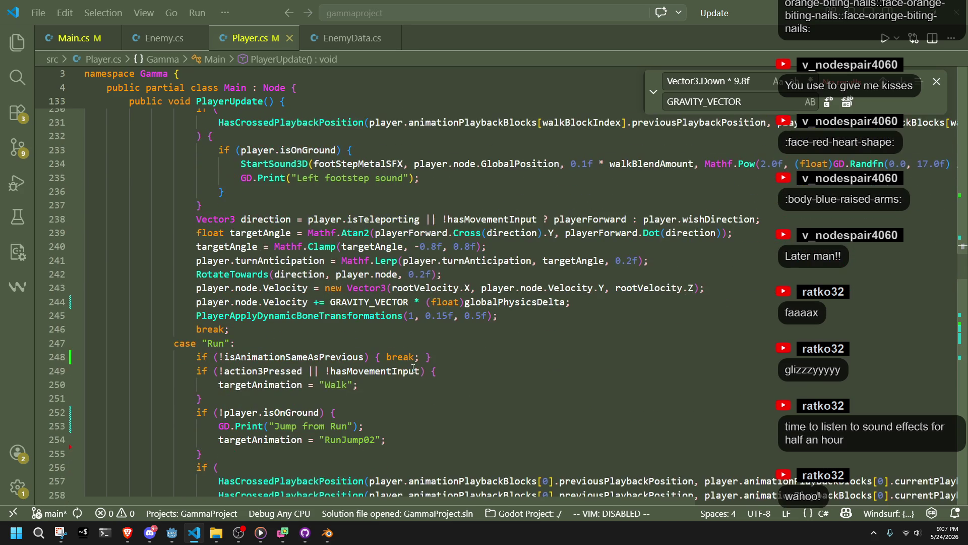
pyautogui.scroll(5, 419, 374)
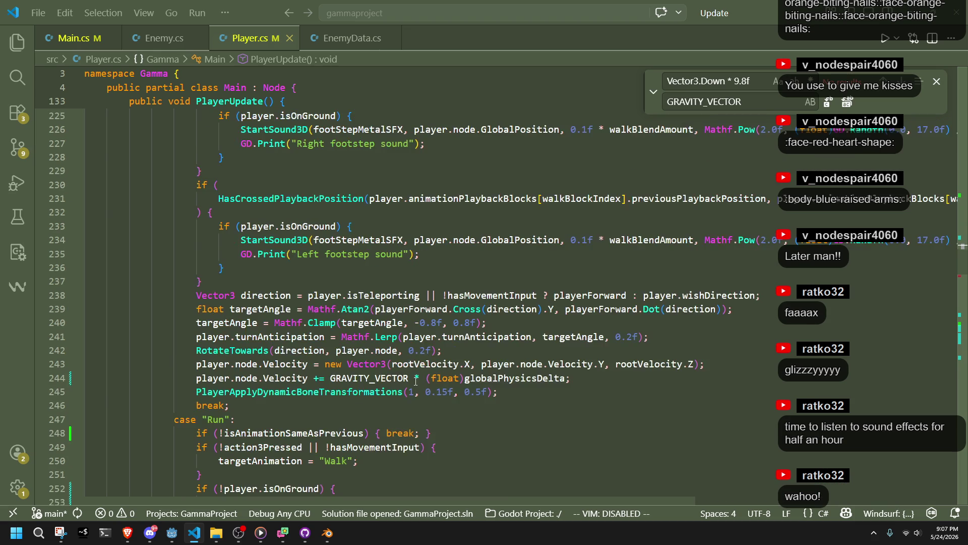
pyautogui.scroll(4, 415, 382)
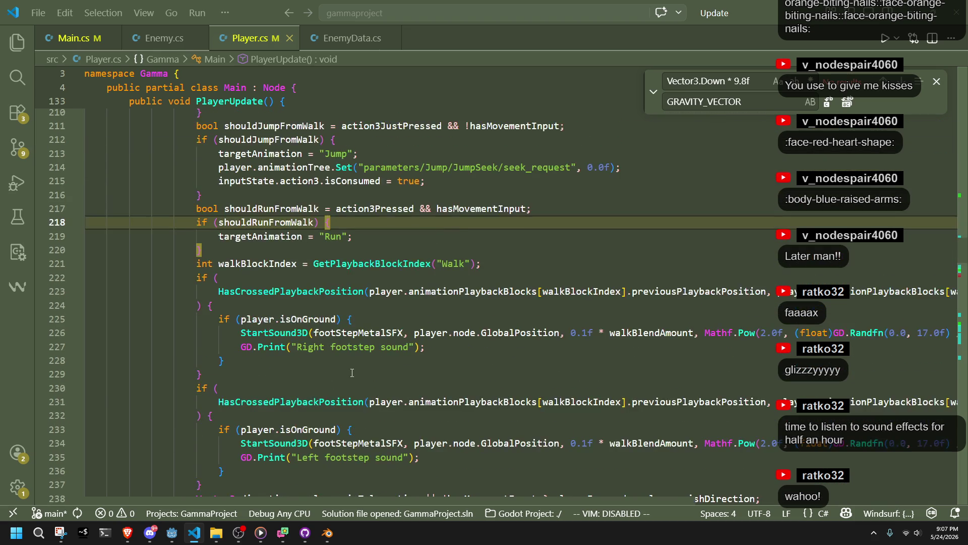
pyautogui.scroll(1, 352, 372)
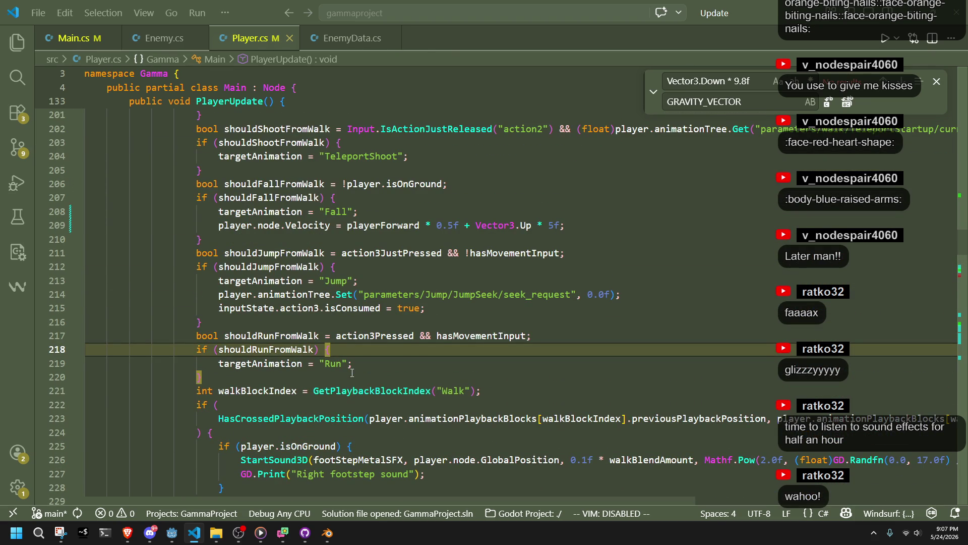
pyautogui.scroll(5, 352, 372)
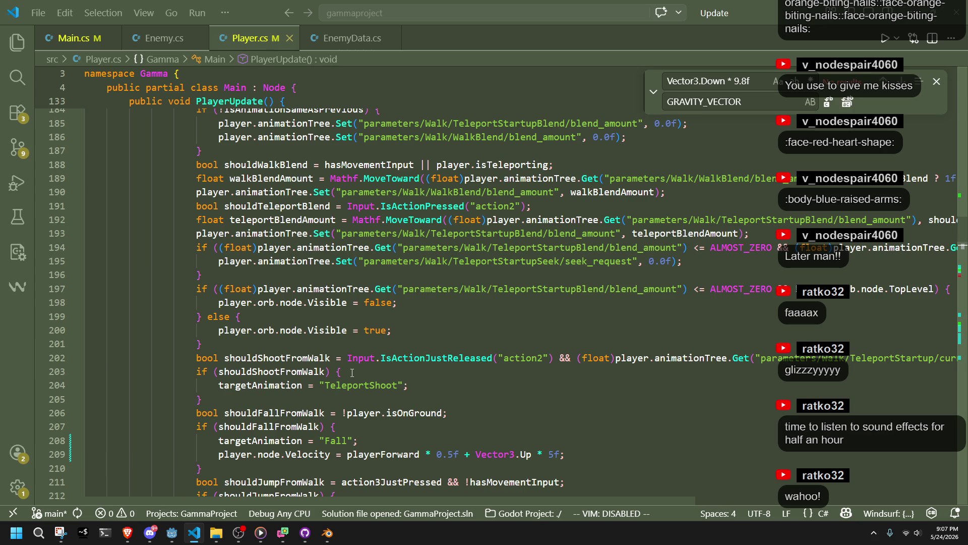
pyautogui.scroll(7, 352, 372)
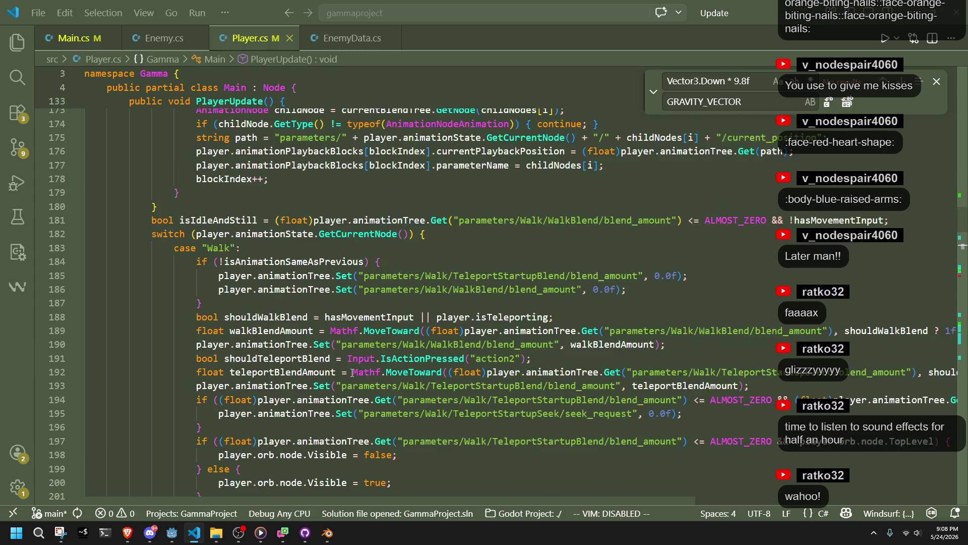
pyautogui.scroll(-10, 353, 369)
pyautogui.scroll(-20, 355, 367)
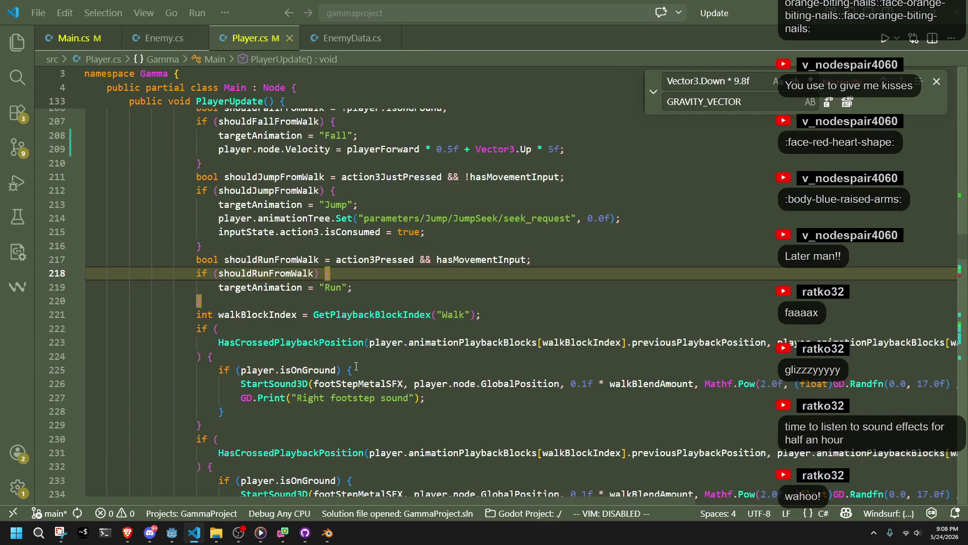
pyautogui.scroll(-13, 355, 367)
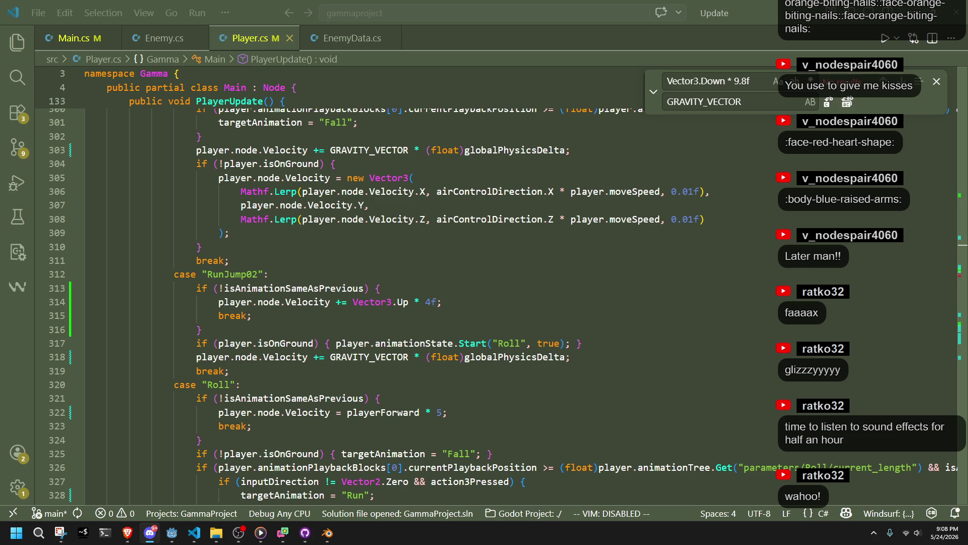
# Add a new line below the Roll case's forward velocity line
pyautogui.click(670, 422)
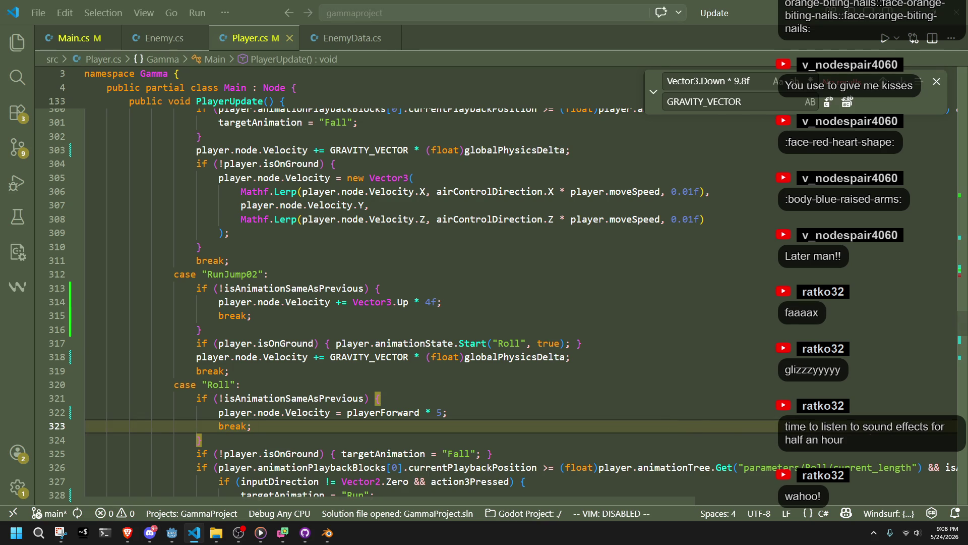
pyautogui.scroll(-3, 753, 432)
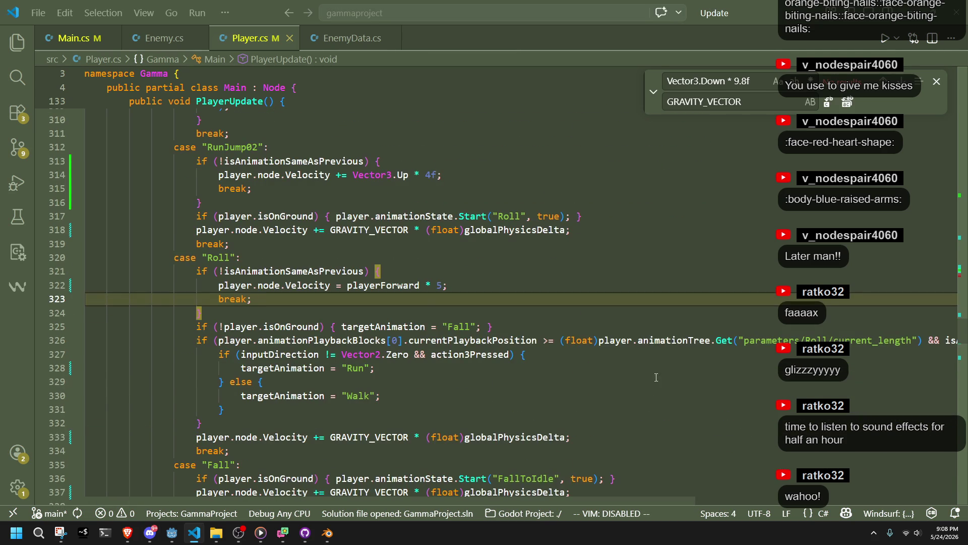
pyautogui.click(458, 290)
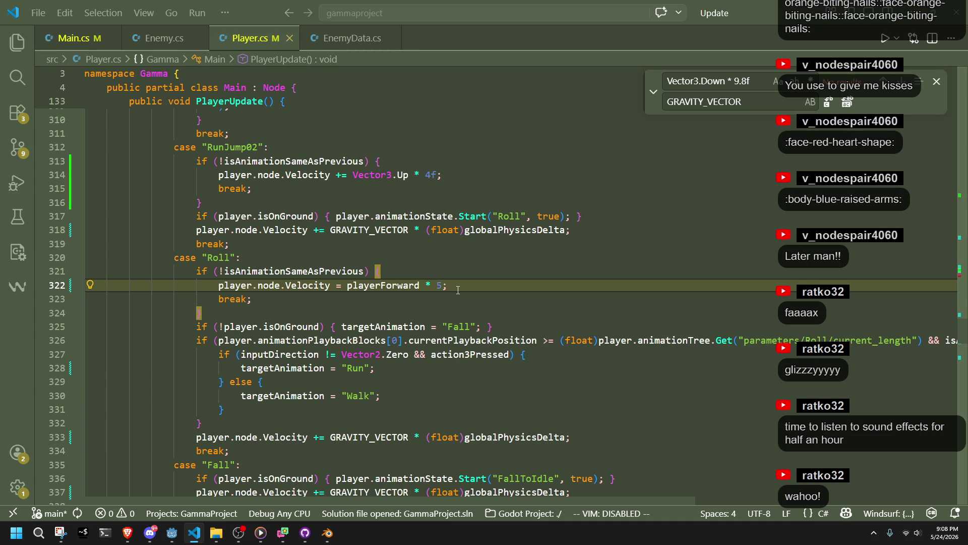
pyautogui.press('Return')
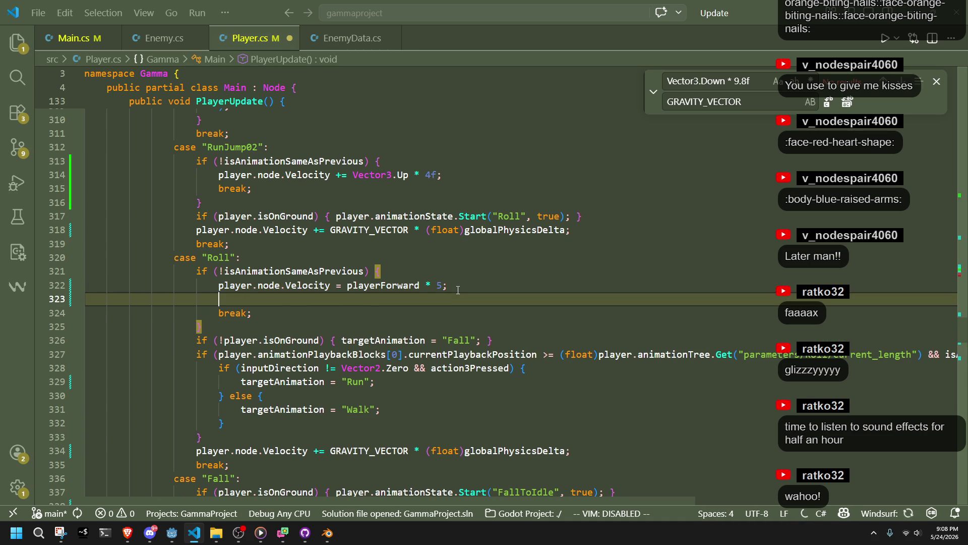
# Enter Audio3DInitialize on the new line via IntelliSense and open its context menu
pyautogui.write('Plays')
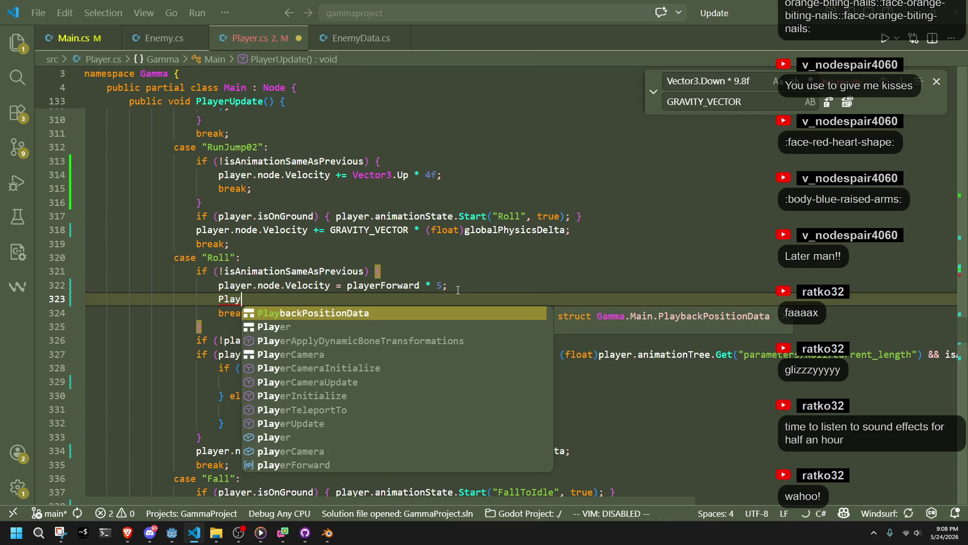
pyautogui.press('BackSpace')
pyautogui.press('BackSpace')
pyautogui.press('BackSpace')
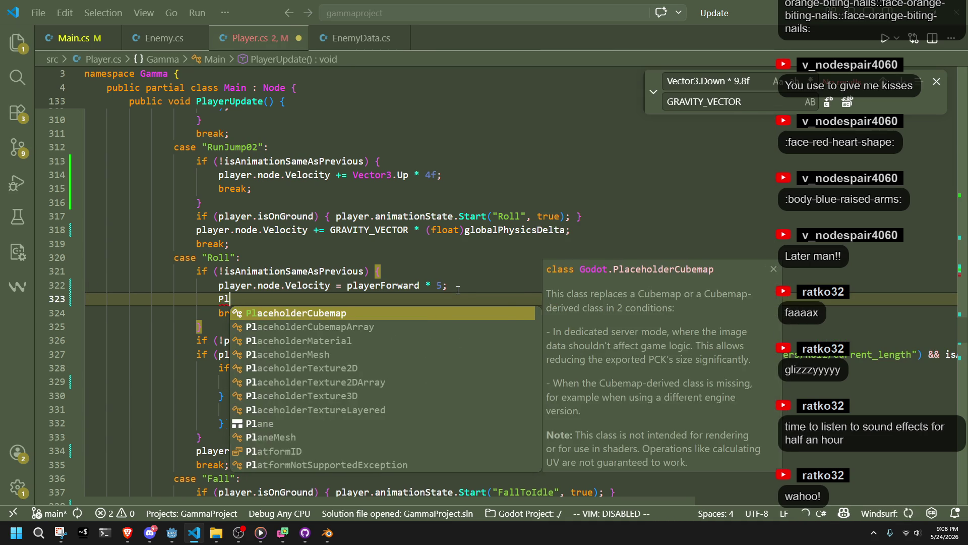
pyautogui.write('Audio3D')
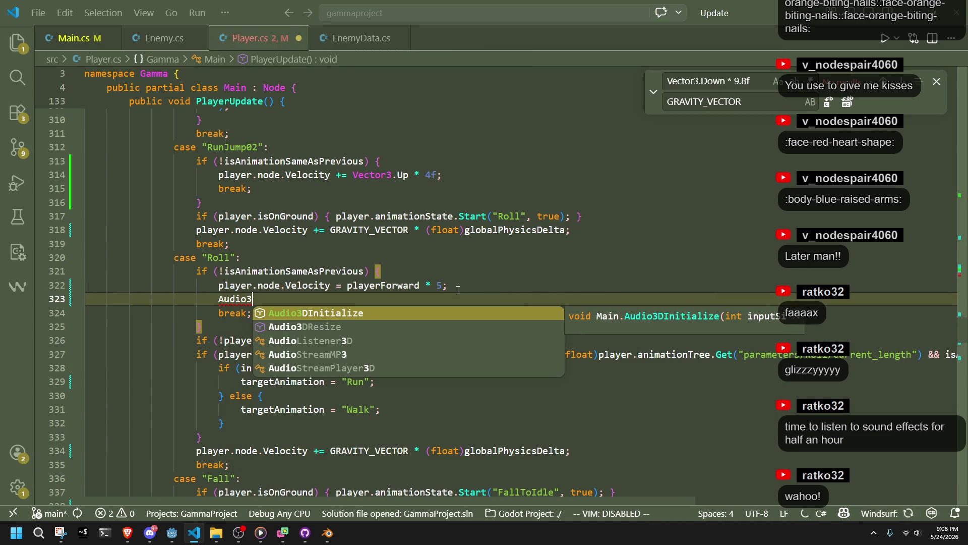
pyautogui.press('BackSpace')
pyautogui.press('BackSpace')
pyautogui.press('BackSpace')
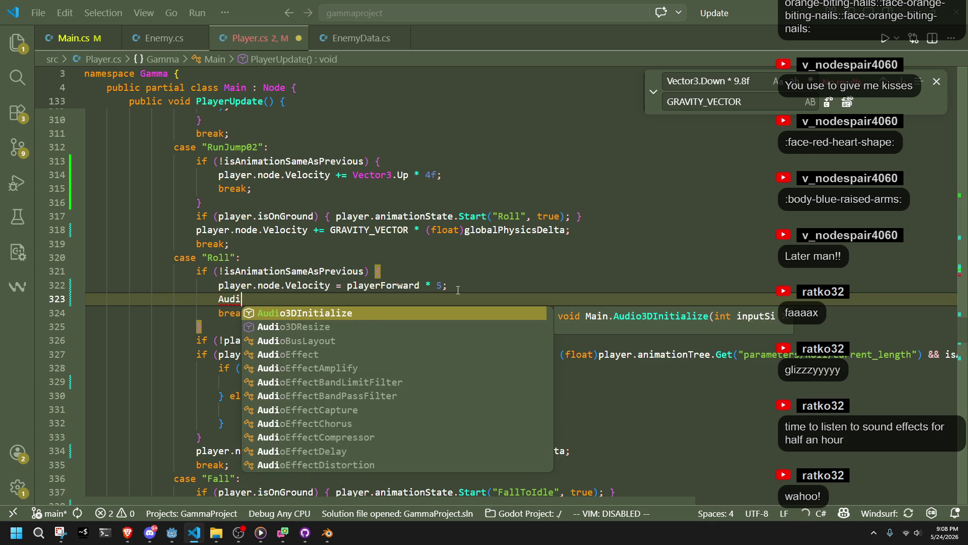
pyautogui.write('Play')
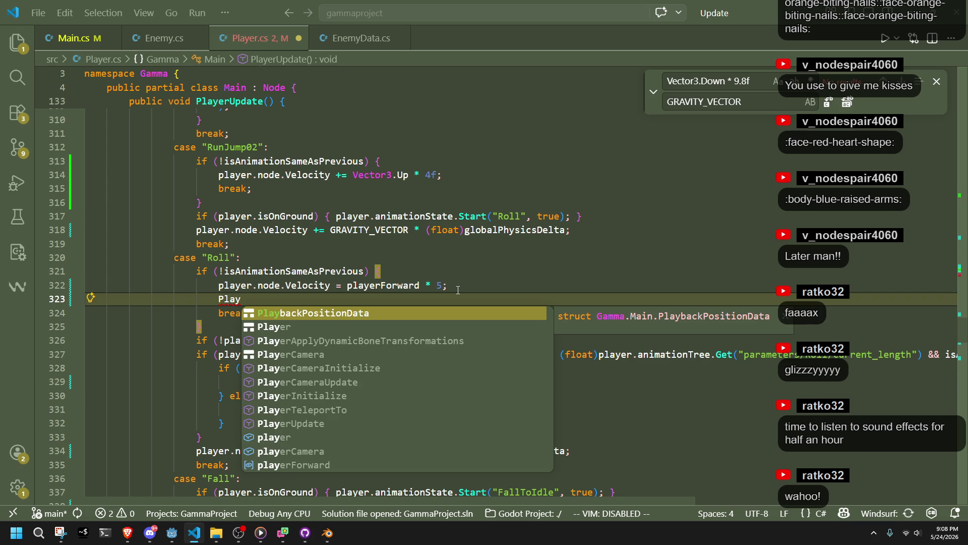
pyautogui.press('BackSpace')
pyautogui.press('BackSpace')
pyautogui.press('BackSpace')
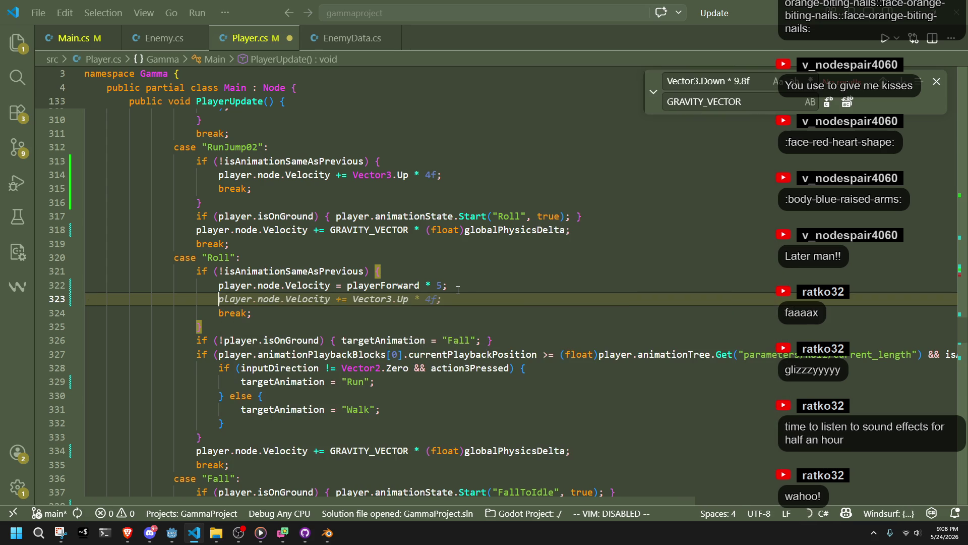
pyautogui.write('Playso')
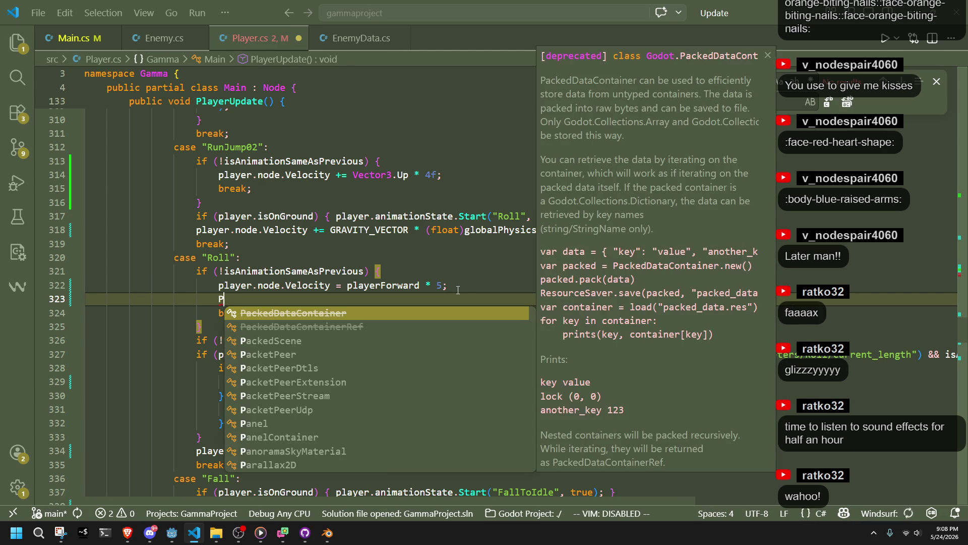
pyautogui.press('BackSpace')
pyautogui.press('BackSpace')
pyautogui.press('BackSpace')
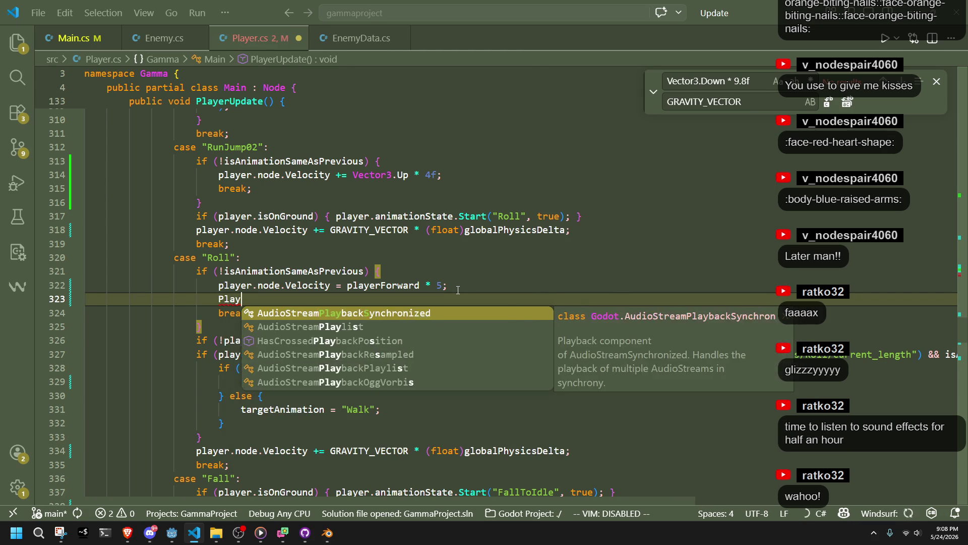
pyautogui.write('Audio')
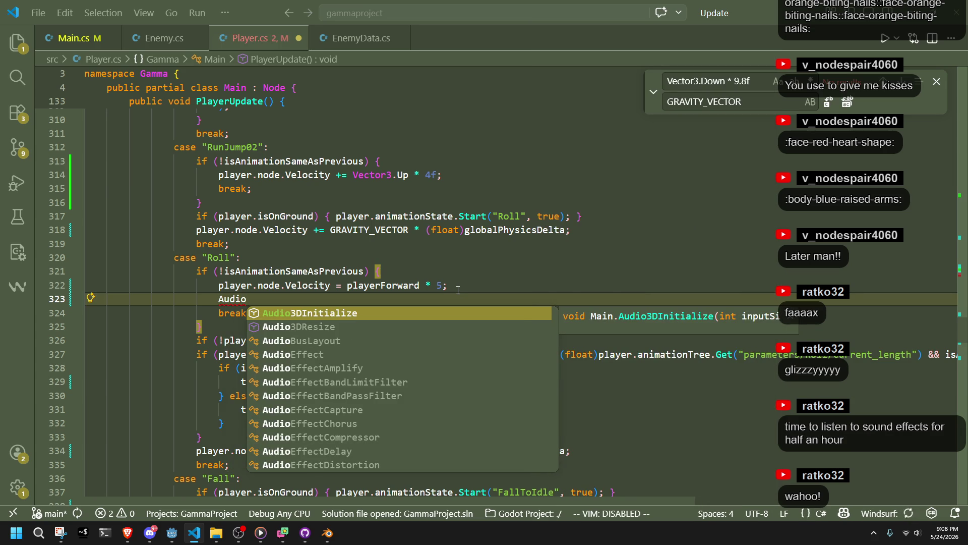
pyautogui.press('Tab')
pyautogui.doubleClick(273, 299)
pyautogui.rightClick(250, 299)
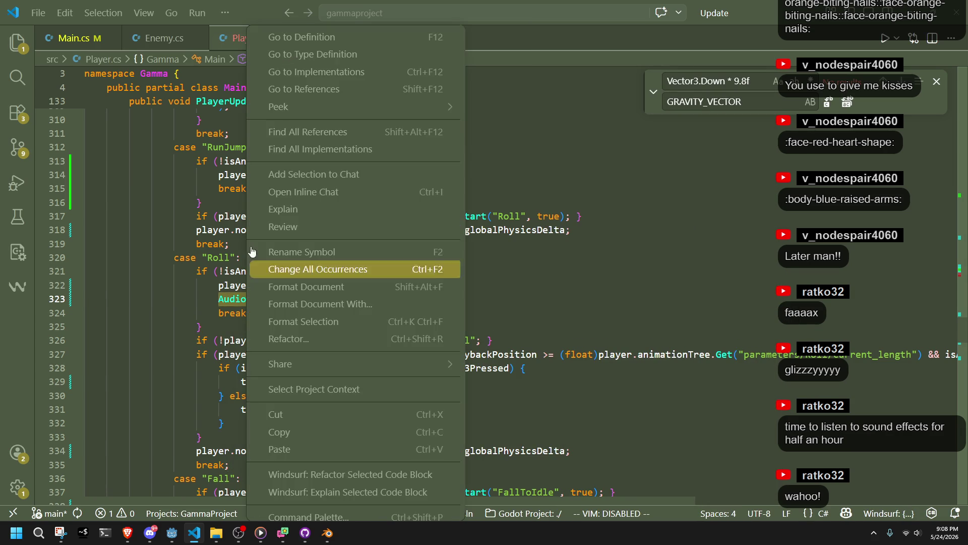
# Go to the definition in Audio.cs, rename StartSound3D to PlaySound3D, then return to Player.cs
pyautogui.click(304, 46)
pyautogui.scroll(-3, 277, 314)
pyautogui.scroll(-3, 277, 314)
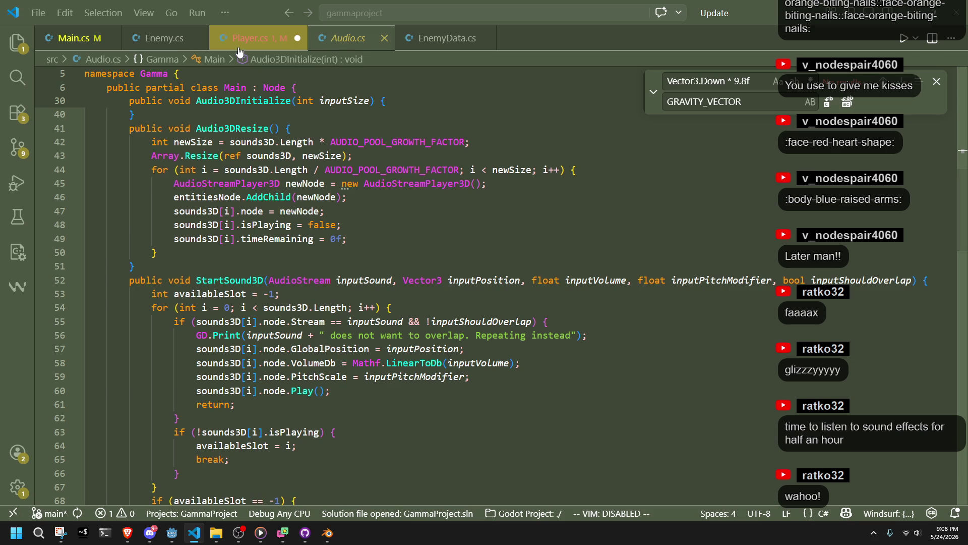
pyautogui.doubleClick(238, 284)
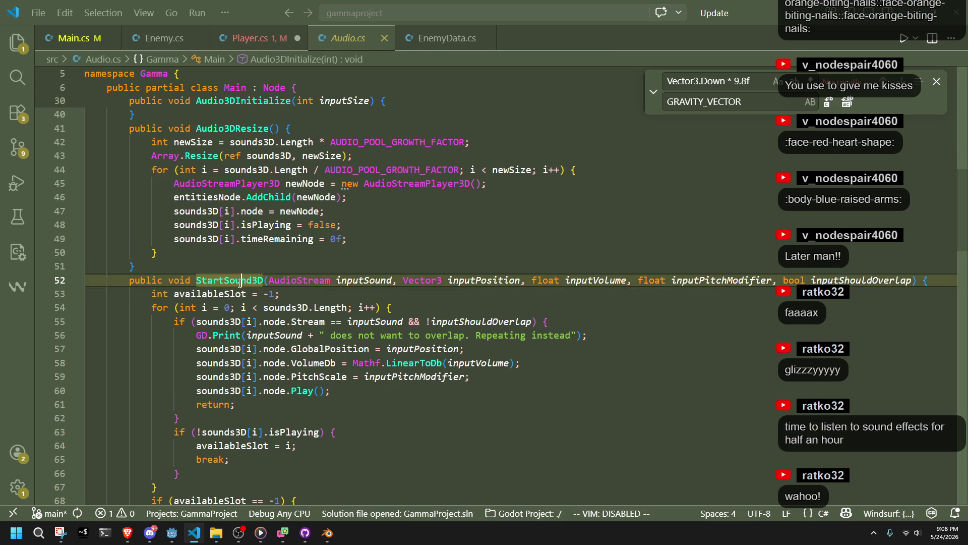
pyautogui.press('F2')
pyautogui.write('P')
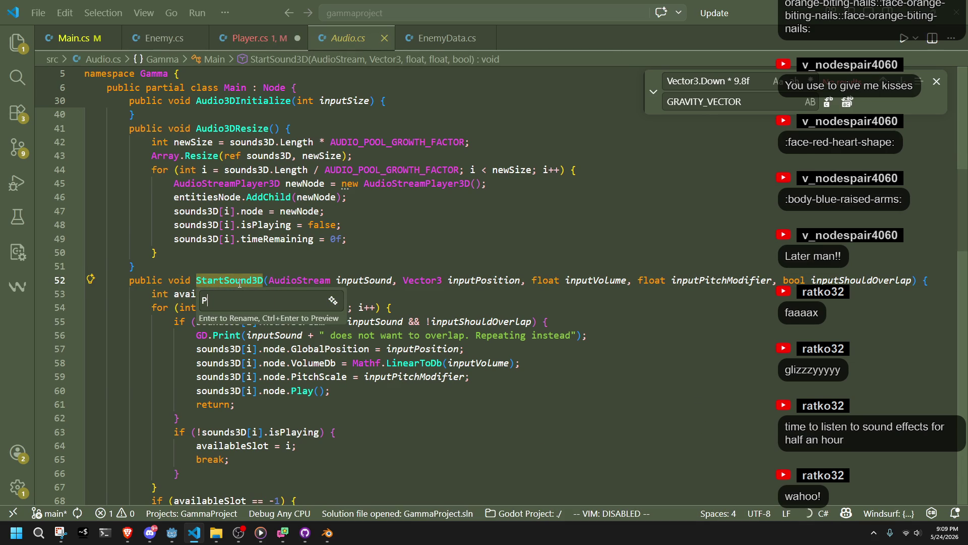
pyautogui.write('laySound3D')
pyautogui.press('Return')
pyautogui.press('Tab')
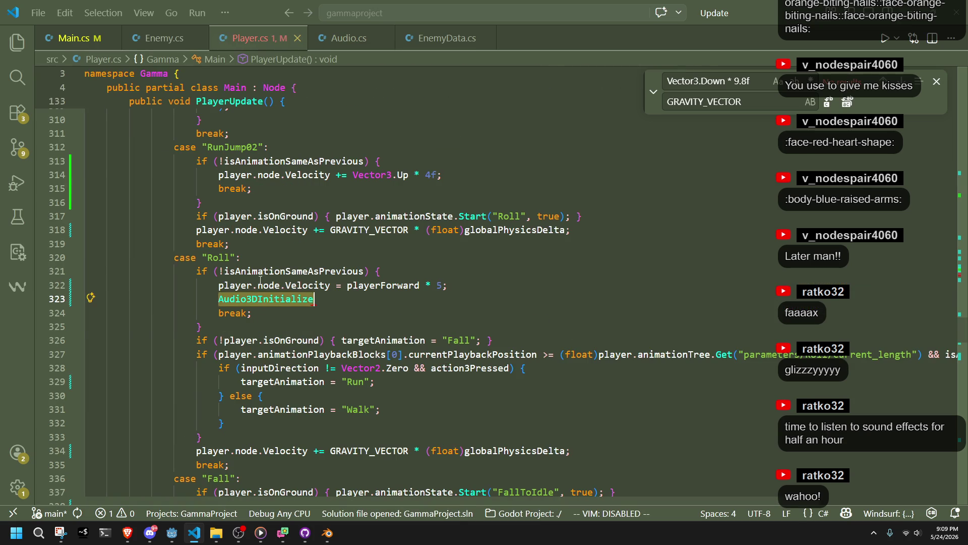
# Insert a PlaySound3D call with its suggested arguments in the Roll case
pyautogui.write('Playsound')
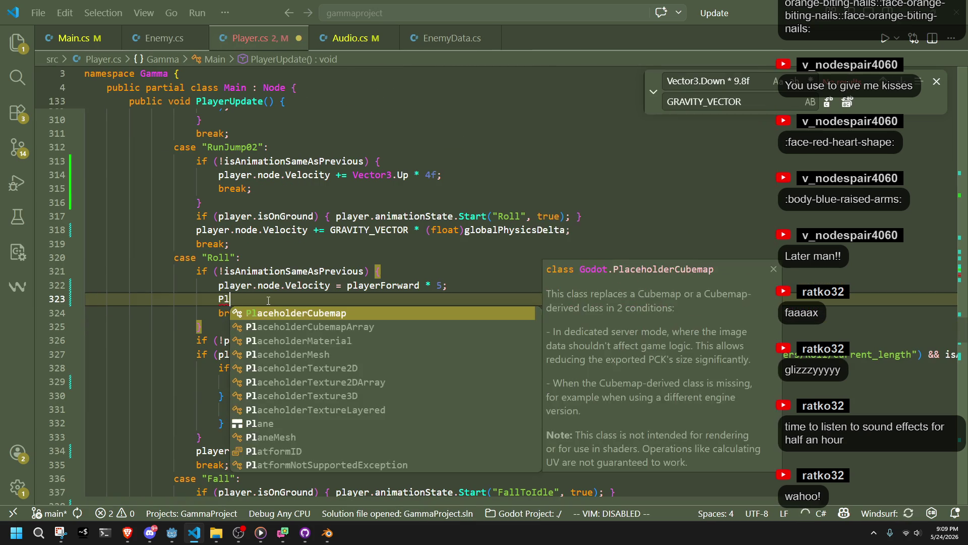
pyautogui.press('Tab')
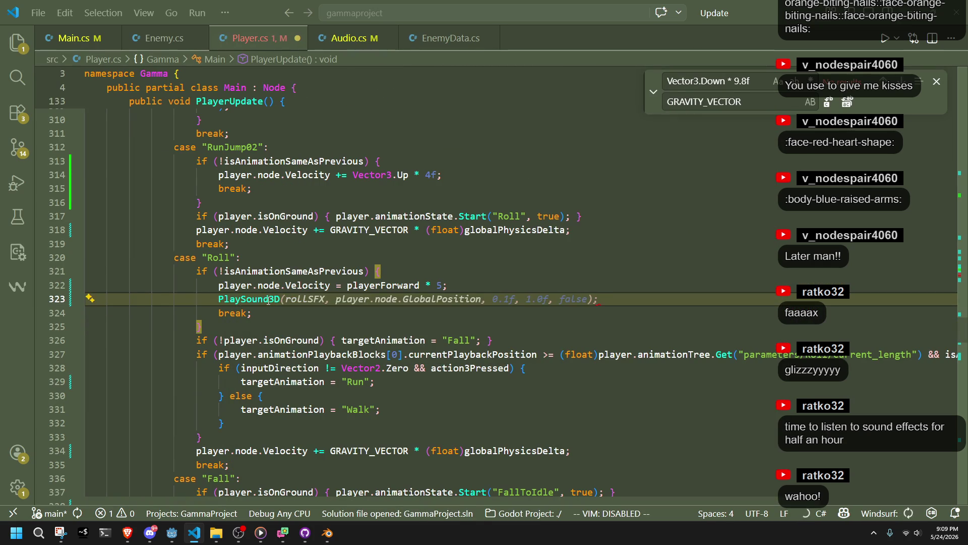
pyautogui.press('Tab')
pyautogui.click(253, 340)
# Replace the rollSFX argument with GD.Load<AudioStream>("res://assets/sfx/roll.wav")
pyautogui.doubleClick(315, 301)
pyautogui.write('GD.lo')
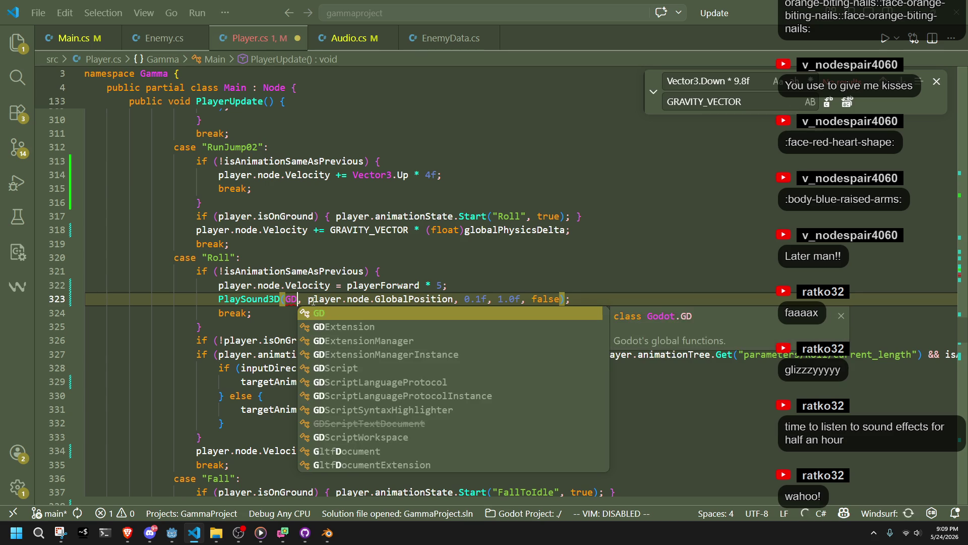
pyautogui.press('Tab')
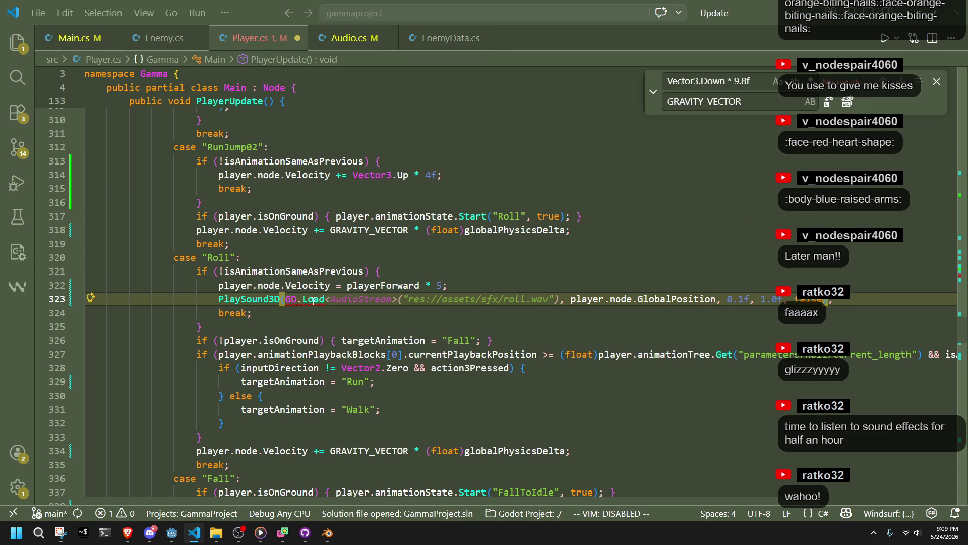
pyautogui.press('Tab')
pyautogui.click(383, 341)
pyautogui.click(414, 315)
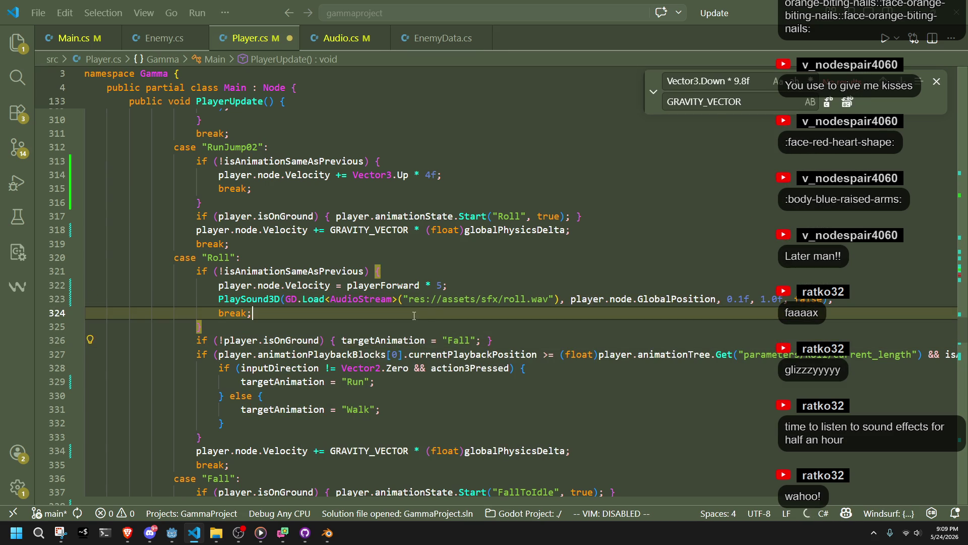
pyautogui.click(172, 532)
pyautogui.scroll(5, 64, 407)
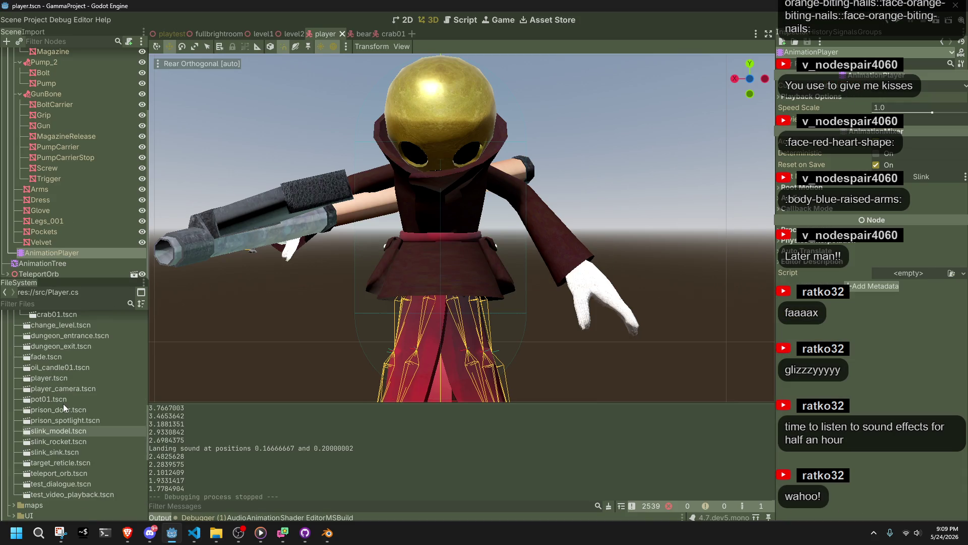
# Copy the res://assets/sound/thud.wav path from Godot's FileSystem dock and return to VS Code
pyautogui.scroll(10, 64, 407)
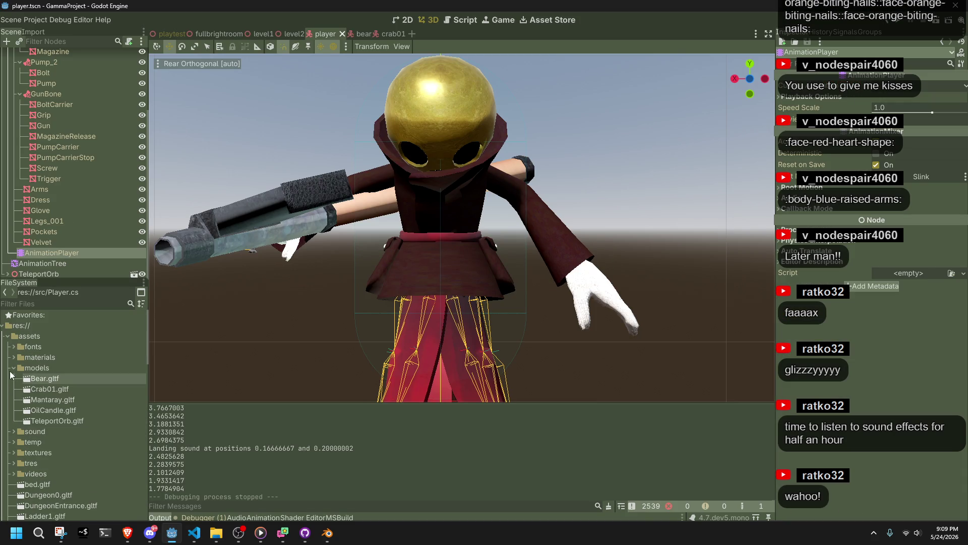
pyautogui.click(14, 378)
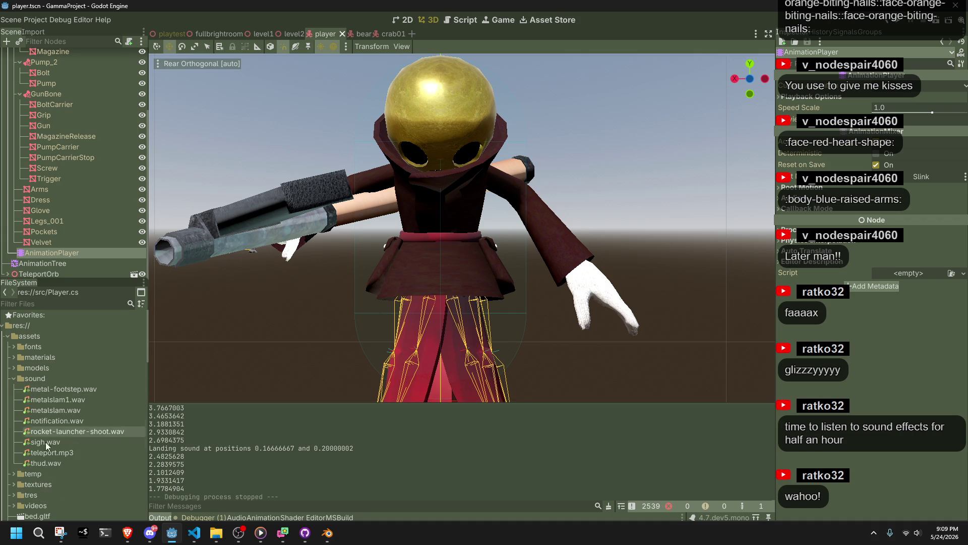
pyautogui.click(52, 464)
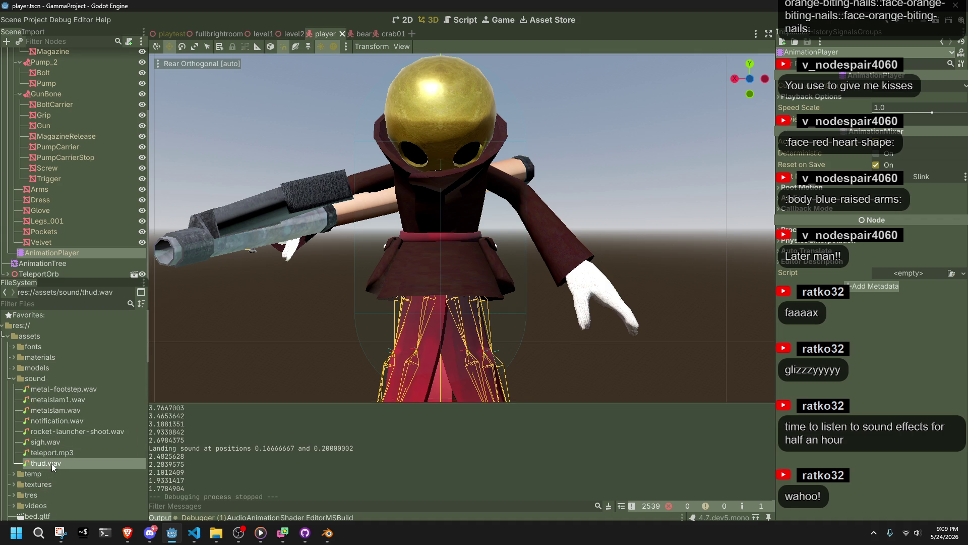
pyautogui.rightClick(52, 465)
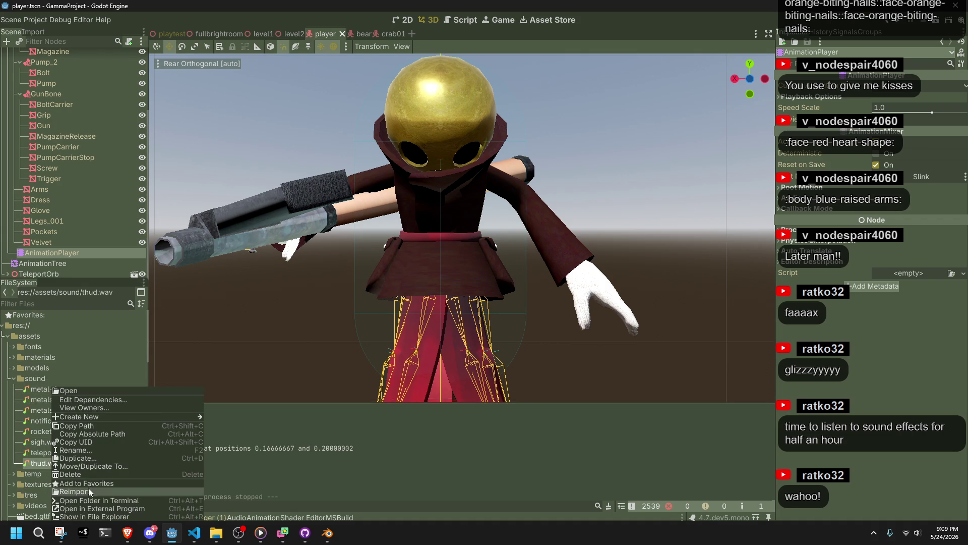
pyautogui.click(90, 426)
pyautogui.hotkey('alt', 'Tab')
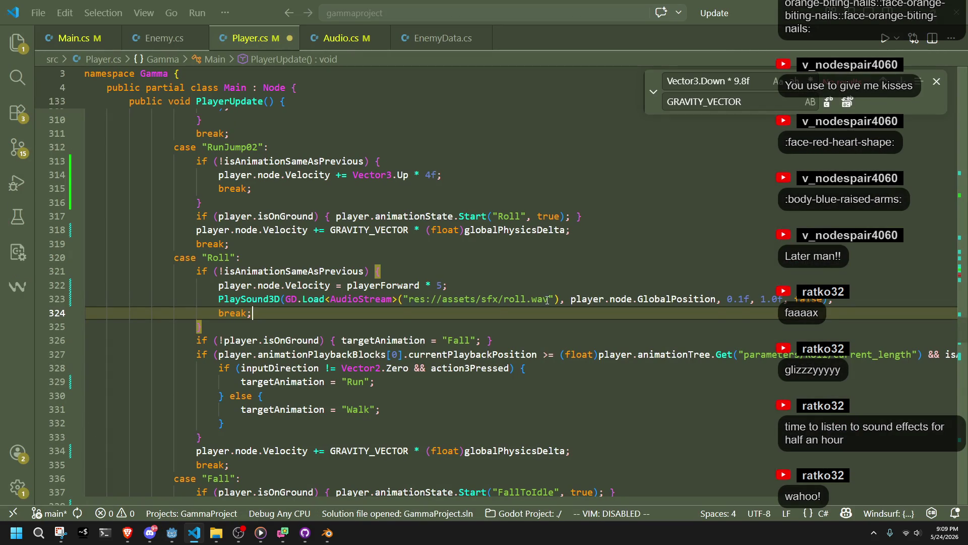
# Replace the roll.wav path on line 323 with res://assets/sound/thud.wav and save Player.cs
pyautogui.moveTo(551, 299); pyautogui.dragTo(408, 299)
pyautogui.hotkey('ctrl', 'v')
pyautogui.hotkey('ctrl', 's')
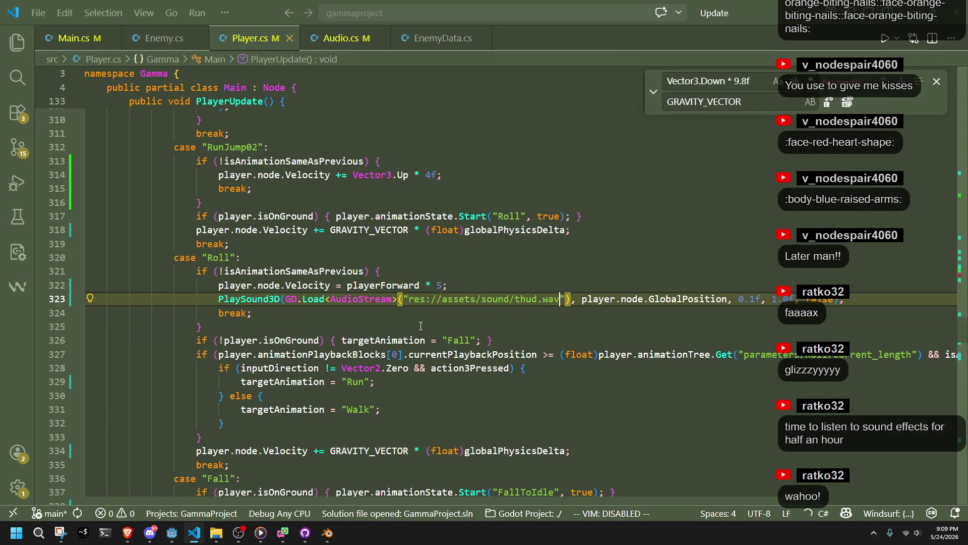
# Review the Roll and Run/Walk blocks and the player.node.GlobalPosition argument, then return to Godot
pyautogui.click(420, 326)
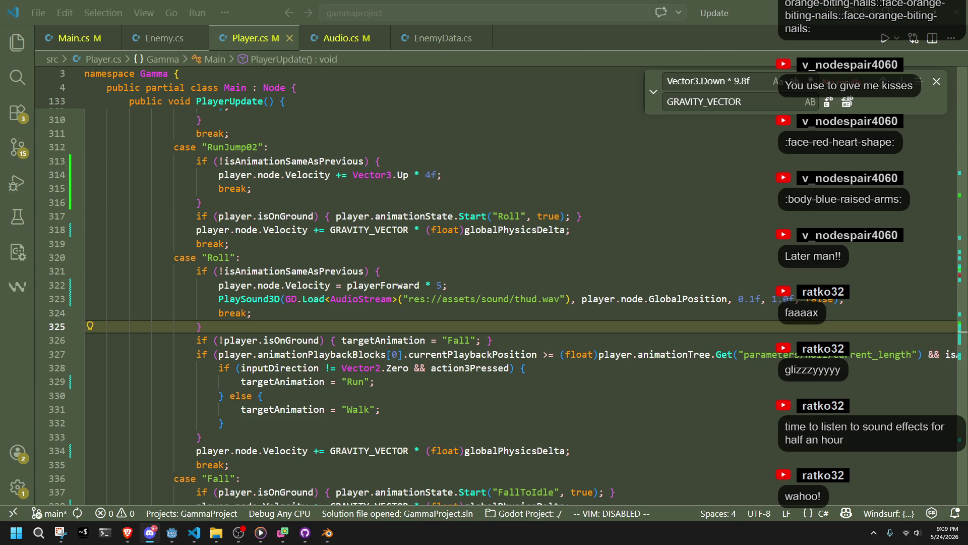
pyautogui.click(796, 418)
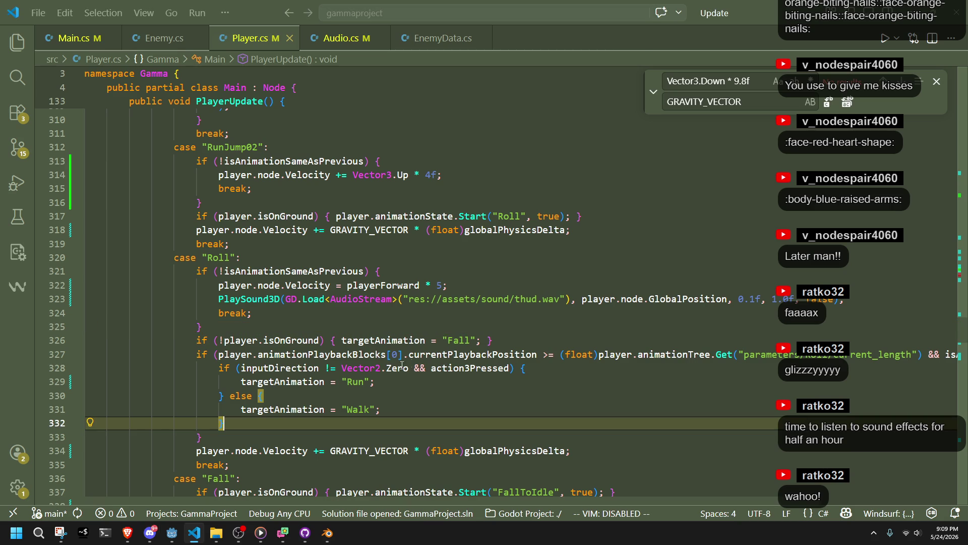
pyautogui.click(441, 320)
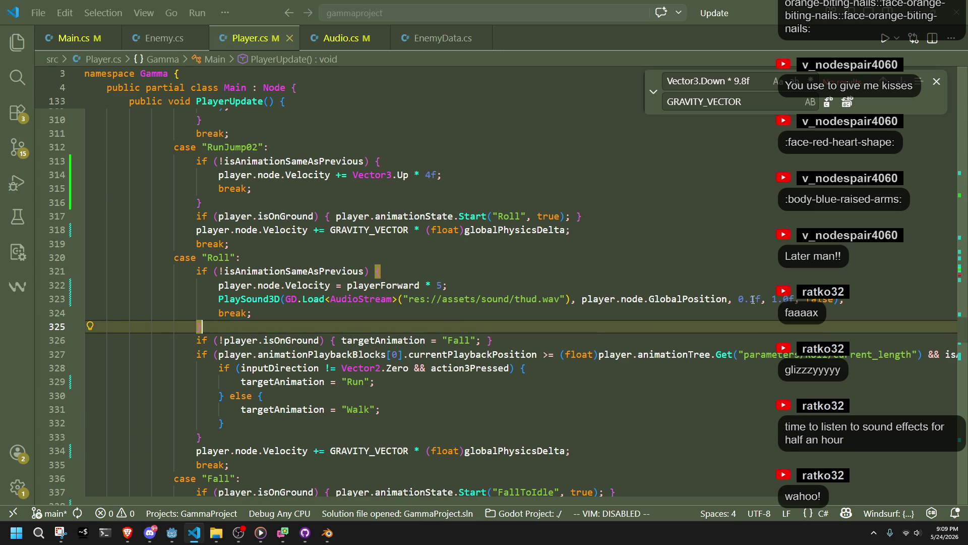
pyautogui.moveTo(713, 300)
pyautogui.mouseDown()
pyautogui.moveTo(571, 300)
pyautogui.moveTo(582, 298)
pyautogui.mouseUp()
pyautogui.click(524, 327)
pyautogui.press('Home')
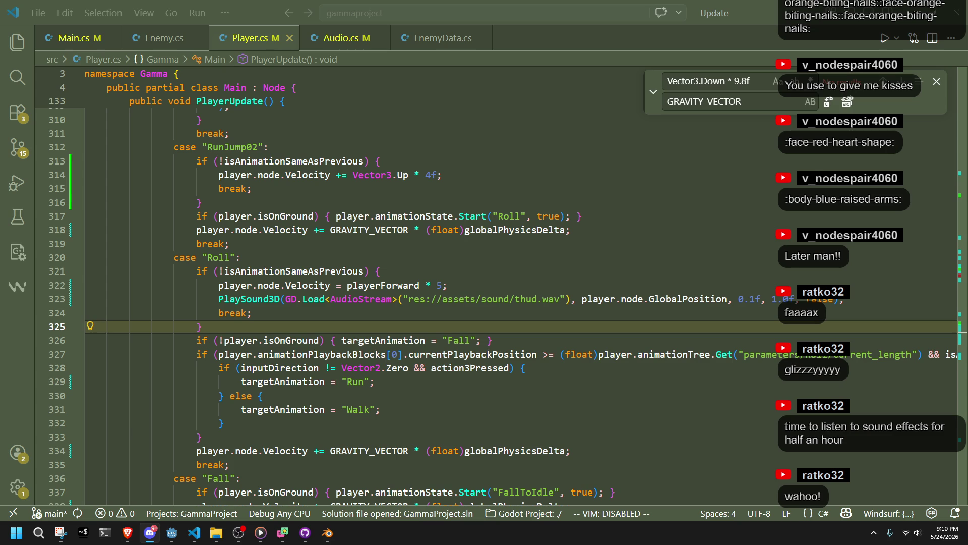
pyautogui.press('Down')
pyautogui.press('Down')
pyautogui.press('Down')
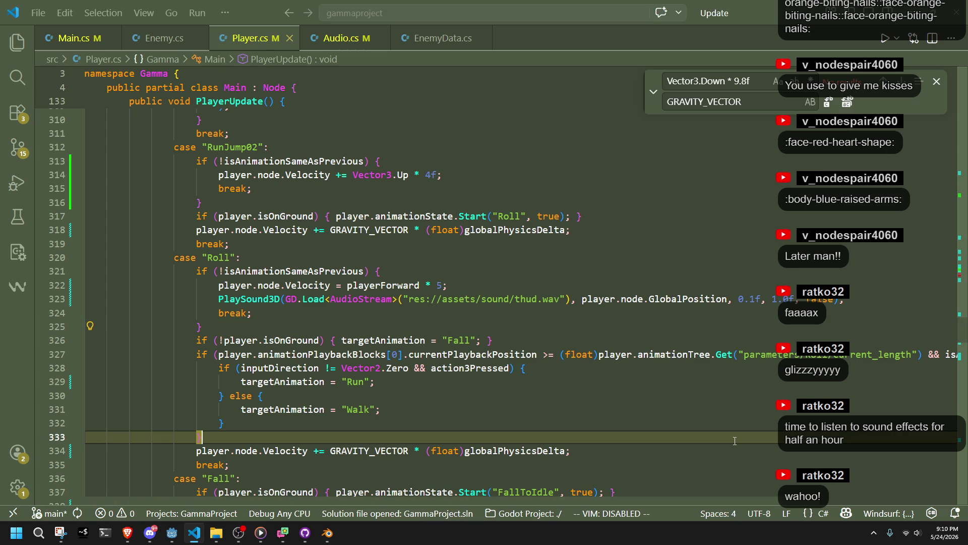
pyautogui.hotkey('alt', 'Tab')
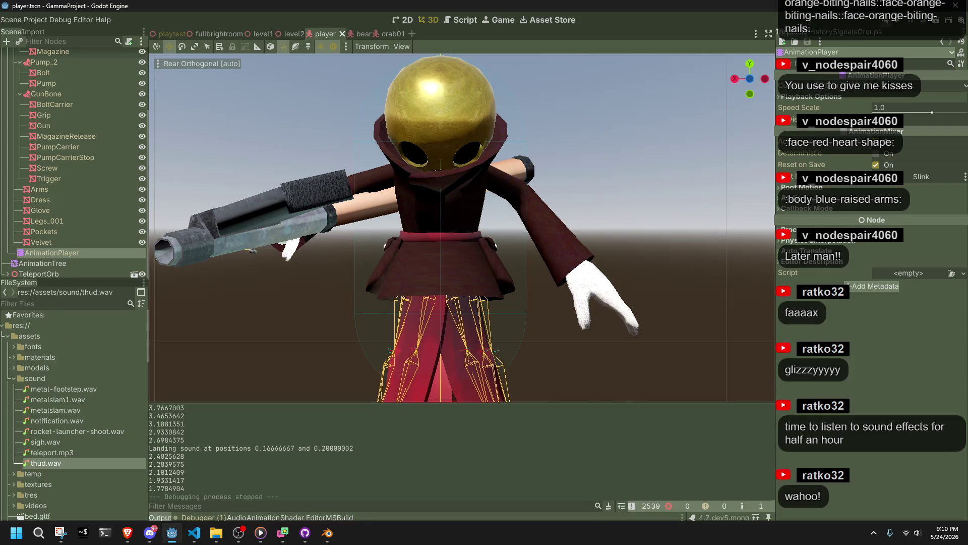
# Launch the game and move the character onto the platform, testing the roll sound
pyautogui.click(897, 23)
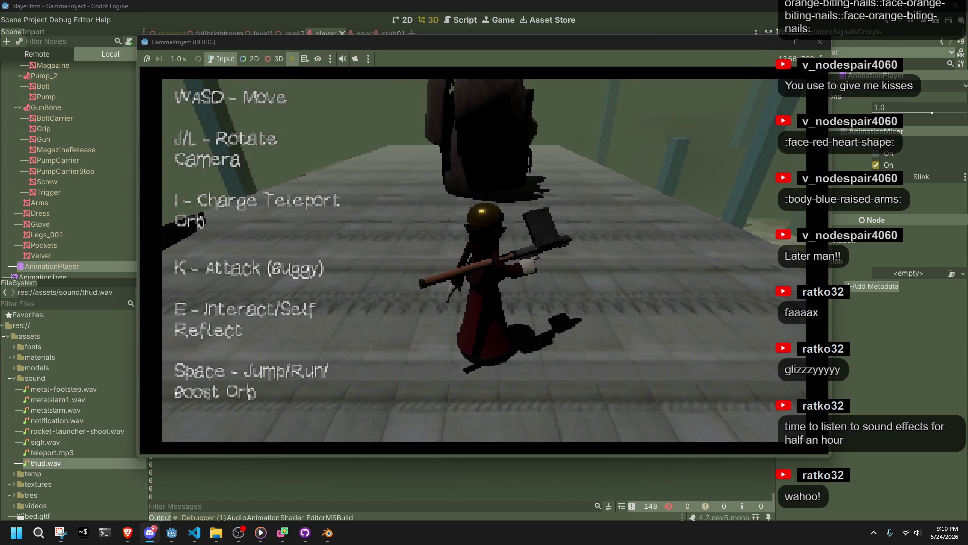
pyautogui.press('a')
pyautogui.press('j')
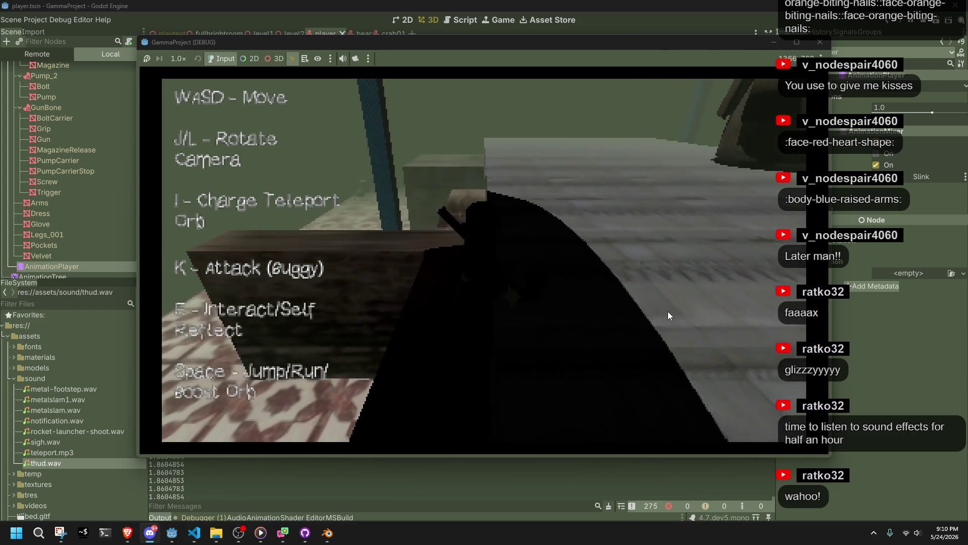
pyautogui.press('space')
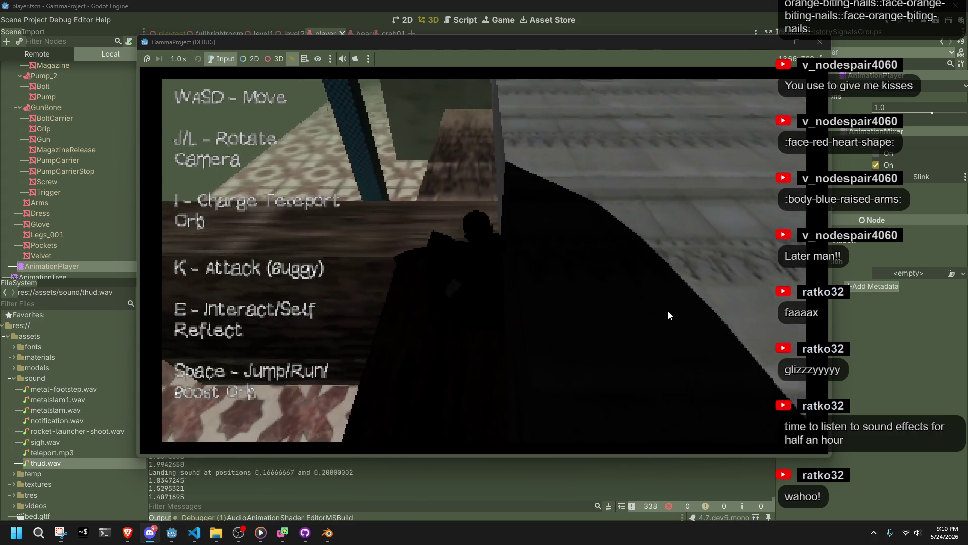
pyautogui.press('l')
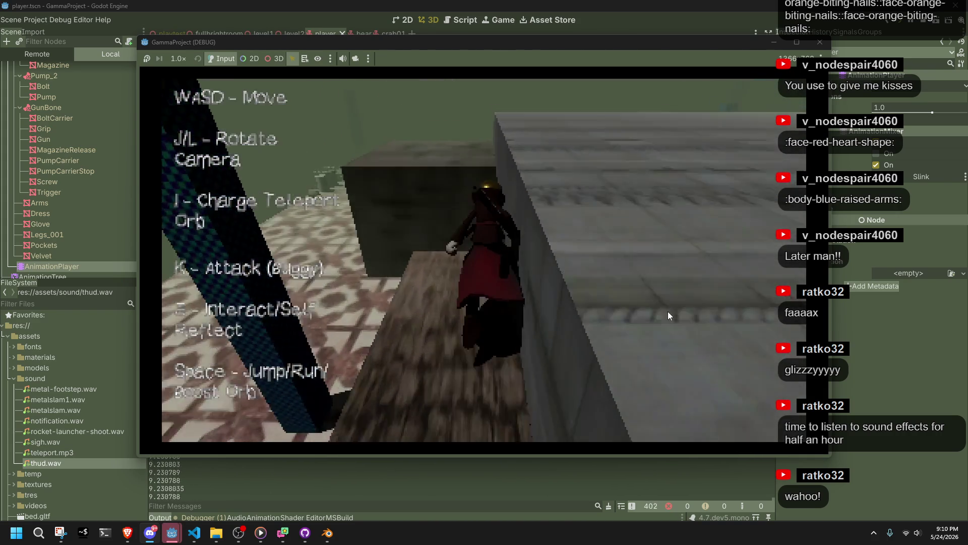
pyautogui.press('space')
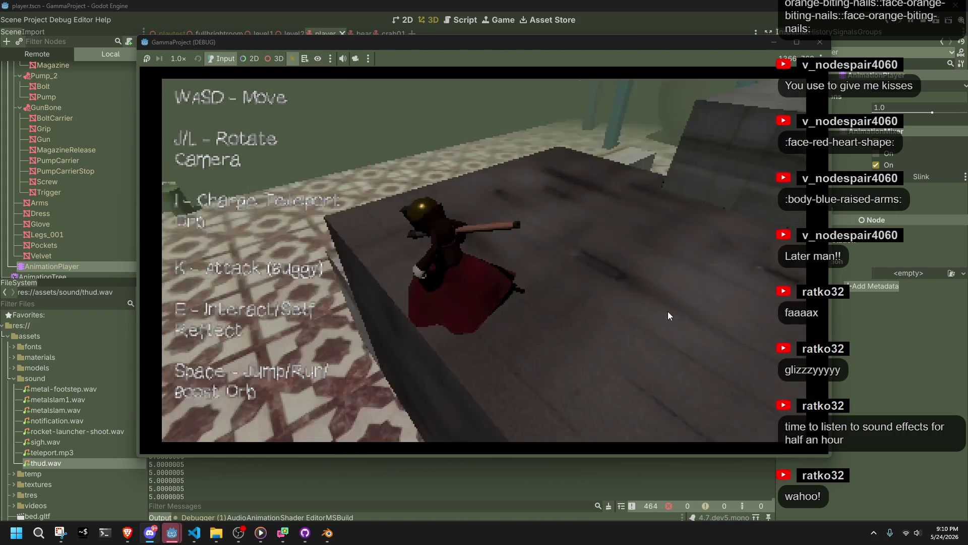
pyautogui.press('l')
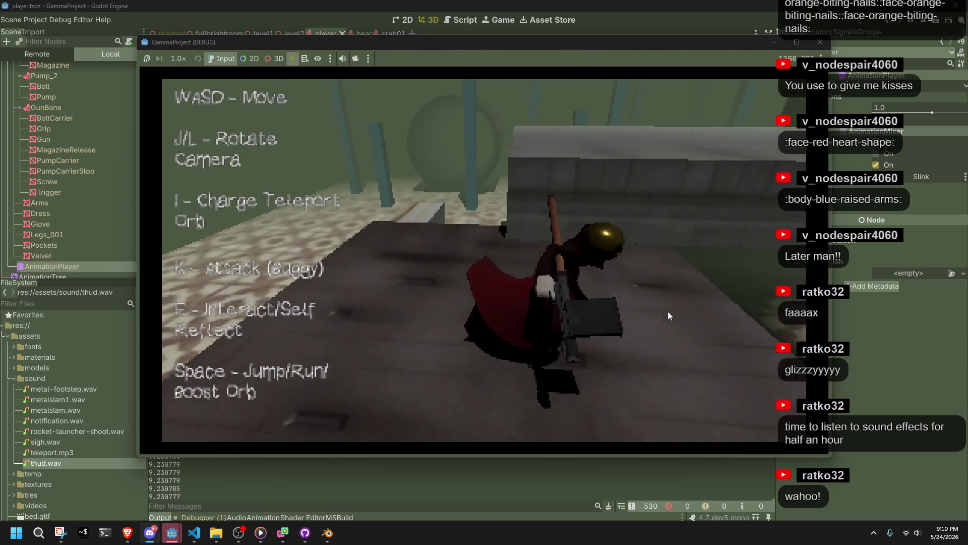
pyautogui.press('l')
# Jump onto and off the dark table to trigger landing rolls and hear the thud
pyautogui.press('l')
pyautogui.press('l')
pyautogui.press('l')
pyautogui.press('l')
pyautogui.press('space')
pyautogui.press('l')
pyautogui.press('w')
pyautogui.press('space')
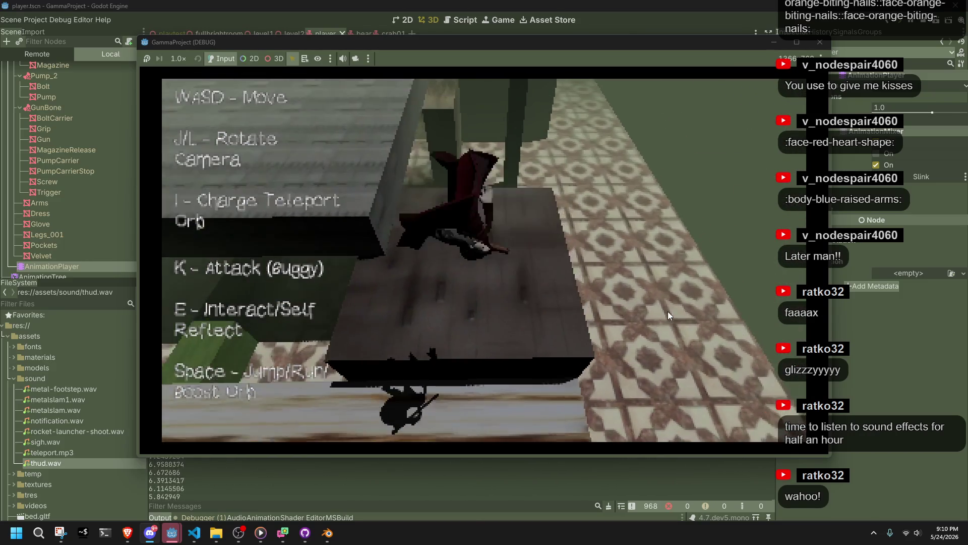
pyautogui.press('l')
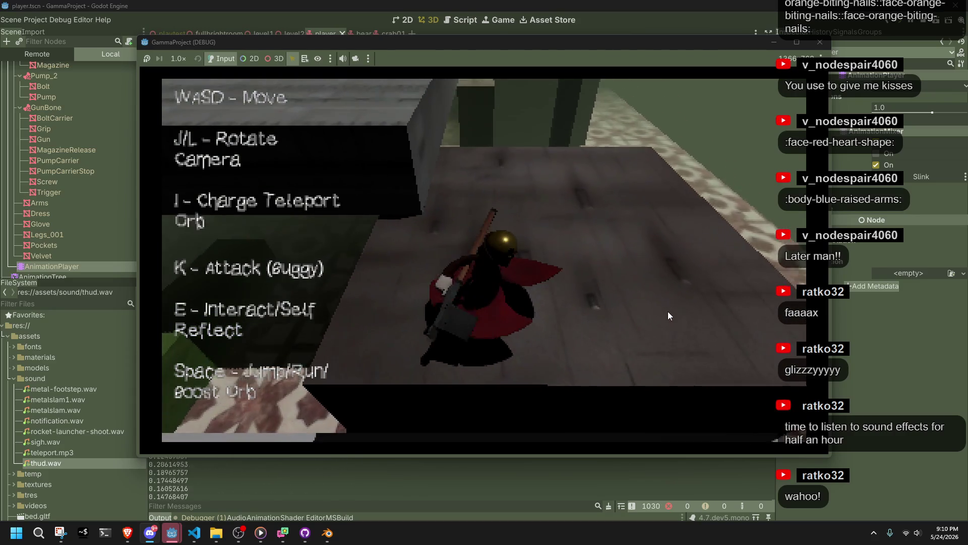
pyautogui.press('w')
pyautogui.press('space')
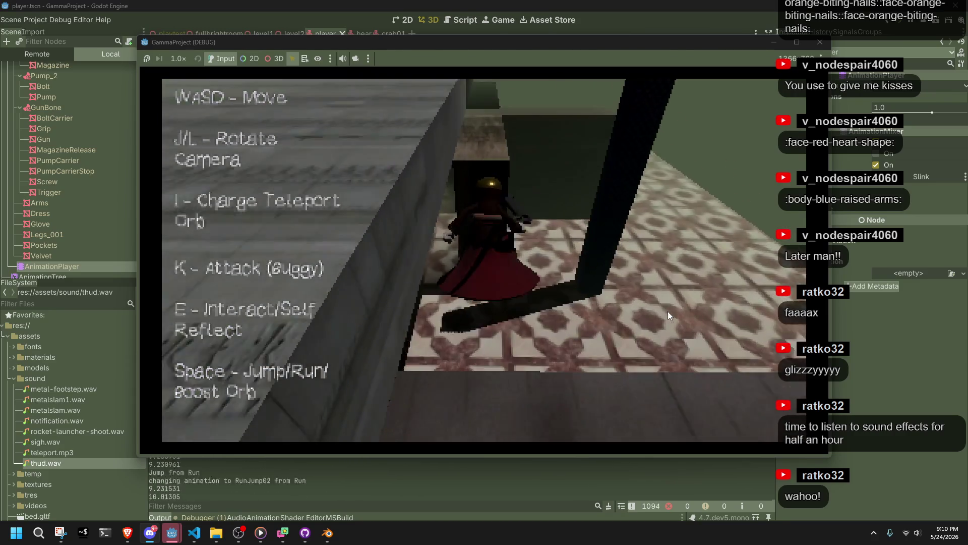
pyautogui.press('l')
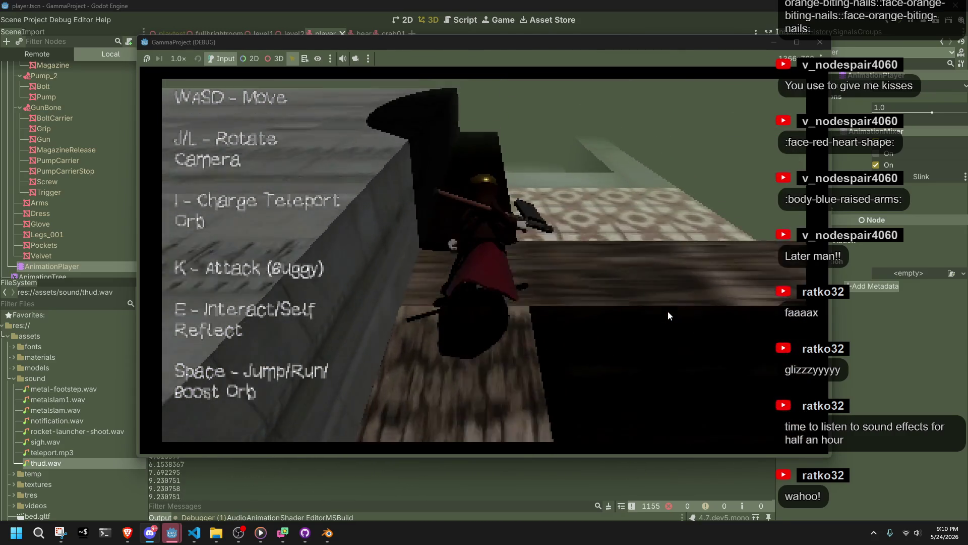
pyautogui.press('space')
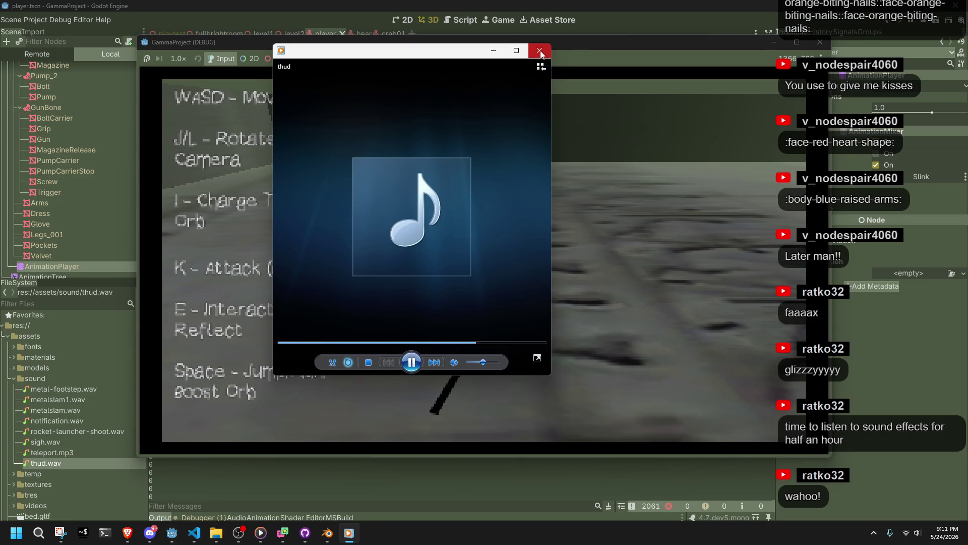
# Close the thud preview, replace player.node.GlobalPosition with Vector3.Zero on line 323, and save
pyautogui.click(540, 51)
pyautogui.click(195, 533)
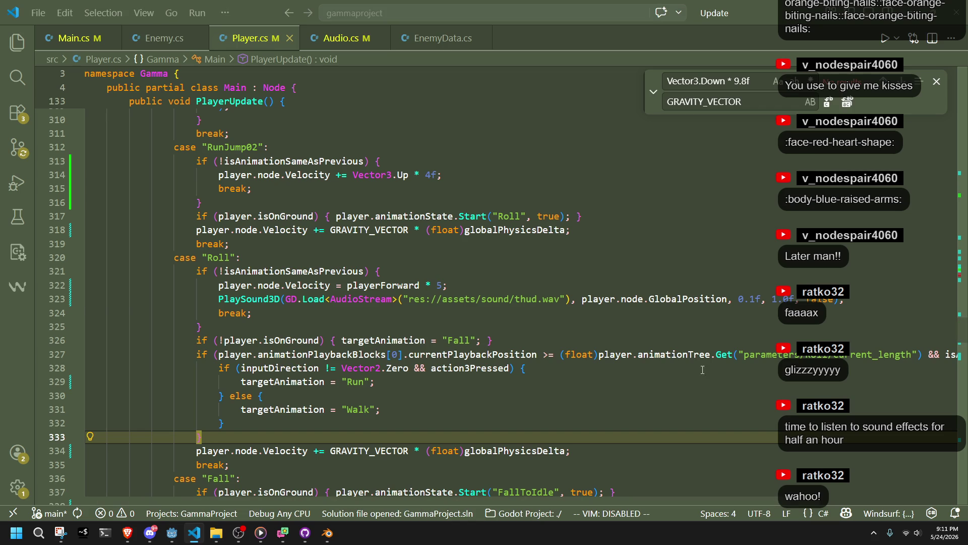
pyautogui.click(717, 299)
pyautogui.moveTo(694, 299); pyautogui.dragTo(584, 299)
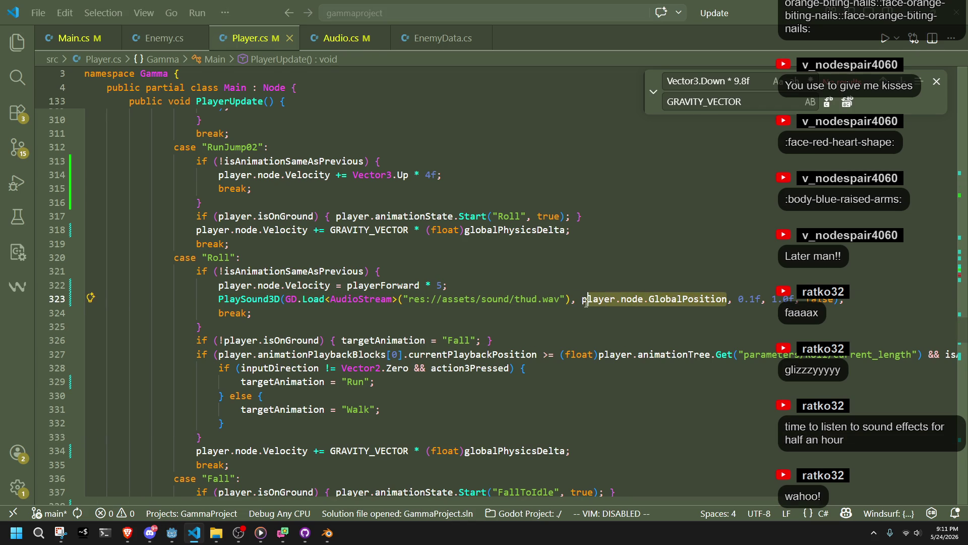
pyautogui.write('Vect')
pyautogui.write('or3.Z')
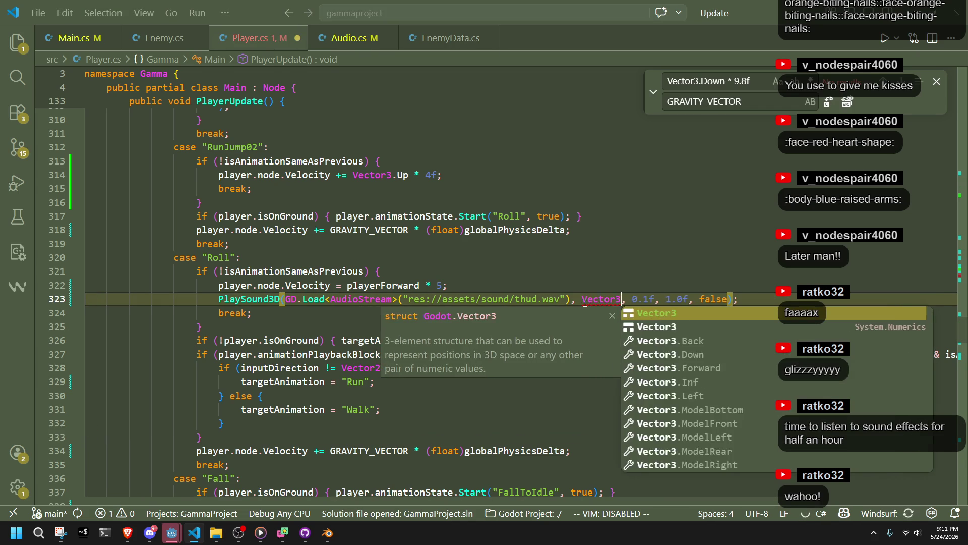
pyautogui.press('Tab')
pyautogui.hotkey('ctrl', 's')
# Leave the caret below the edited line and go back to the Godot editor
pyautogui.click(559, 340)
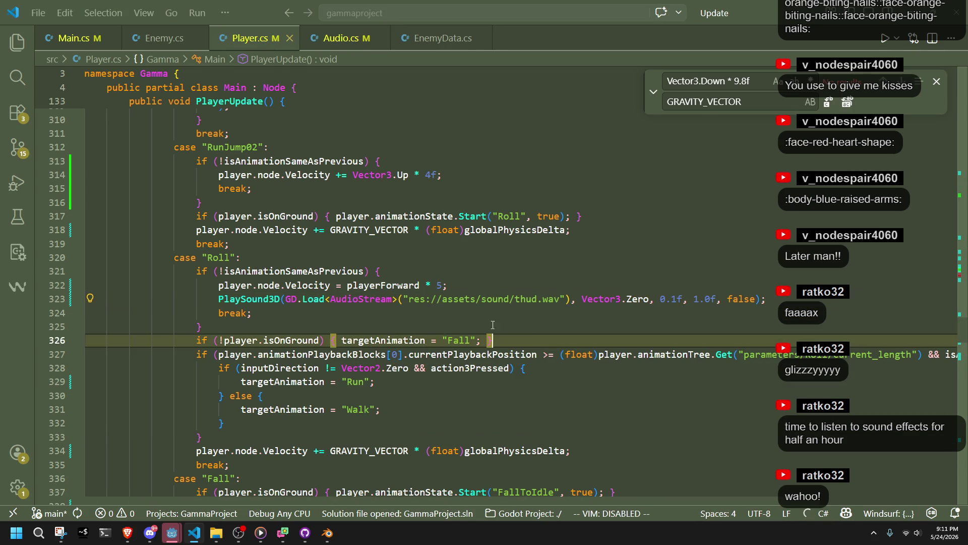
pyautogui.click(341, 298)
pyautogui.click(338, 312)
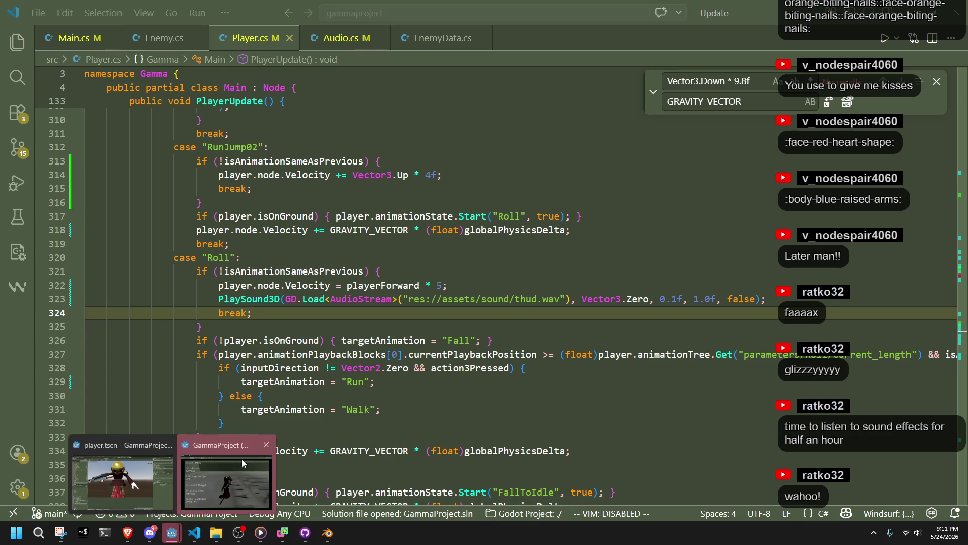
pyautogui.click(182, 539)
pyautogui.click(187, 539)
# Find Interaction.cs in the FileSystem dock's res://src folder and open it in VS Code
pyautogui.click(179, 540)
pyautogui.scroll(-5, 40, 454)
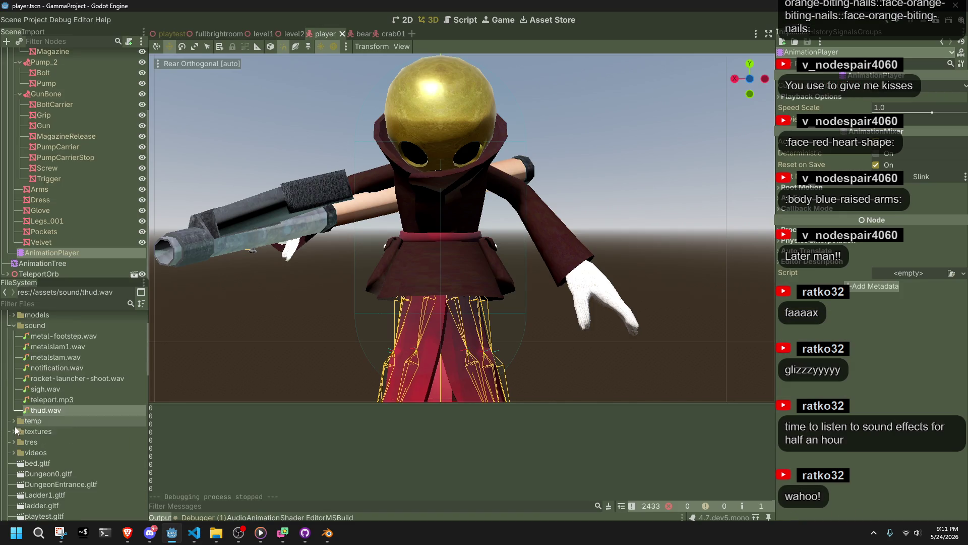
pyautogui.scroll(-2, 39, 454)
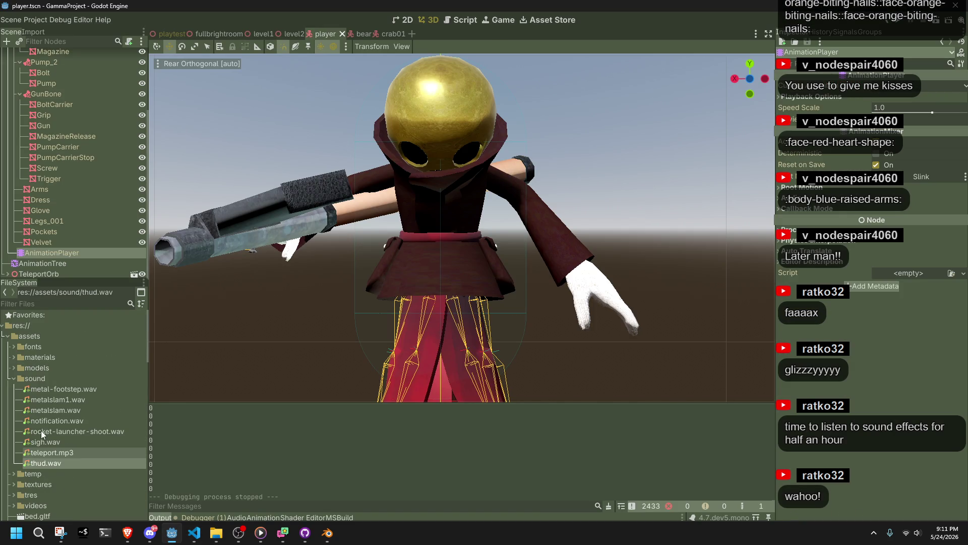
pyautogui.scroll(-10, 47, 412)
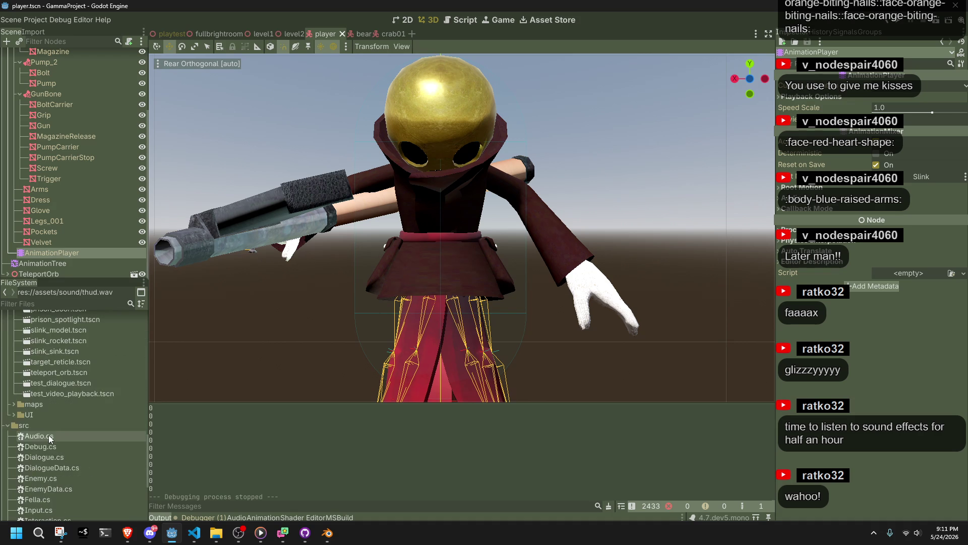
pyautogui.scroll(-2, 65, 452)
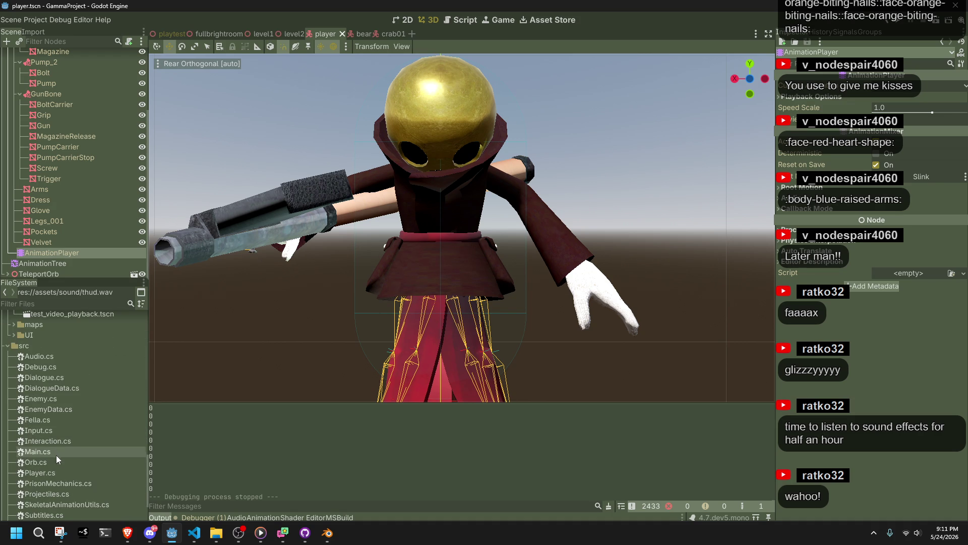
pyautogui.click(47, 437)
pyautogui.doubleClick(47, 437)
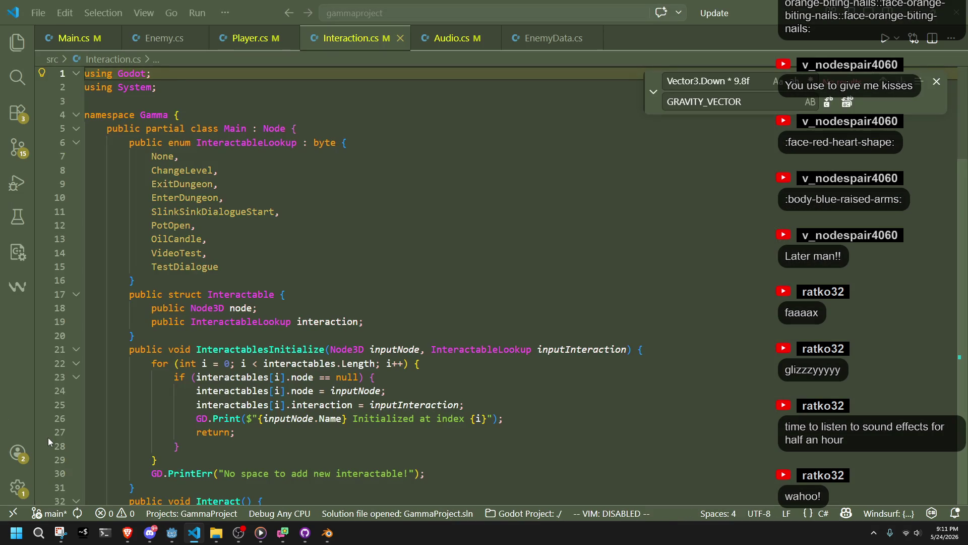
# Copy the candle's sigh PlaySound3D call arguments from line 100 of Interaction.cs
pyautogui.scroll(-10, 359, 345)
pyautogui.scroll(-11, 359, 346)
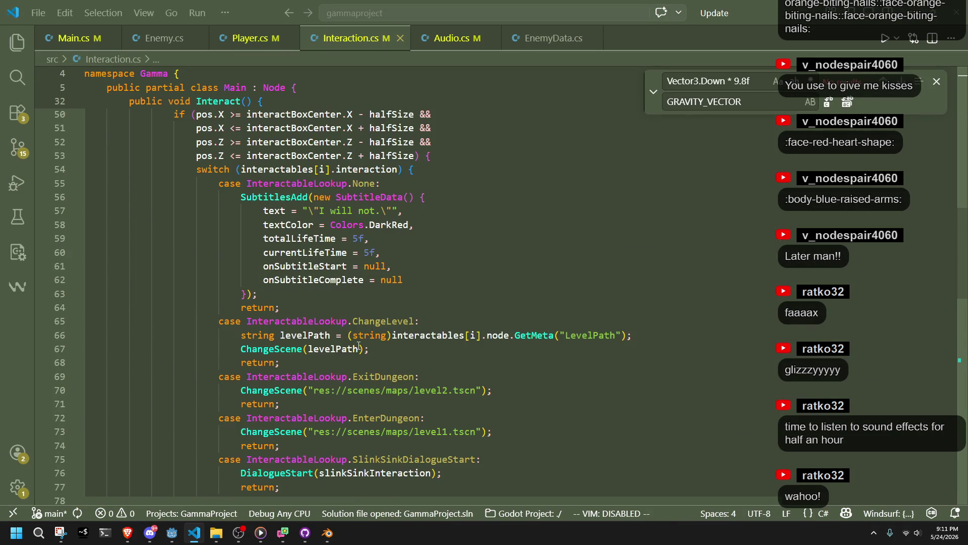
pyautogui.scroll(-4, 359, 350)
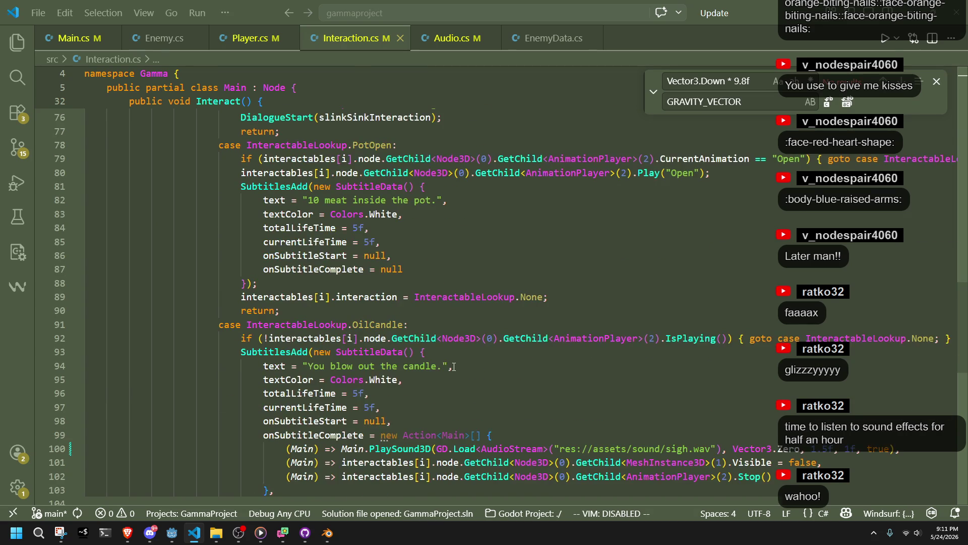
pyautogui.scroll(-1, 453, 367)
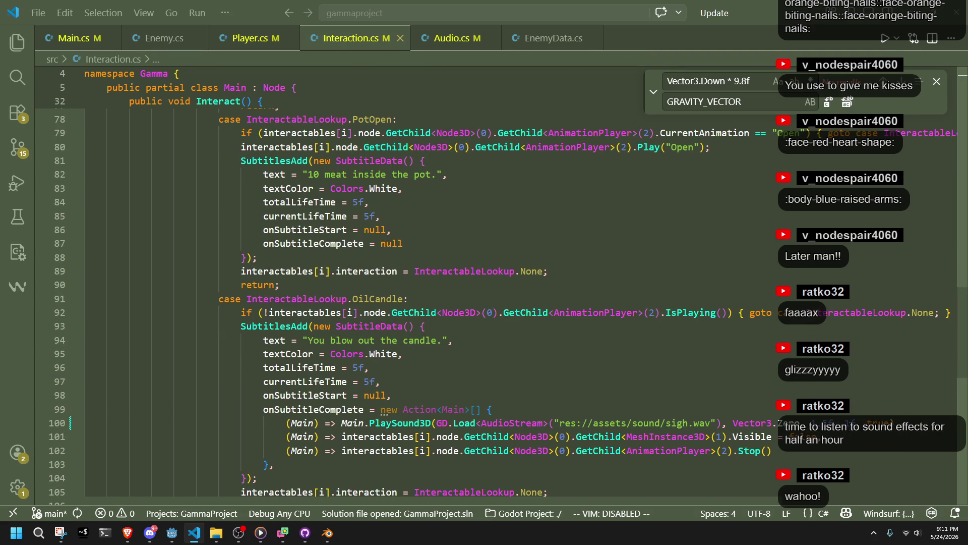
pyautogui.click(342, 422)
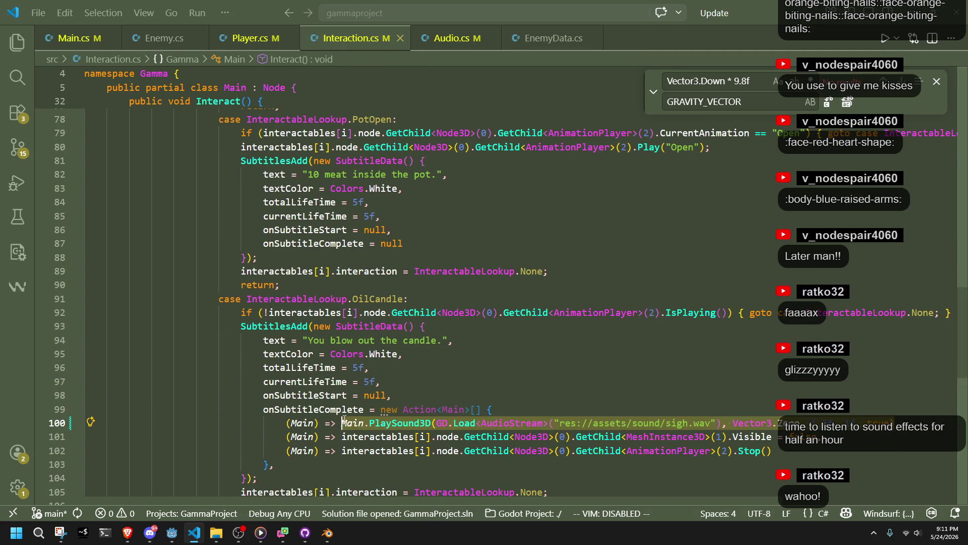
pyautogui.moveTo(370, 423)
pyautogui.mouseDown()
pyautogui.moveTo(492, 414)
pyautogui.moveTo(896, 432)
pyautogui.moveTo(896, 421)
pyautogui.mouseUp()
# Paste them over line 323's call in Player.cs, change sigh to thud, and save
pyautogui.click(247, 38)
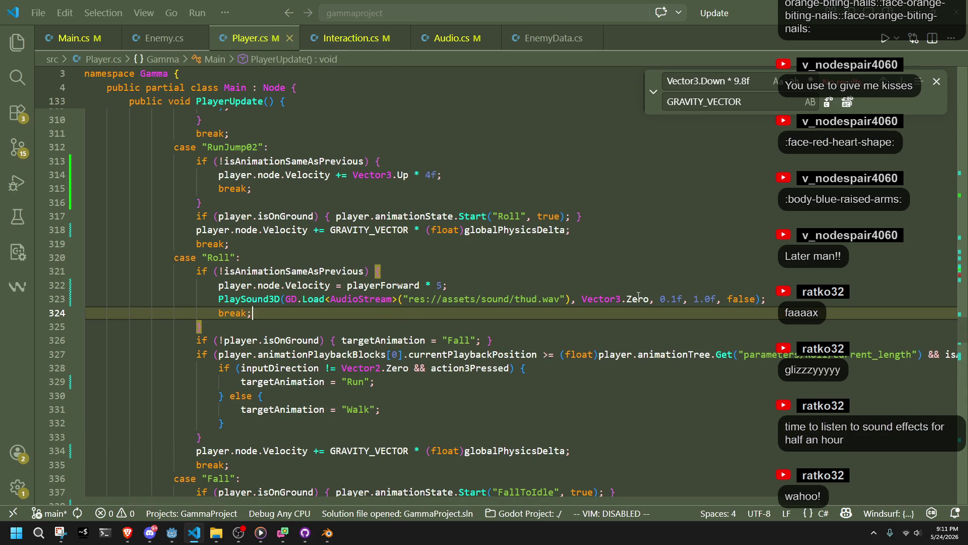
pyautogui.moveTo(766, 299); pyautogui.dragTo(512, 303)
pyautogui.click(513, 304)
pyautogui.press('Tab')
pyautogui.doubleClick(531, 300)
pyautogui.write('thud')
pyautogui.hotkey('ctrl', 's')
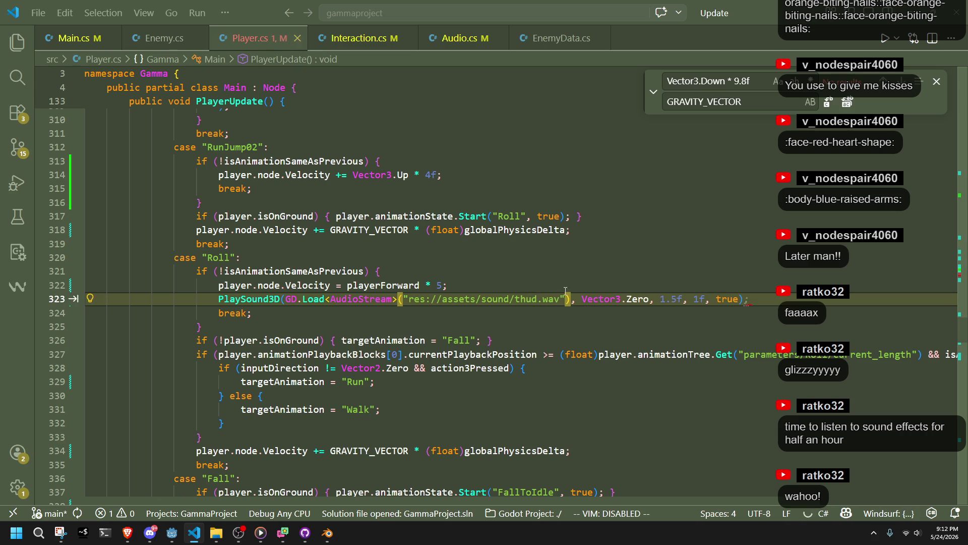
pyautogui.press('Down')
pyautogui.press('Down')
pyautogui.press('Down')
pyautogui.click(747, 299)
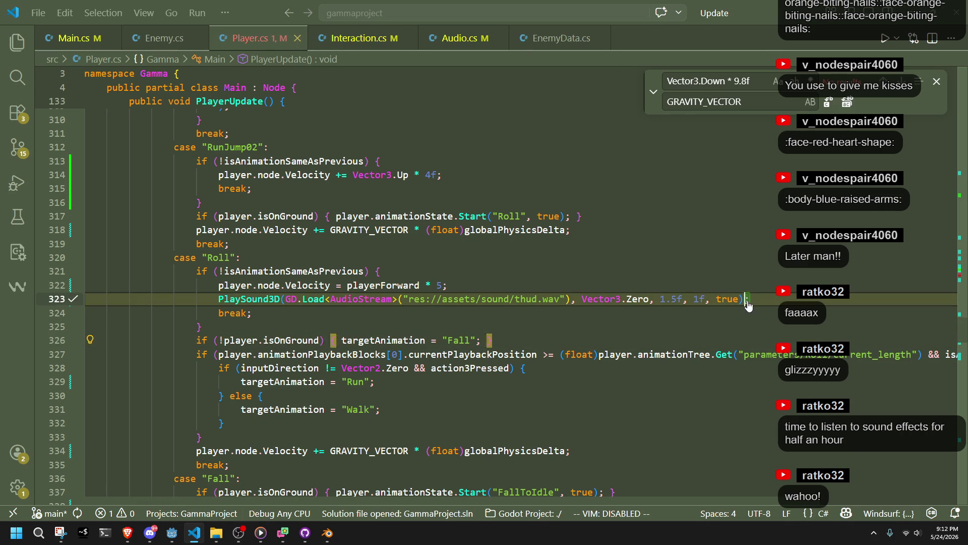
pyautogui.hotkey('alt', 'Tab')
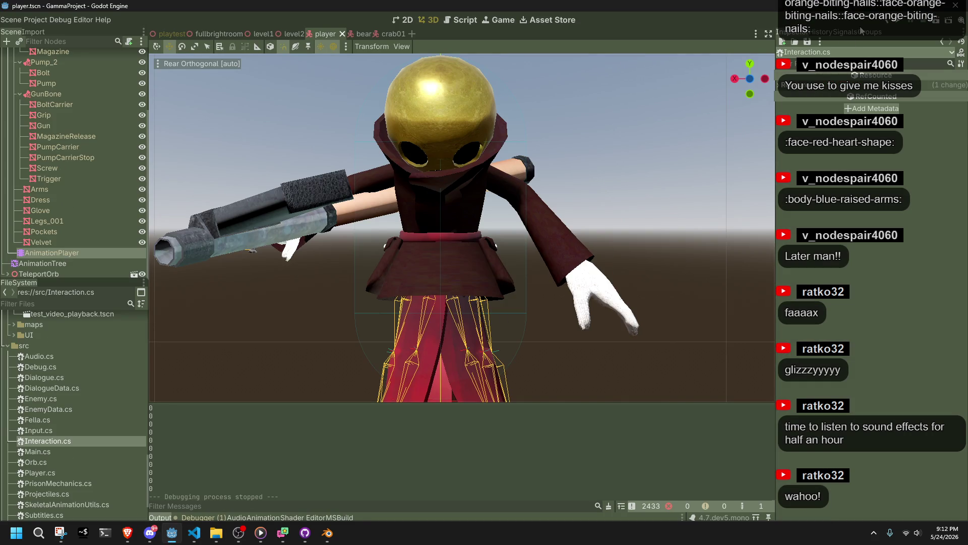
# Rebuild and run the game, running the character across the tiled room to hear the roll thud
pyautogui.click(898, 26)
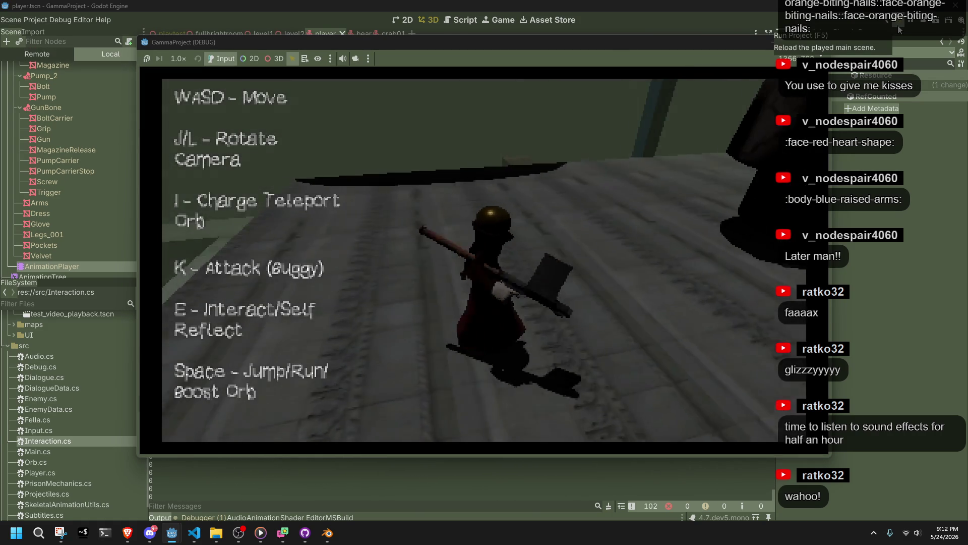
pyautogui.press('w')
pyautogui.press('w')
pyautogui.press('w')
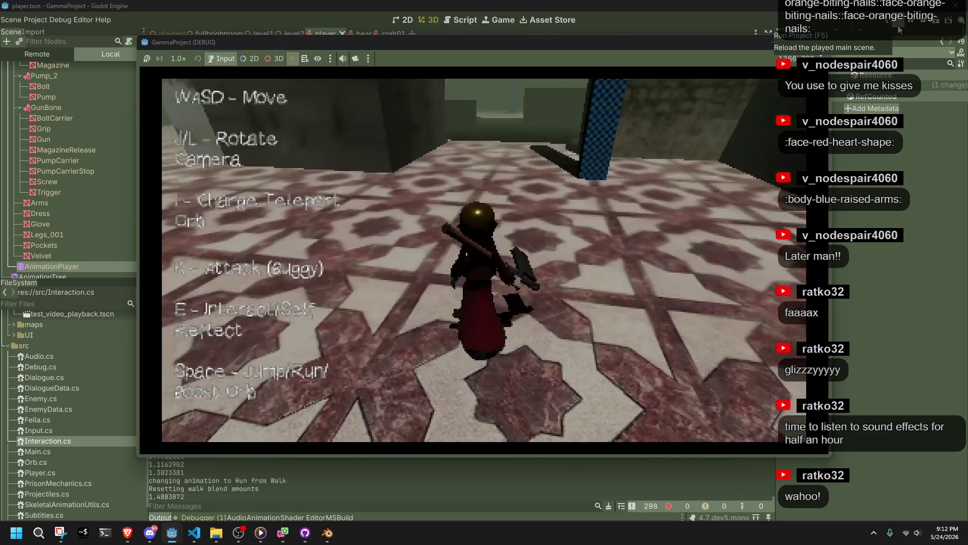
pyautogui.press('w')
pyautogui.press('w')
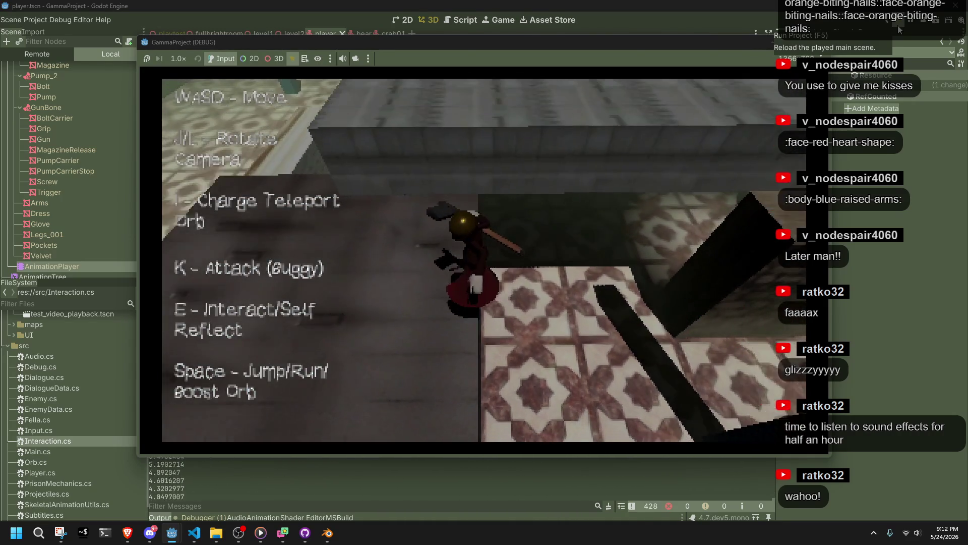
pyautogui.hotkey('alt', 'Tab')
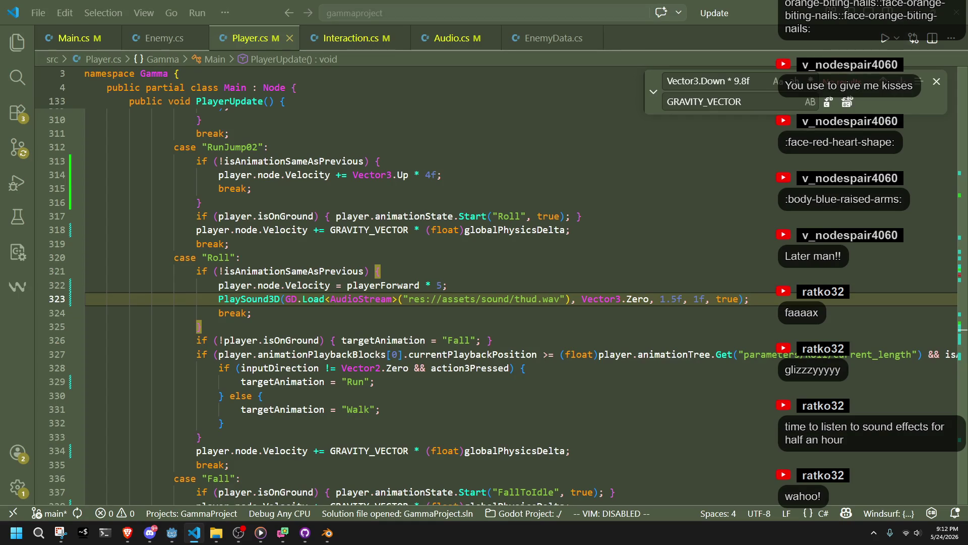
# Minimize the browser and launch Audacity by searching 'audacity' from the taskbar
pyautogui.hotkey('alt', 'Tab')
pyautogui.hotkey('alt', 'Tab')
pyautogui.click(732, 61)
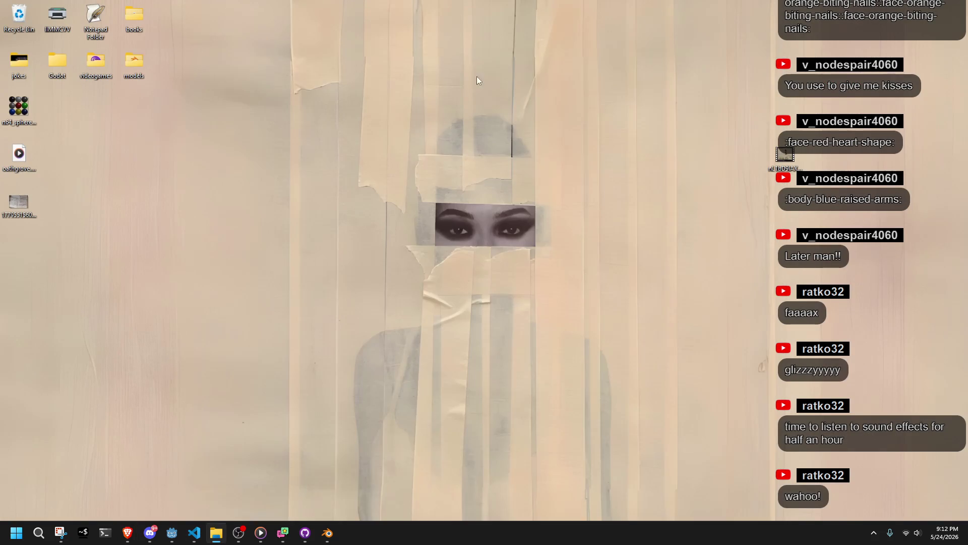
pyautogui.click(35, 539)
pyautogui.write('audacity')
pyautogui.press('Return')
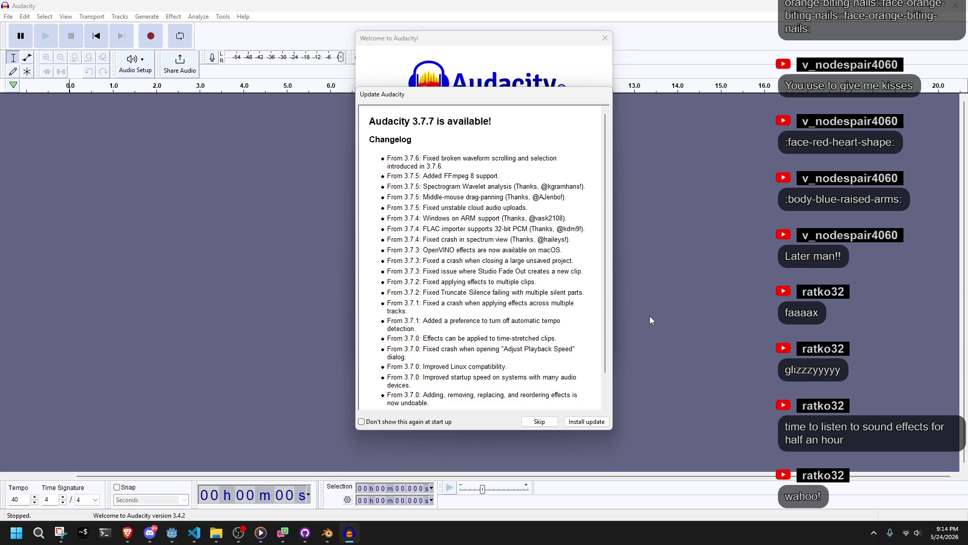
# Skip the Audacity 3.7.7 update and close the welcome screen
pyautogui.hotkey('alt', 'Tab')
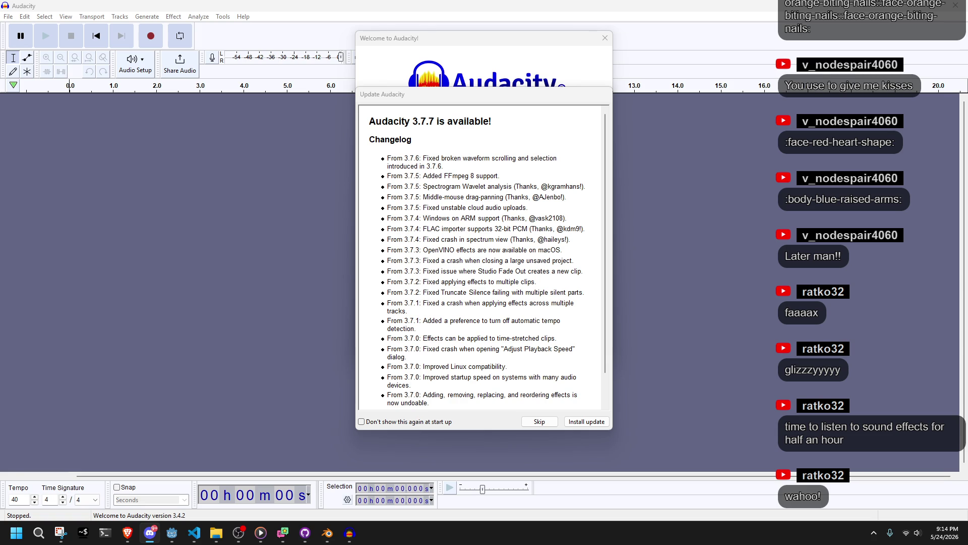
pyautogui.click(539, 421)
pyautogui.click(553, 426)
pyautogui.click(585, 343)
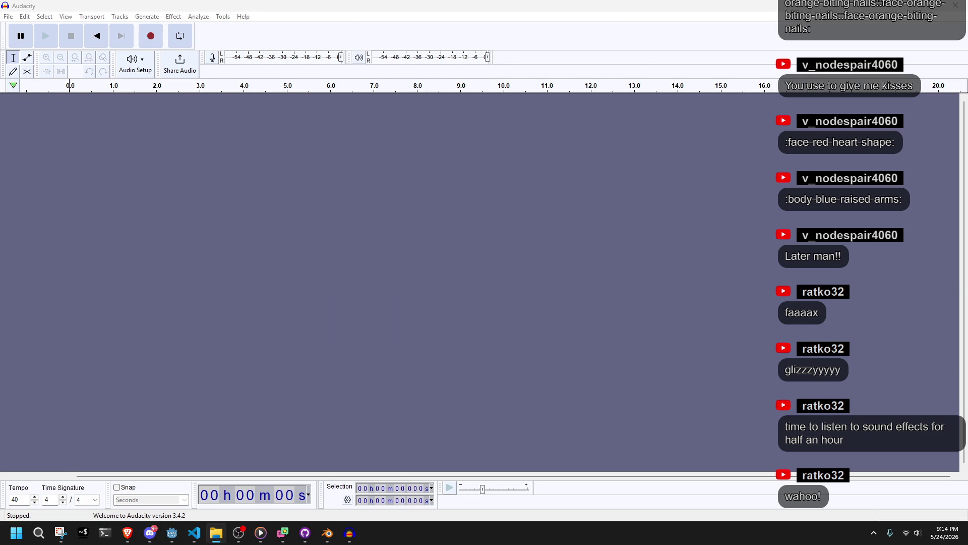
# Import the thud WAV, select the impact from about 0.597 s to 1.163 s, and play it twice
pyautogui.moveTo(967, 222); pyautogui.dragTo(798, 223)
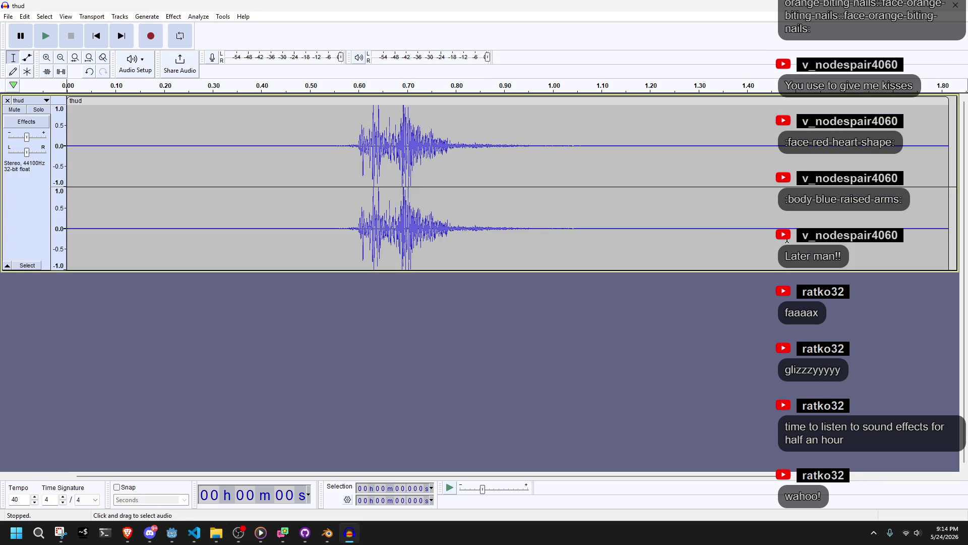
pyautogui.moveTo(247, 120)
pyautogui.mouseDown()
pyautogui.moveTo(408, 133)
pyautogui.moveTo(631, 190)
pyautogui.mouseUp()
pyautogui.moveTo(249, 129); pyautogui.dragTo(357, 146)
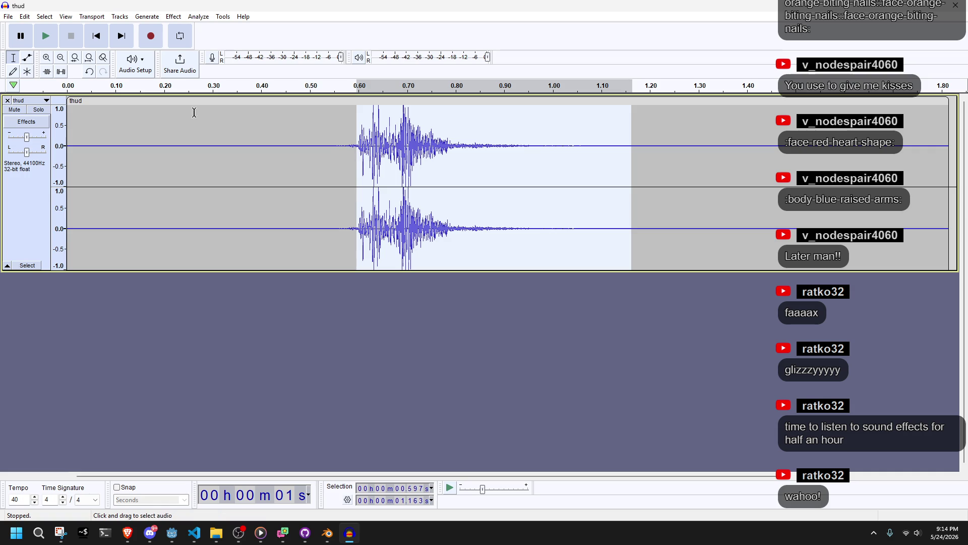
pyautogui.click(45, 39)
pyautogui.click(45, 41)
pyautogui.click(8, 17)
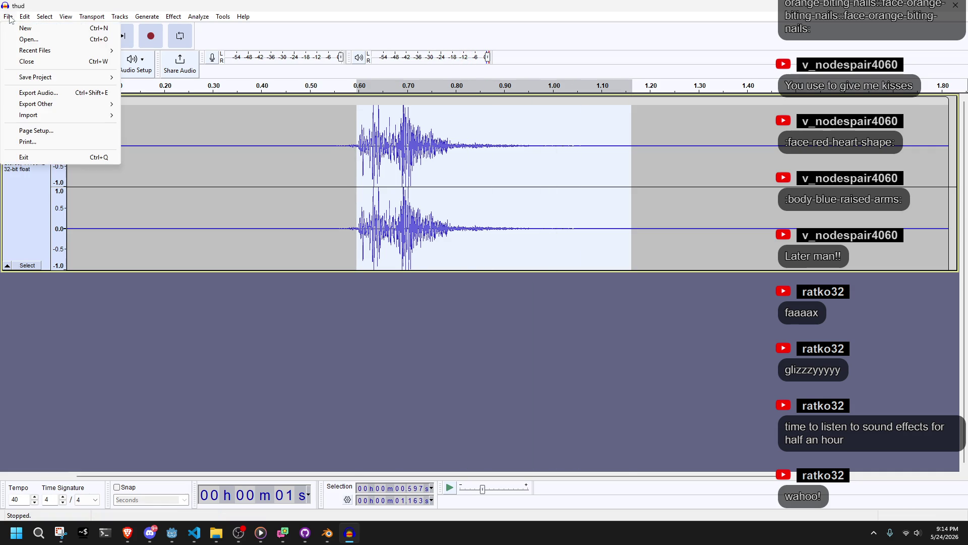
# Export the selection to the Desktop as thud.ogg in mono Ogg Vorbis format
pyautogui.click(36, 93)
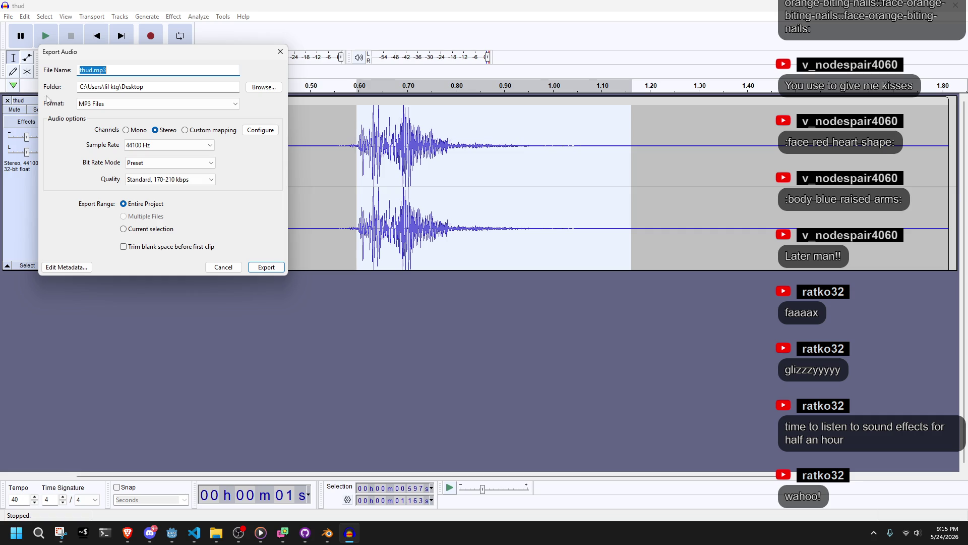
pyautogui.click(161, 102)
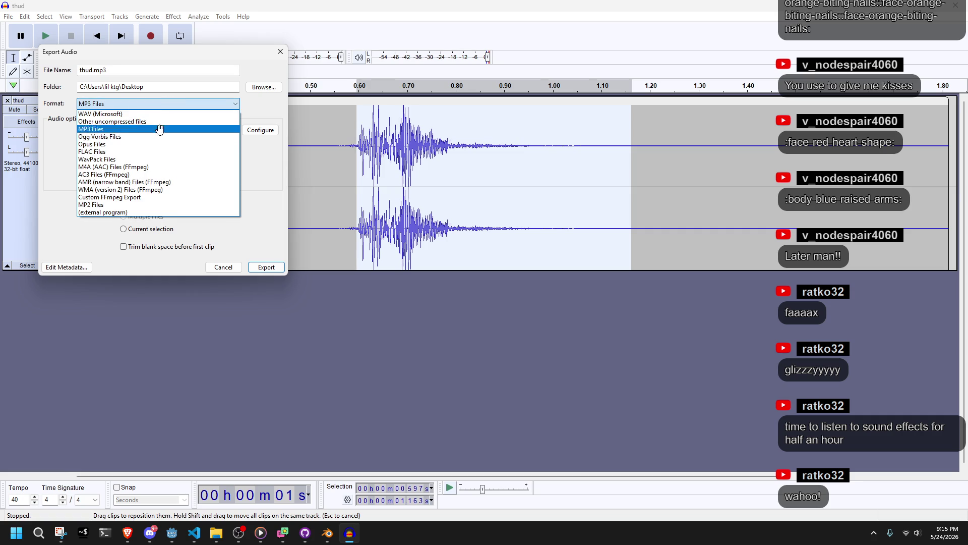
pyautogui.click(145, 158)
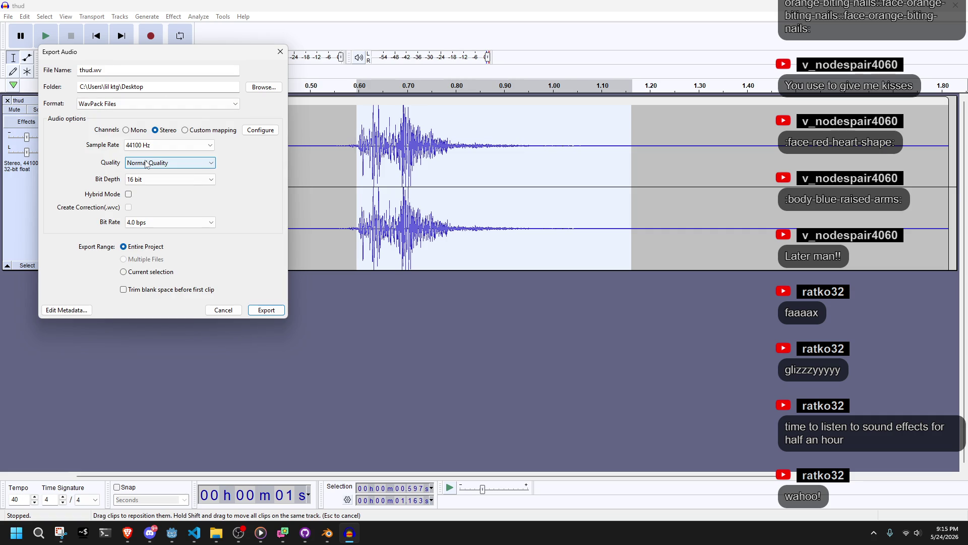
pyautogui.click(126, 105)
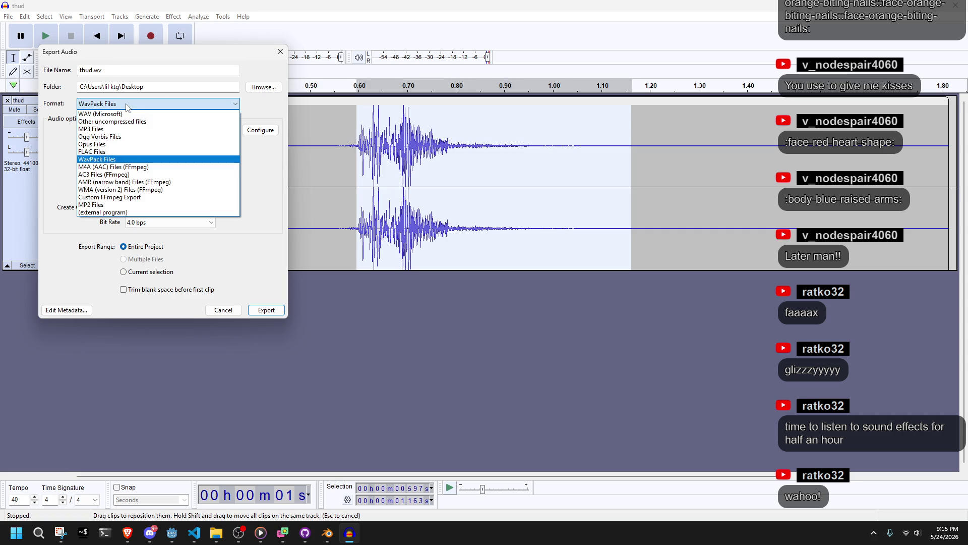
pyautogui.click(120, 115)
pyautogui.click(121, 104)
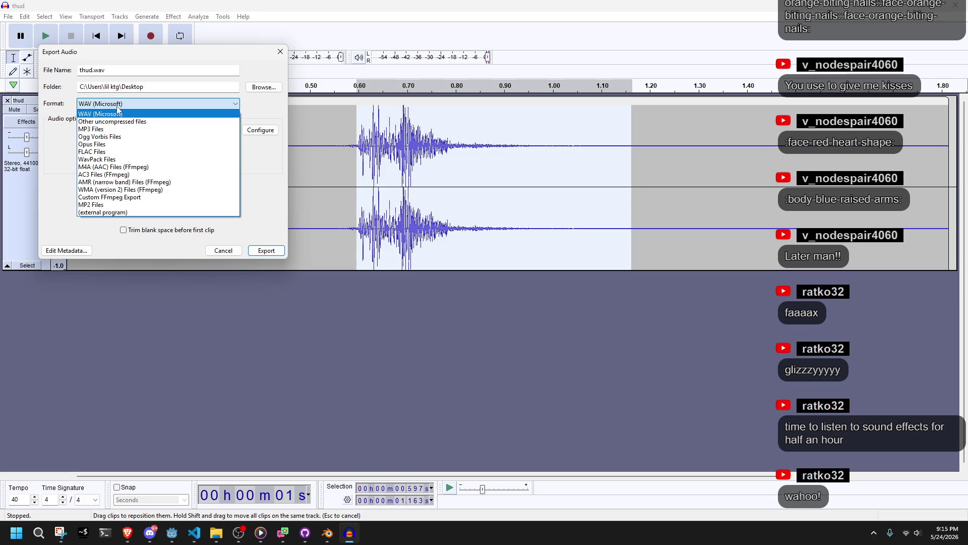
pyautogui.click(128, 138)
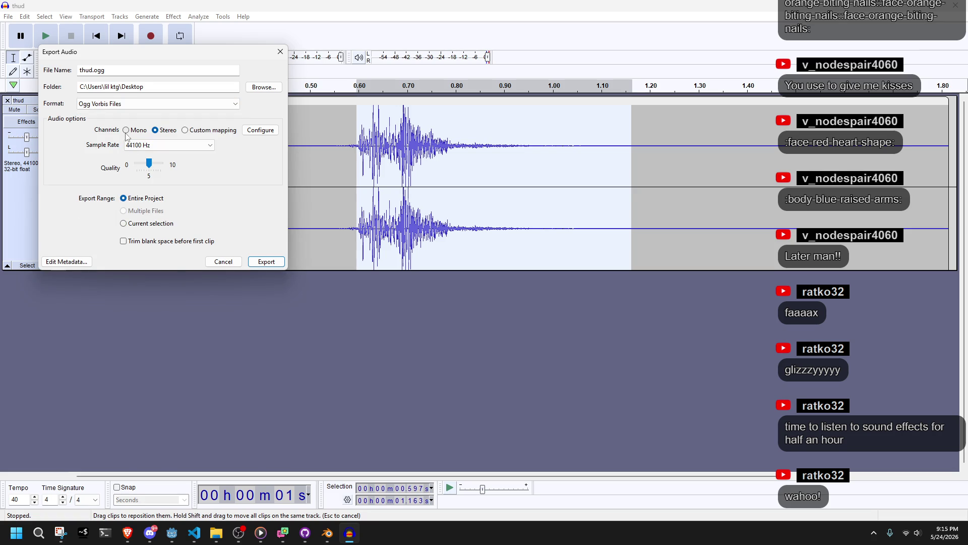
pyautogui.click(126, 131)
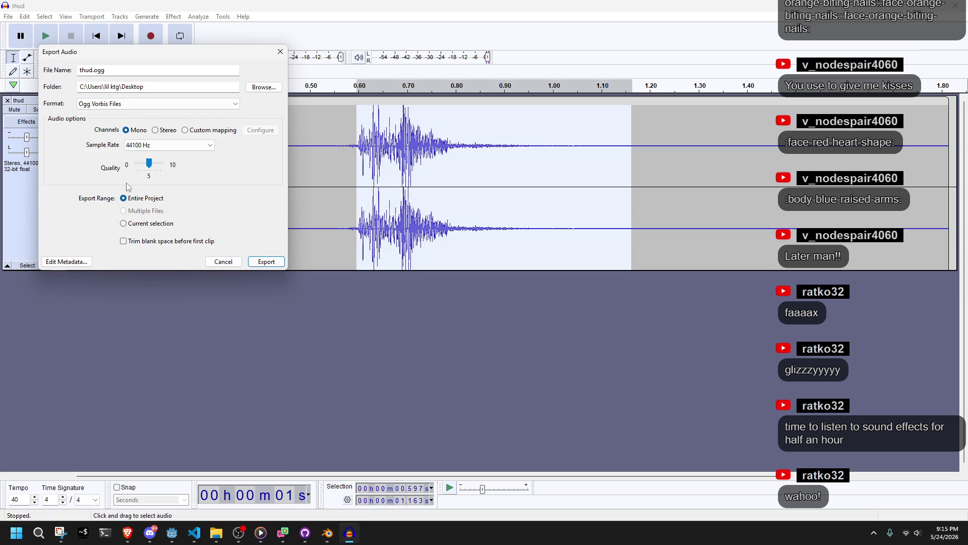
pyautogui.click(255, 263)
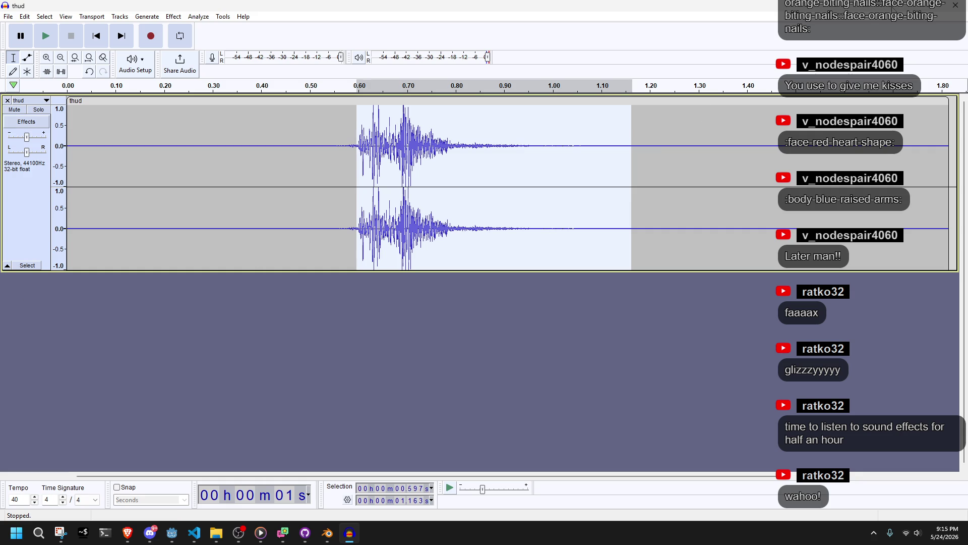
pyautogui.click(903, 7)
pyautogui.click(73, 260)
# Move thud.ogg from the desktop into the Godot project's files
pyautogui.moveTo(33, 250); pyautogui.dragTo(967, 272)
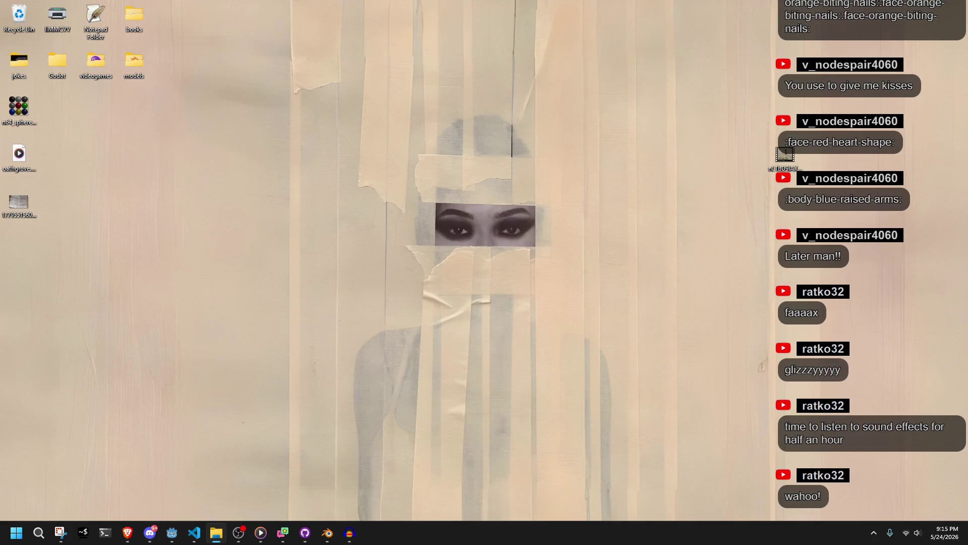
pyautogui.click(523, 427)
pyautogui.moveTo(274, 542)
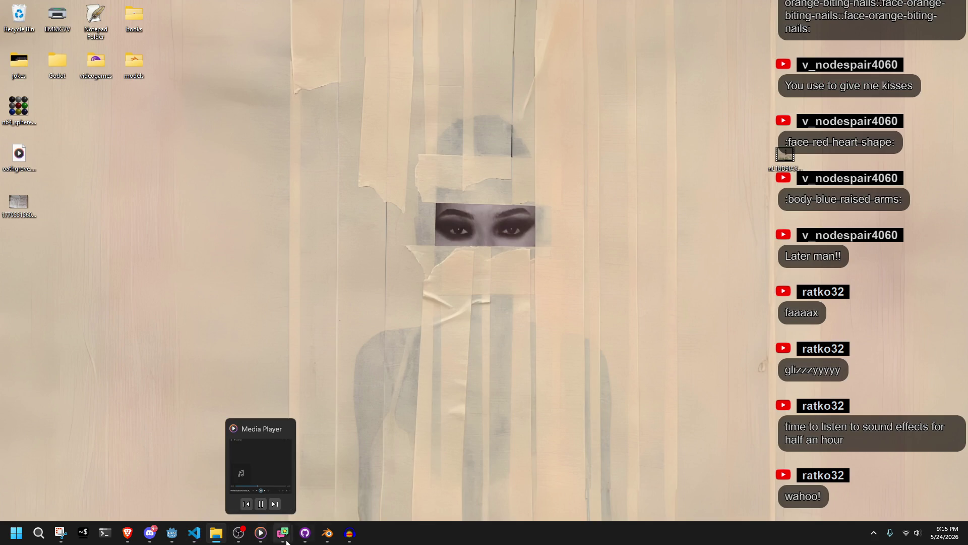
pyautogui.moveTo(194, 537)
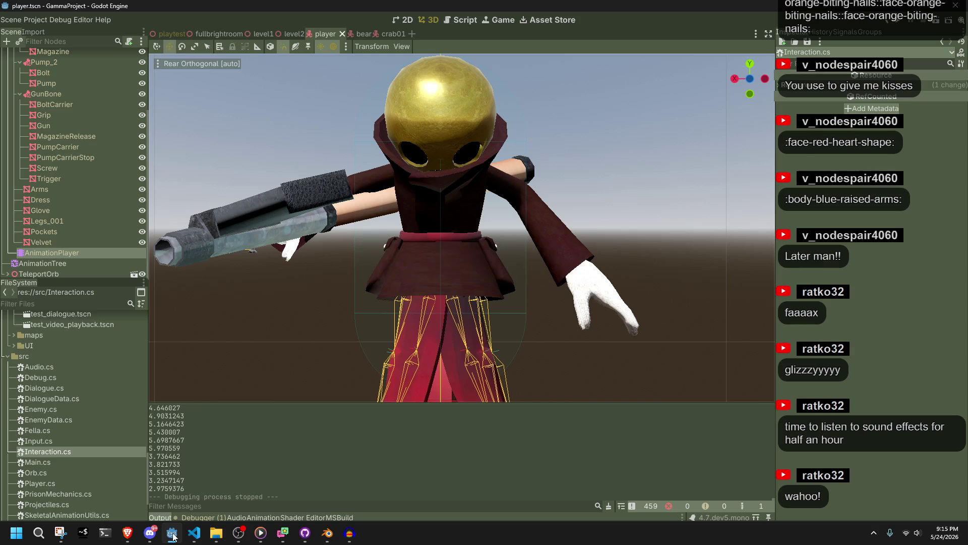
pyautogui.click(146, 478)
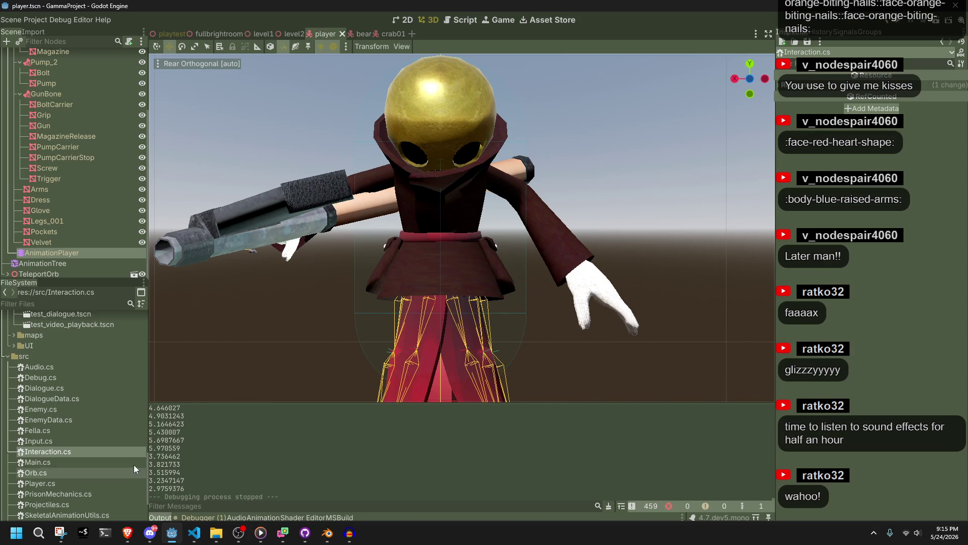
# Change the sound path on Player.cs line 323 from thud.wav to thud.ogg and run the game
pyautogui.click(195, 533)
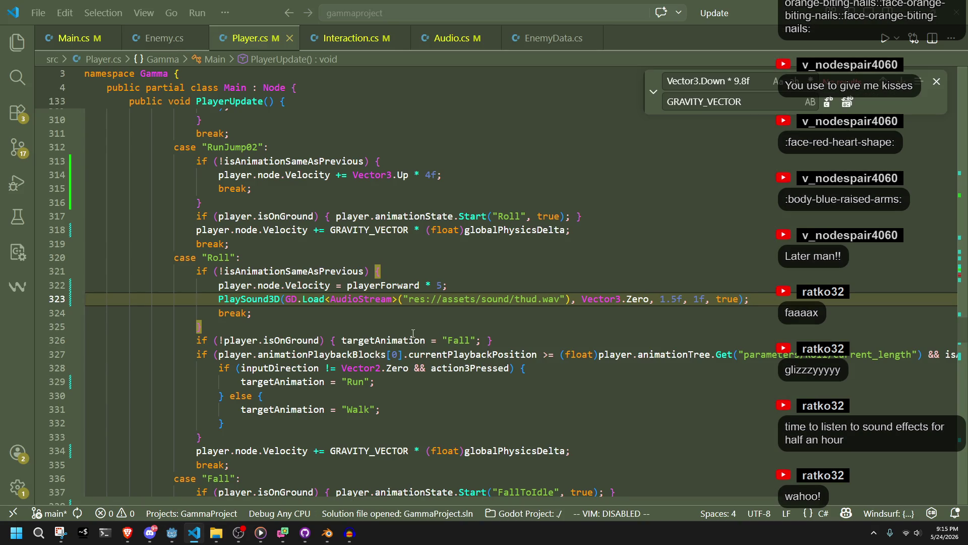
pyautogui.doubleClick(549, 302)
pyautogui.write('ogg')
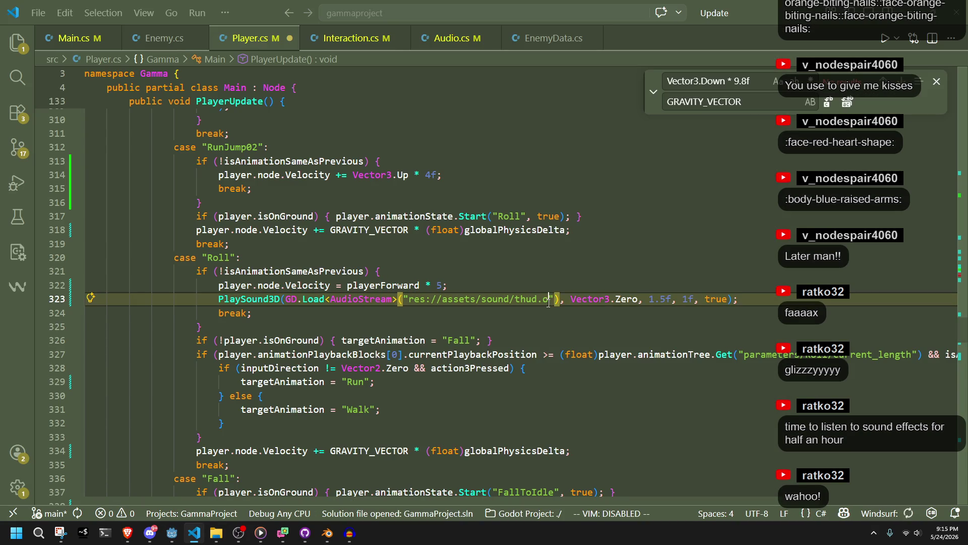
pyautogui.click(177, 526)
pyautogui.click(915, 24)
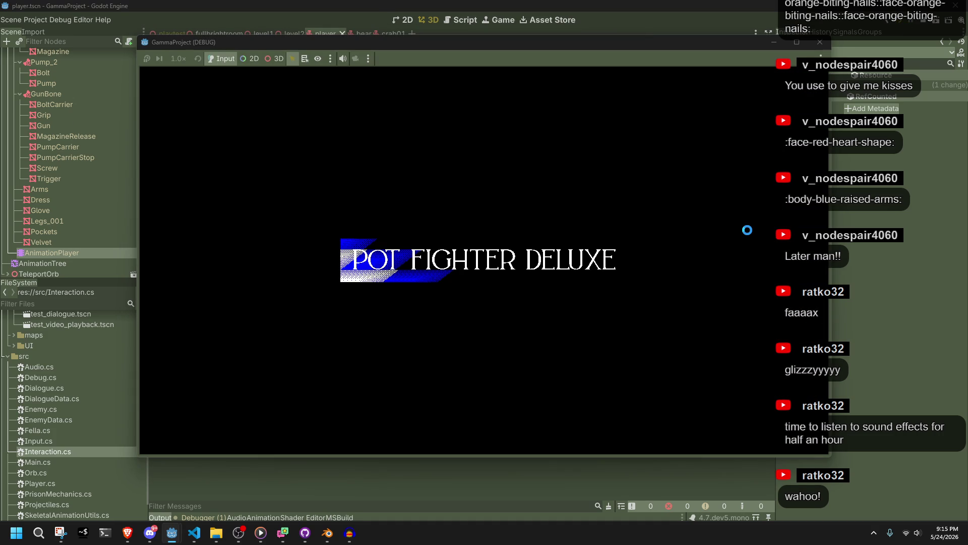
# Move the character with W and roll near the ledge to hear thud.ogg, then close the game
pyautogui.press('w')
pyautogui.press('w')
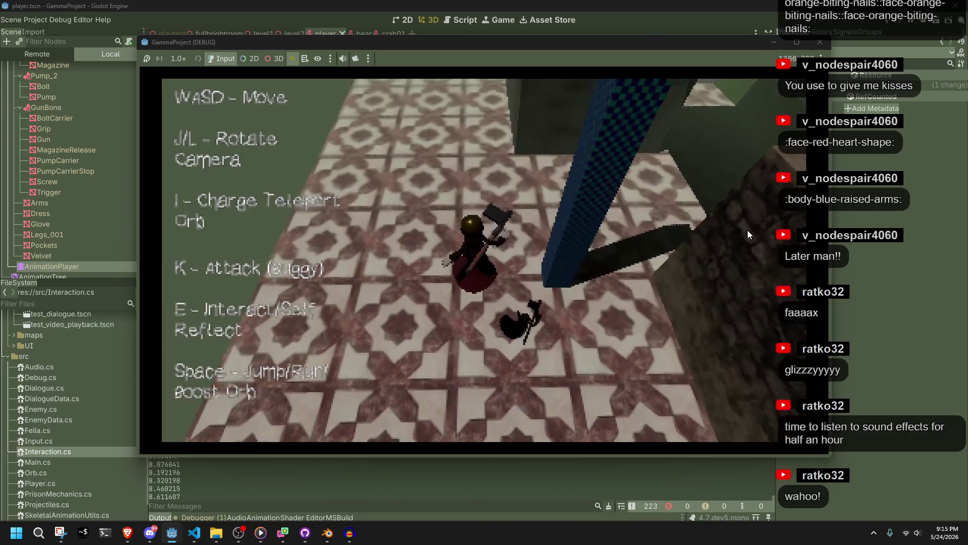
pyautogui.press('w')
pyautogui.press('w')
pyautogui.press('w')
pyautogui.press('w')
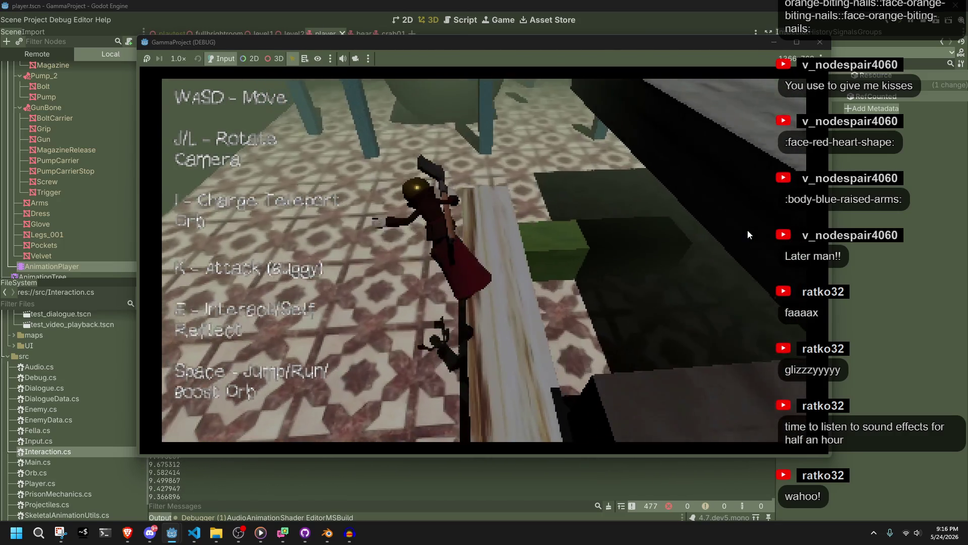
pyautogui.press('w')
pyautogui.press('w')
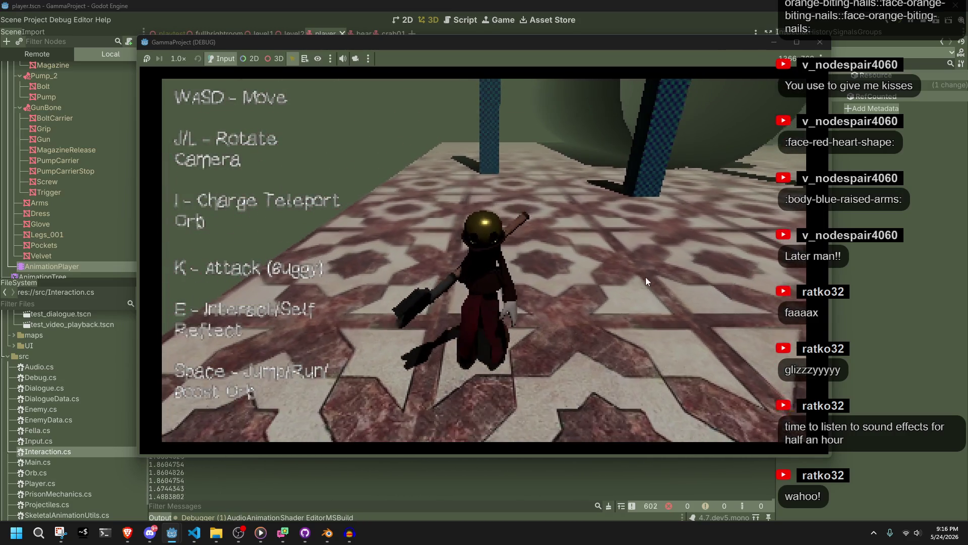
pyautogui.click(810, 43)
pyautogui.hotkey('alt', 'Tab')
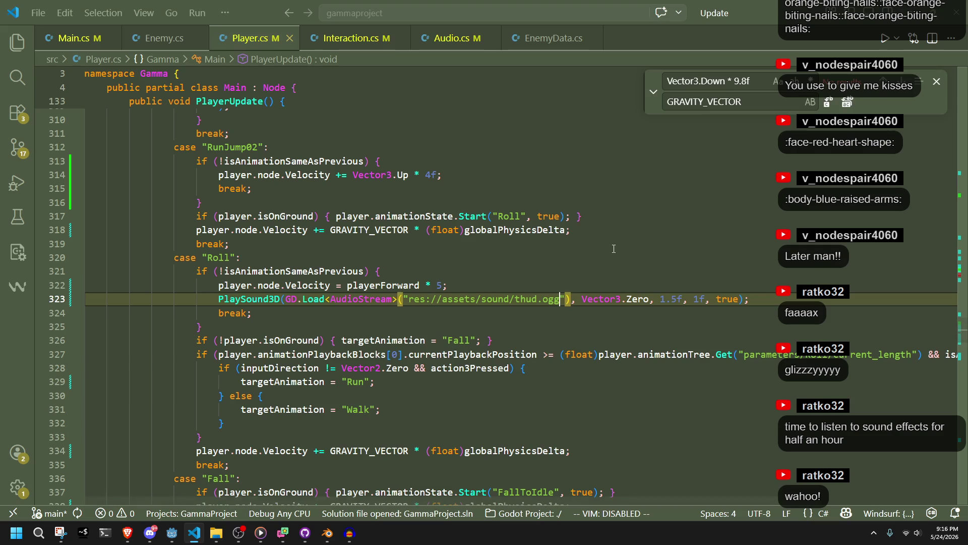
# Replay the thud clip in Audacity, dismiss the project-save warning and clear the selection
pyautogui.click(359, 538)
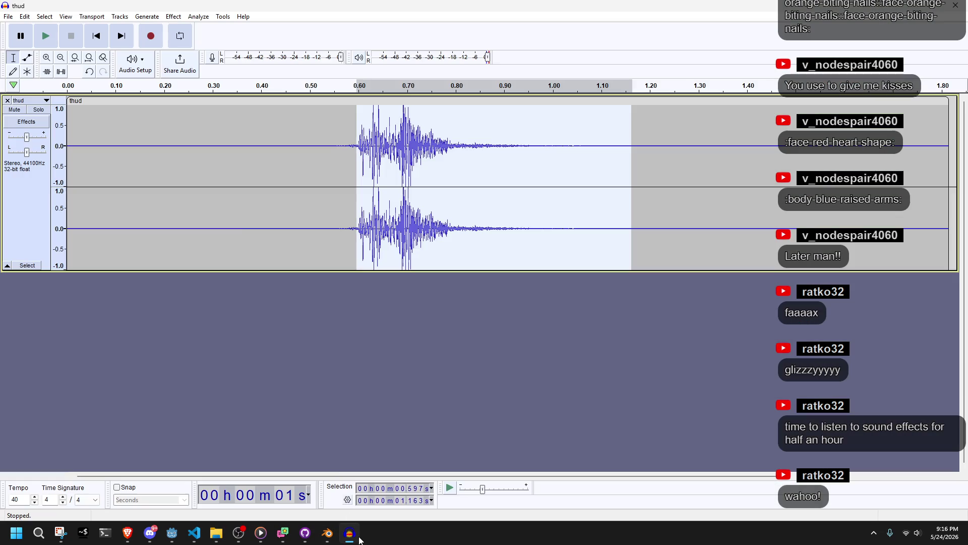
pyautogui.click(45, 36)
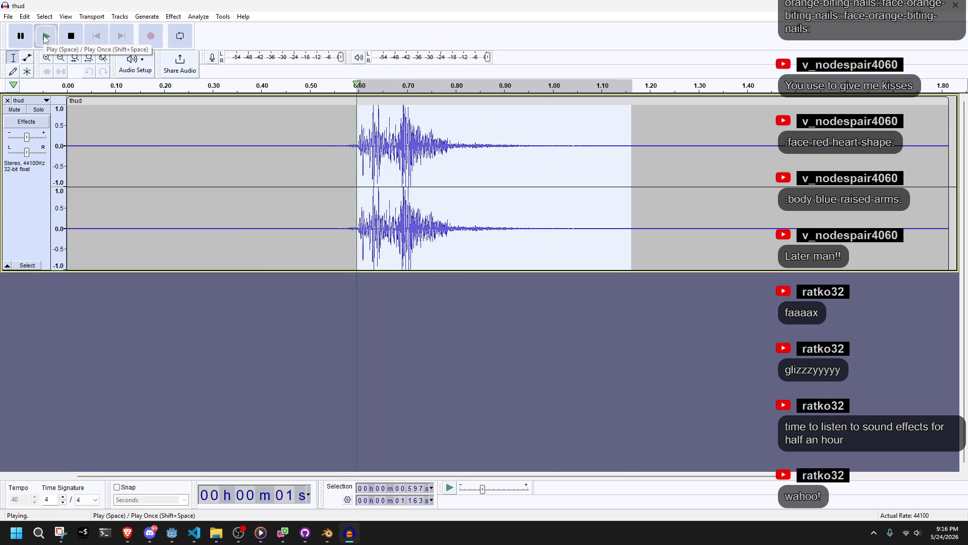
pyautogui.hotkey('ctrl', 's')
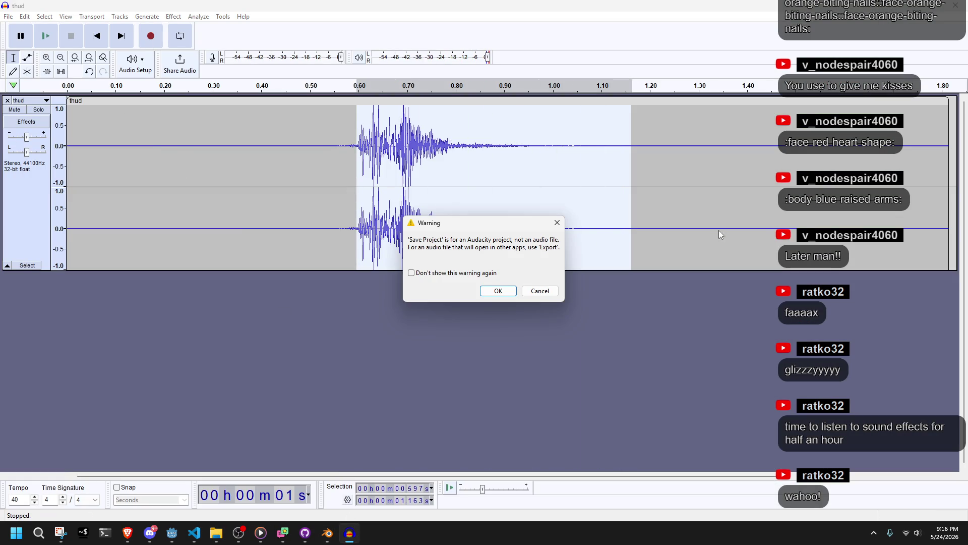
pyautogui.click(540, 291)
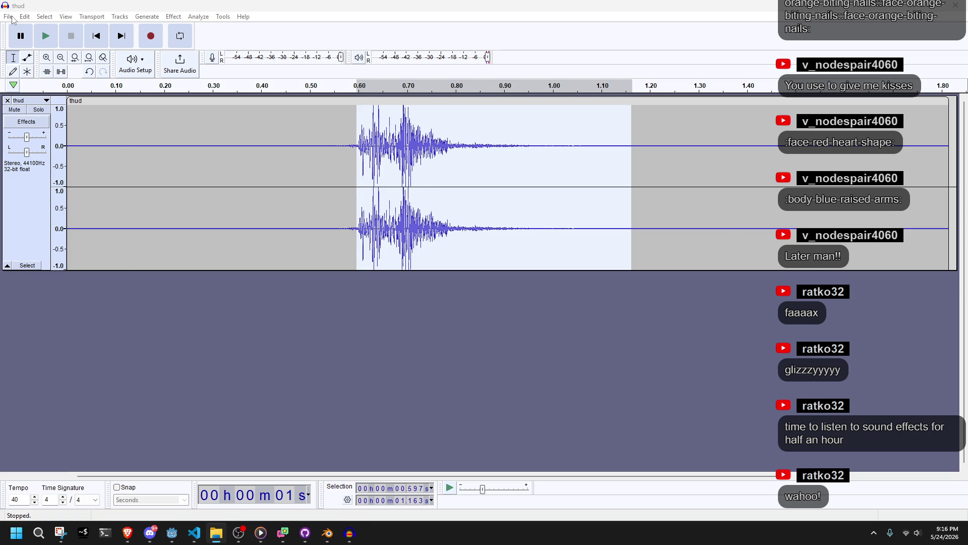
pyautogui.click(25, 16)
pyautogui.moveTo(45, 16)
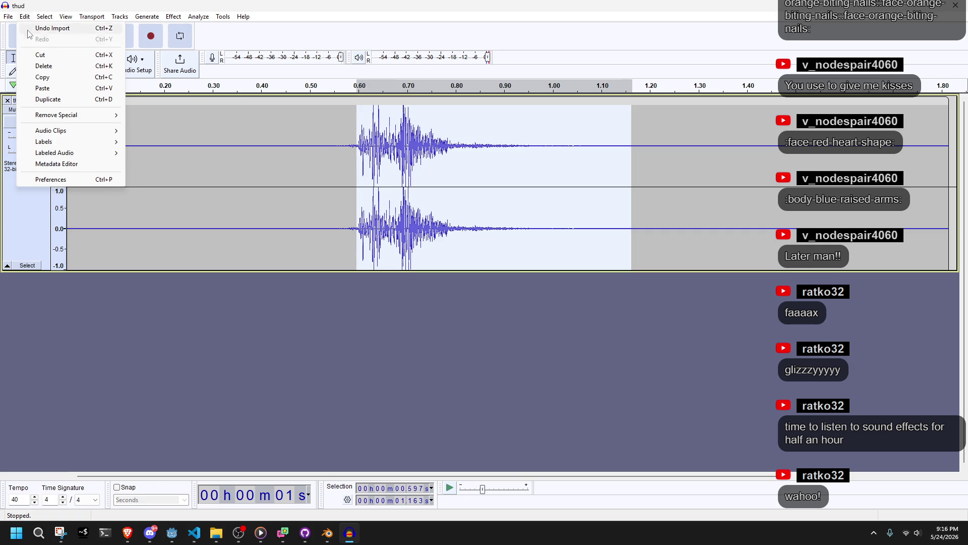
pyautogui.moveTo(43, 119)
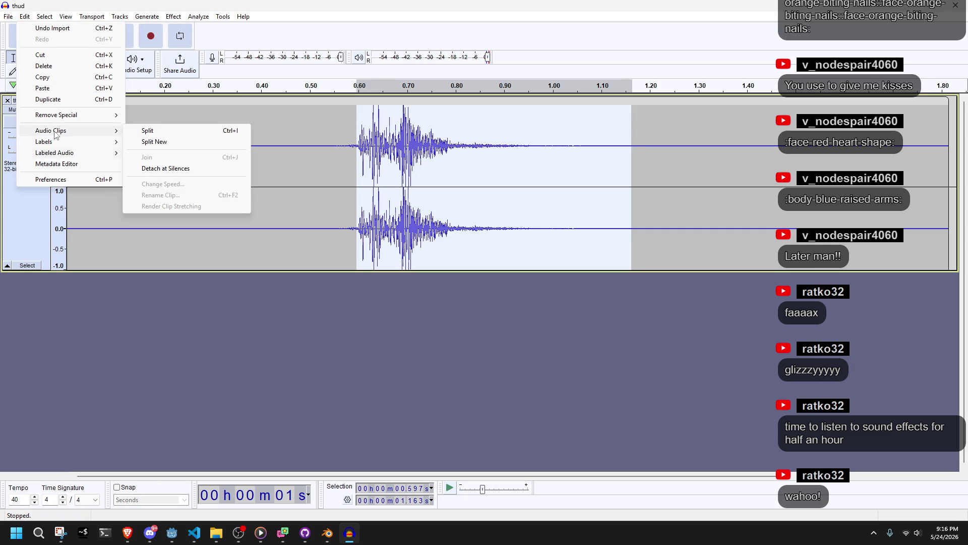
pyautogui.click(346, 331)
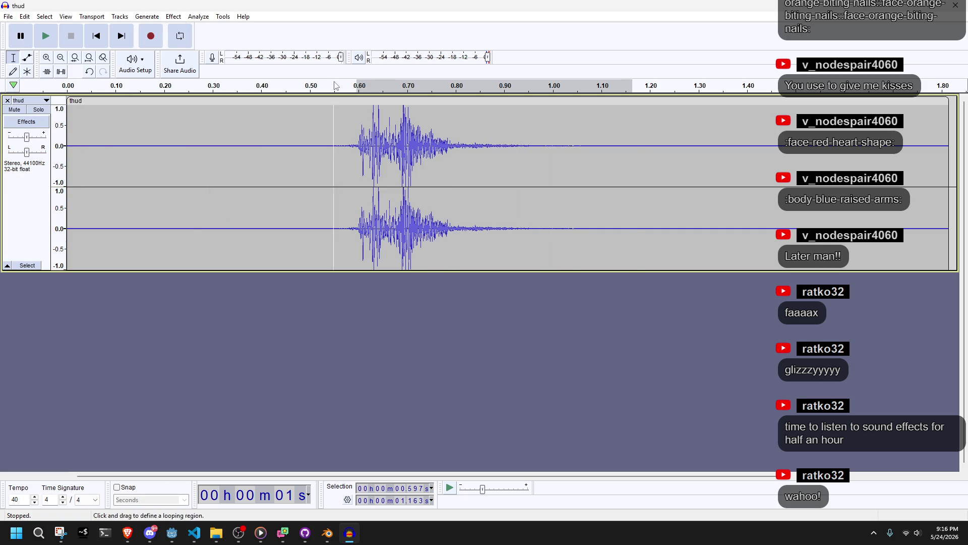
# Export the clip as Ogg Vorbis thud.ogg to the Desktop and return to Godot
pyautogui.click(8, 16)
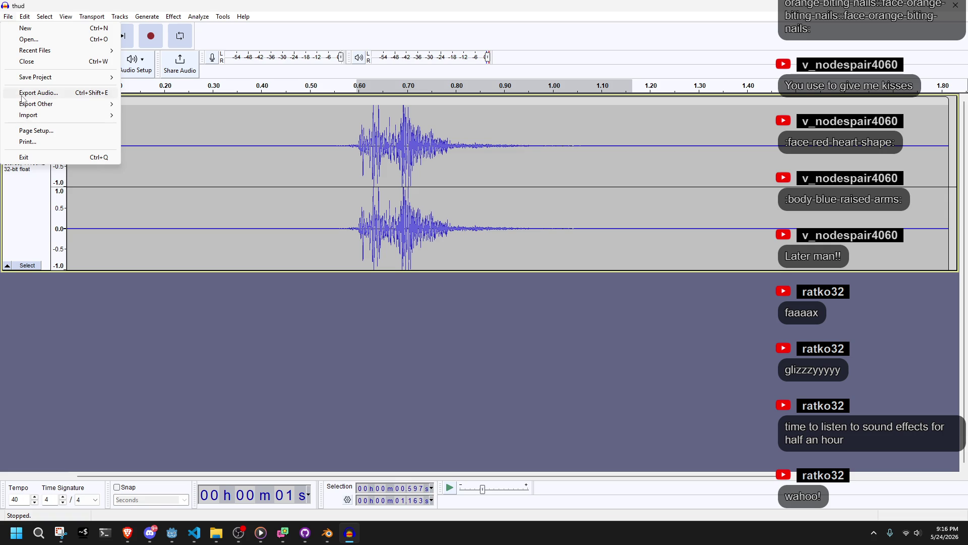
pyautogui.click(22, 101)
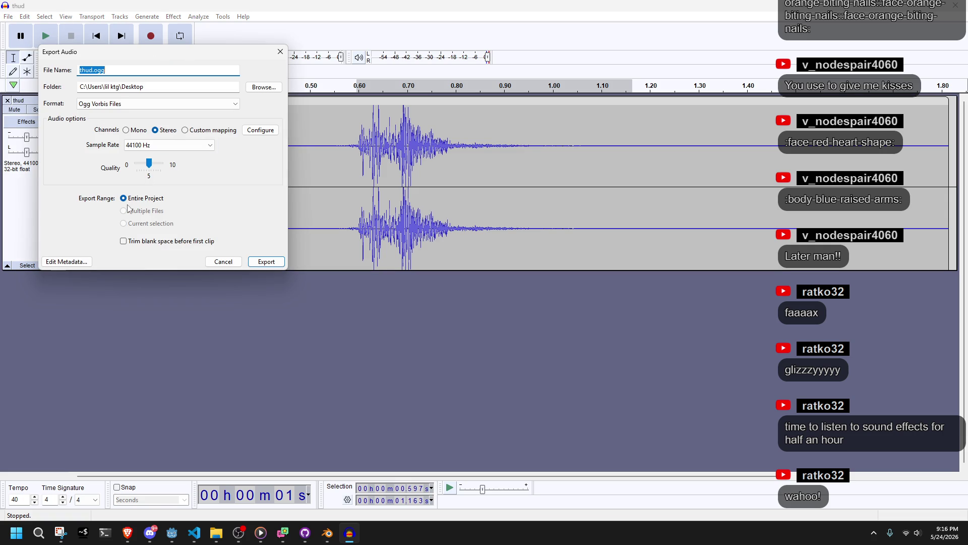
pyautogui.click(125, 241)
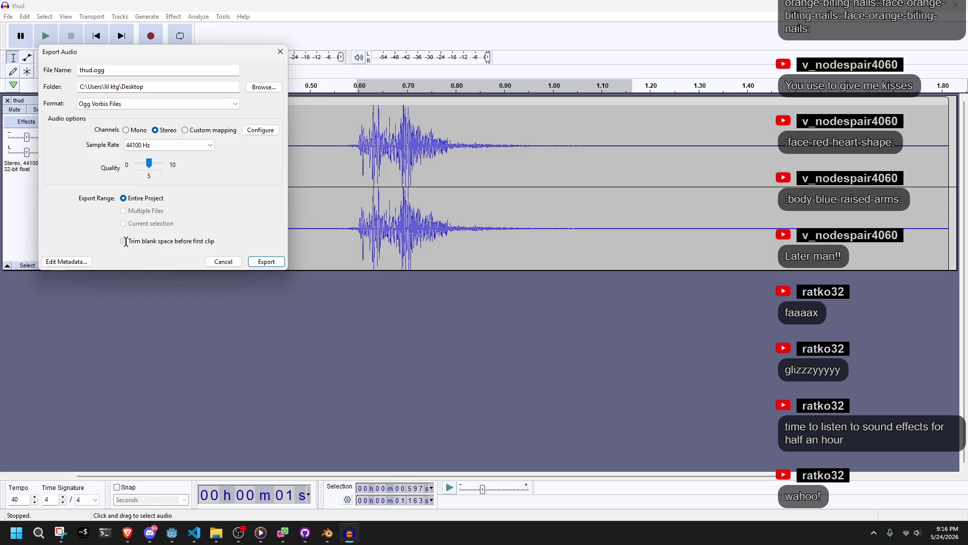
pyautogui.click(268, 262)
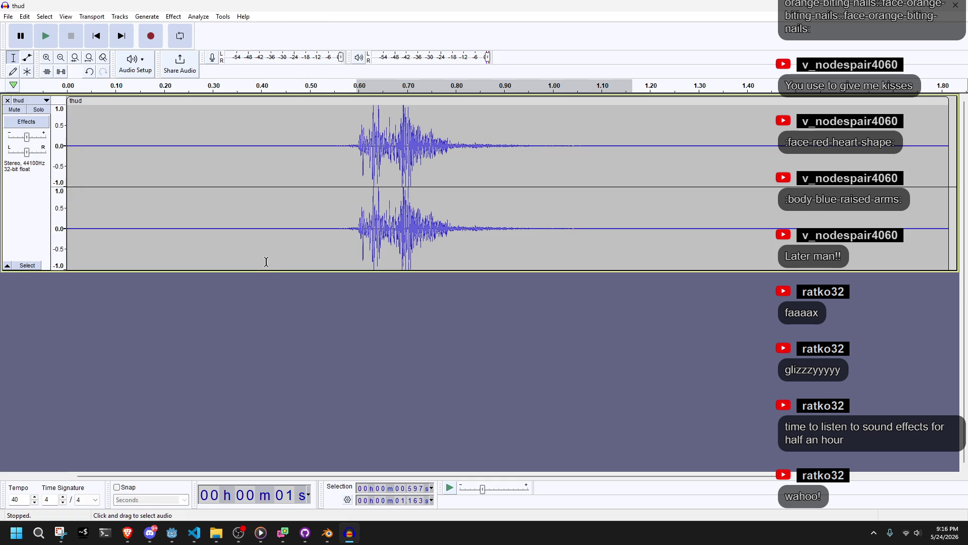
pyautogui.hscroll(5, 275, 252)
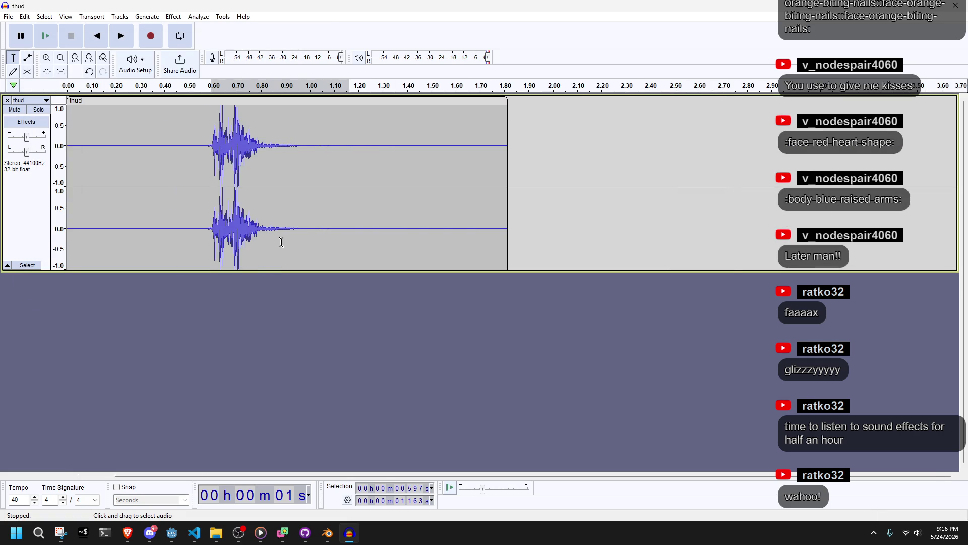
pyautogui.click(215, 540)
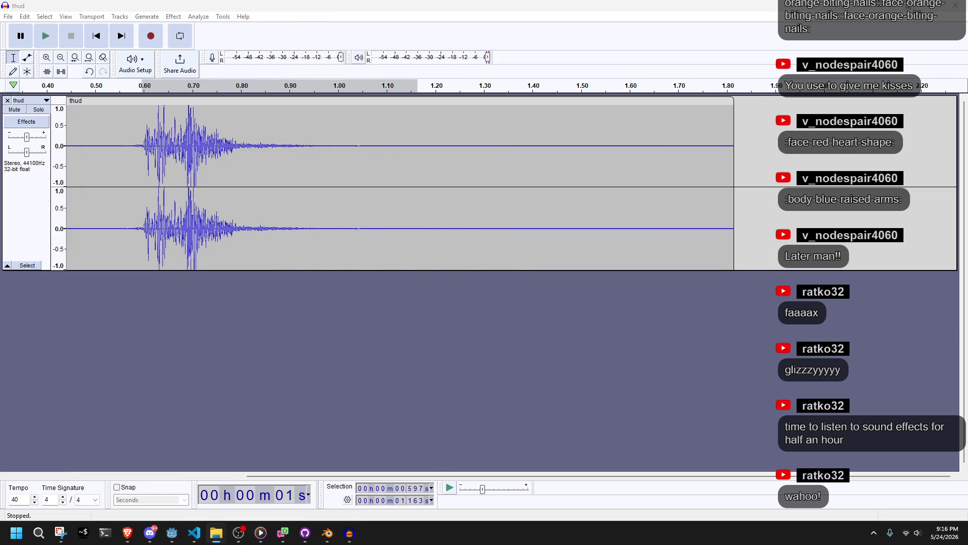
pyautogui.click(194, 532)
pyautogui.click(172, 533)
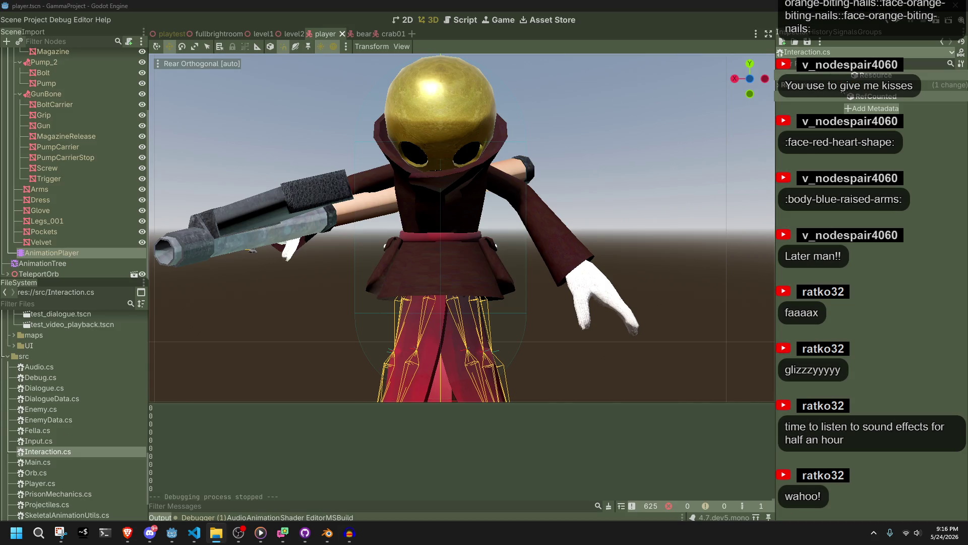
# Build and run the game in Godot to test the new thud sound
pyautogui.click(908, 5)
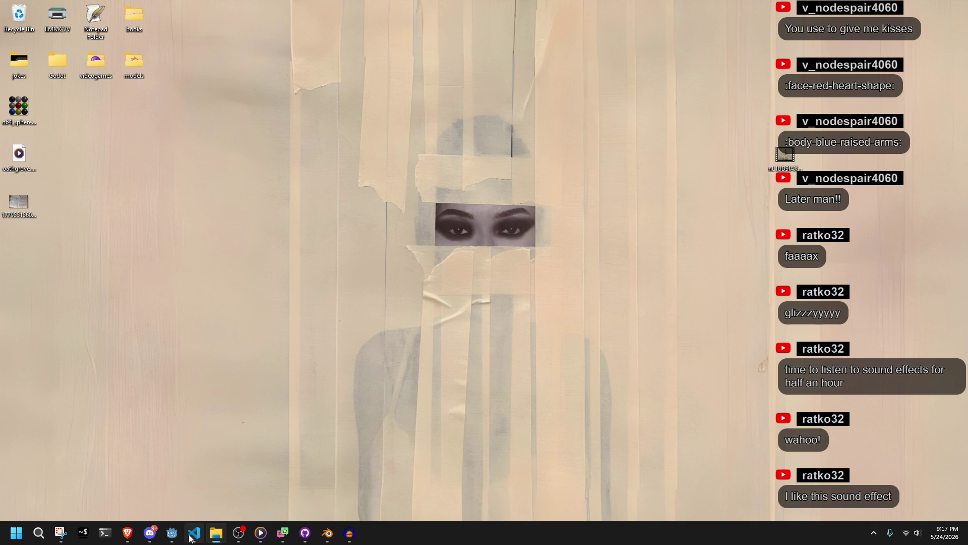
pyautogui.click(172, 533)
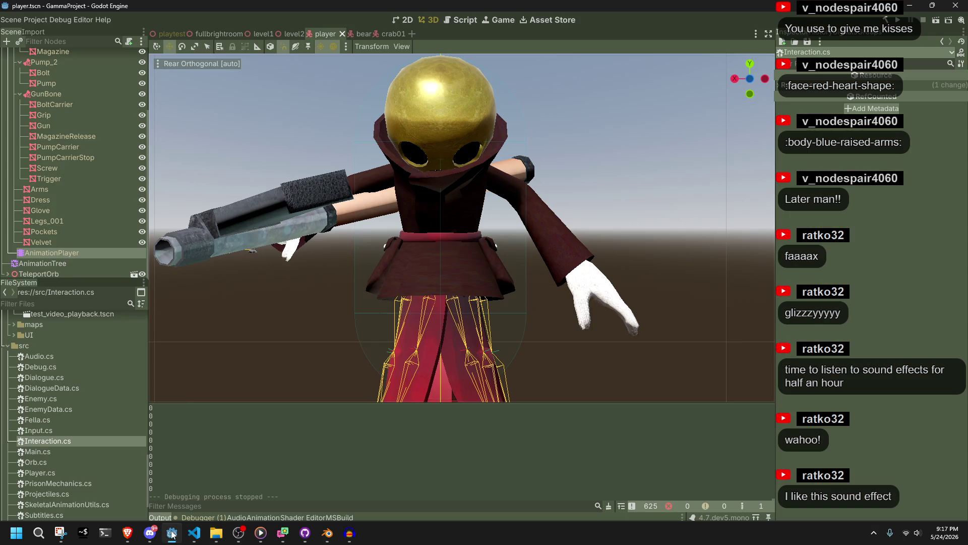
pyautogui.click(896, 21)
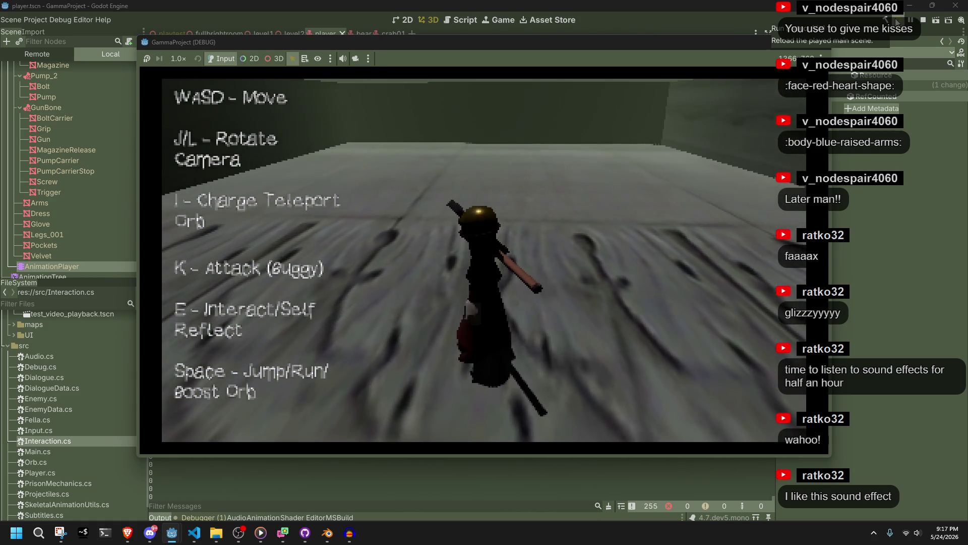
# Stop the game with F8 and nudge the thud clip slightly left in Audacity
pyautogui.press('F8')
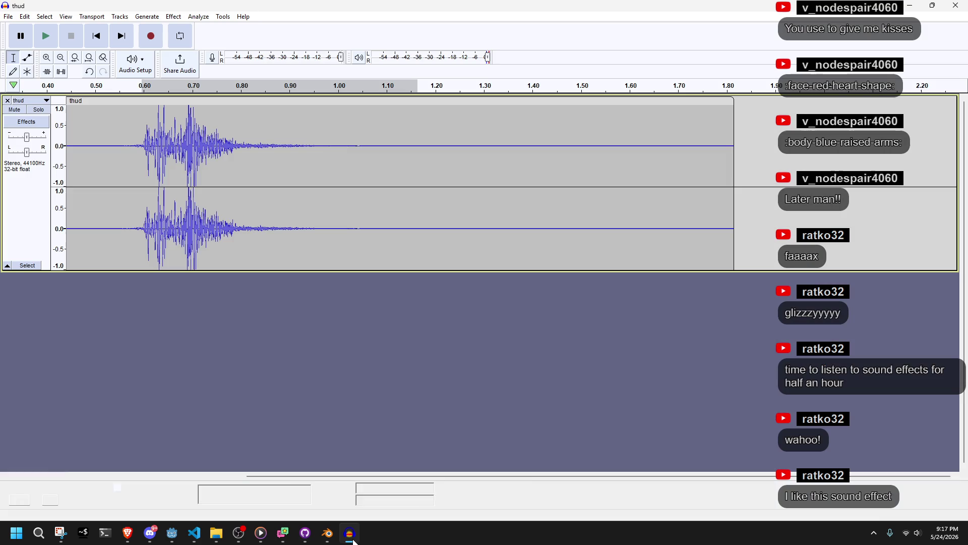
pyautogui.click(350, 533)
pyautogui.moveTo(120, 101)
pyautogui.mouseDown()
pyautogui.moveTo(302, 103)
pyautogui.moveTo(61, 81)
pyautogui.mouseUp()
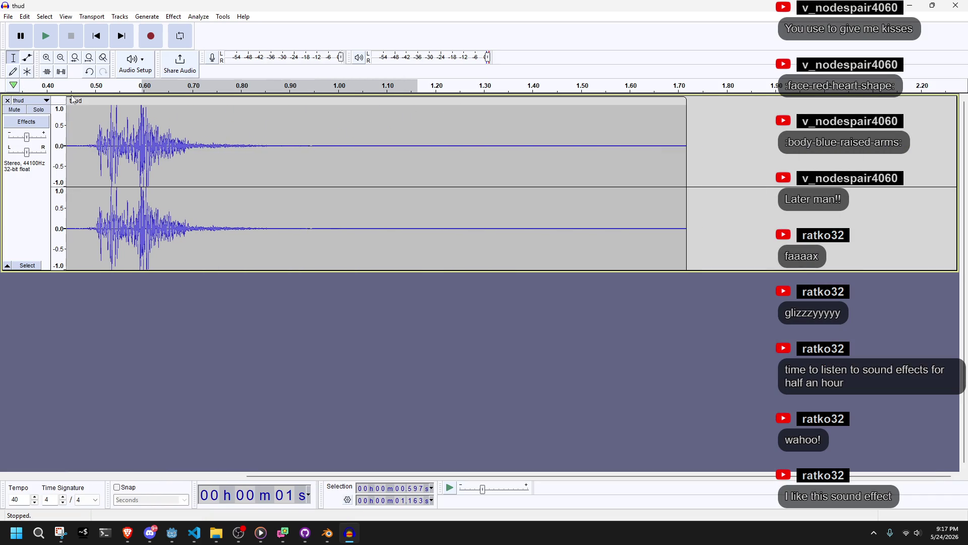
# Delete the 1.123–1.603 s stretch of audio from the thud track
pyautogui.moveTo(112, 103)
pyautogui.mouseDown()
pyautogui.moveTo(447, 126)
pyautogui.moveTo(404, 114)
pyautogui.moveTo(400, 121)
pyautogui.moveTo(440, 135)
pyautogui.moveTo(631, 180)
pyautogui.mouseUp()
pyautogui.click(397, 119)
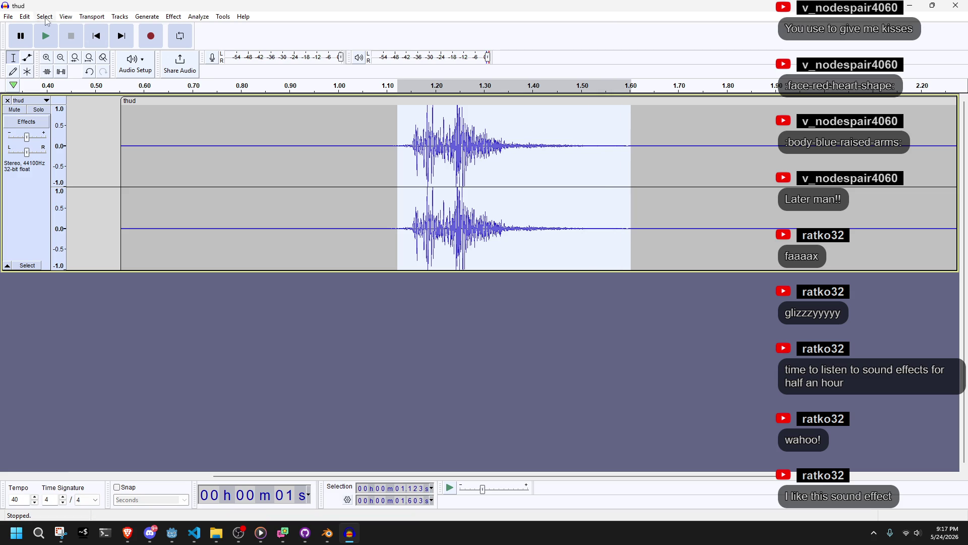
pyautogui.click(23, 17)
pyautogui.click(46, 55)
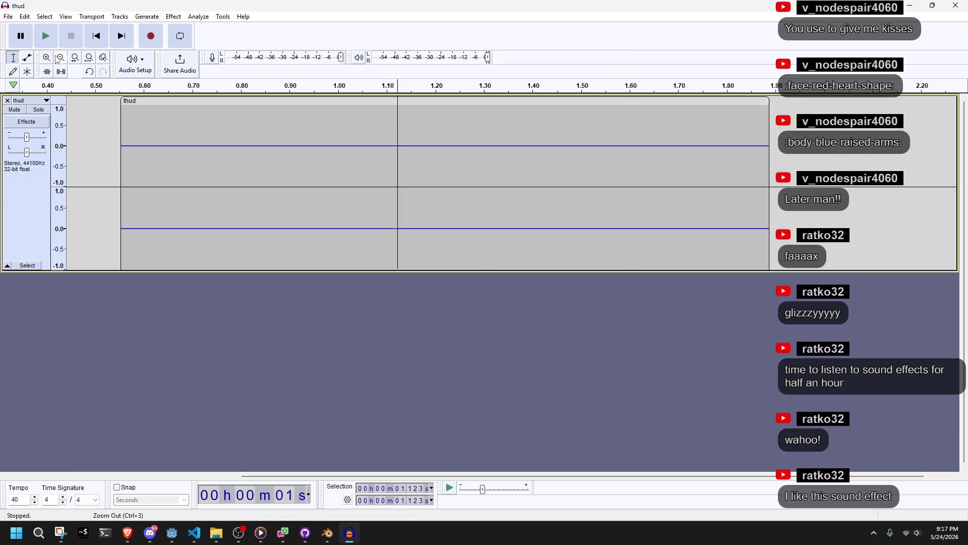
# Select the silence before the thud and delete it
pyautogui.moveTo(402, 105)
pyautogui.mouseDown()
pyautogui.moveTo(10, 133)
pyautogui.moveTo(333, 129)
pyautogui.mouseUp()
pyautogui.moveTo(292, 478)
pyautogui.mouseDown()
pyautogui.moveTo(222, 478)
pyautogui.moveTo(293, 478)
pyautogui.mouseUp()
pyautogui.moveTo(291, 158); pyautogui.dragTo(50, 152)
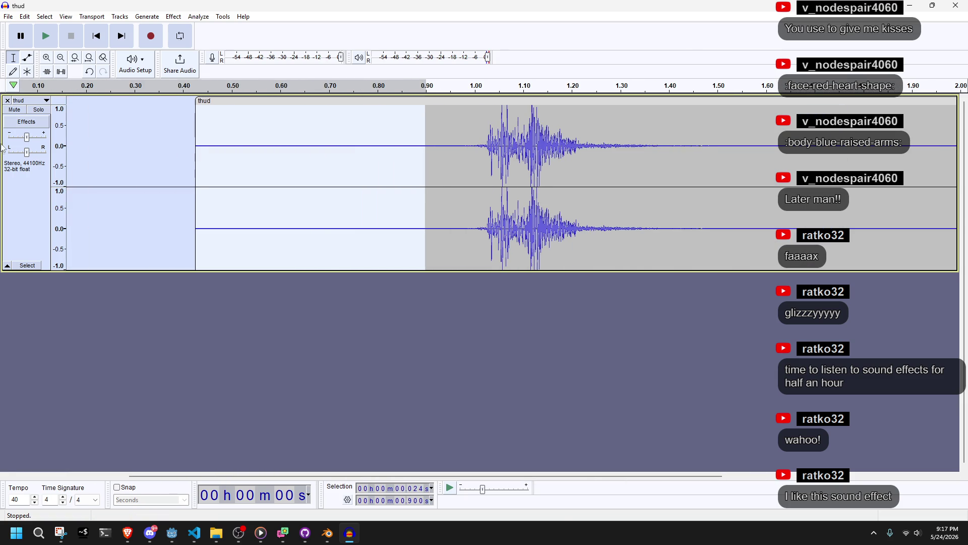
pyautogui.moveTo(481, 108); pyautogui.dragTo(154, 144)
pyautogui.click(26, 17)
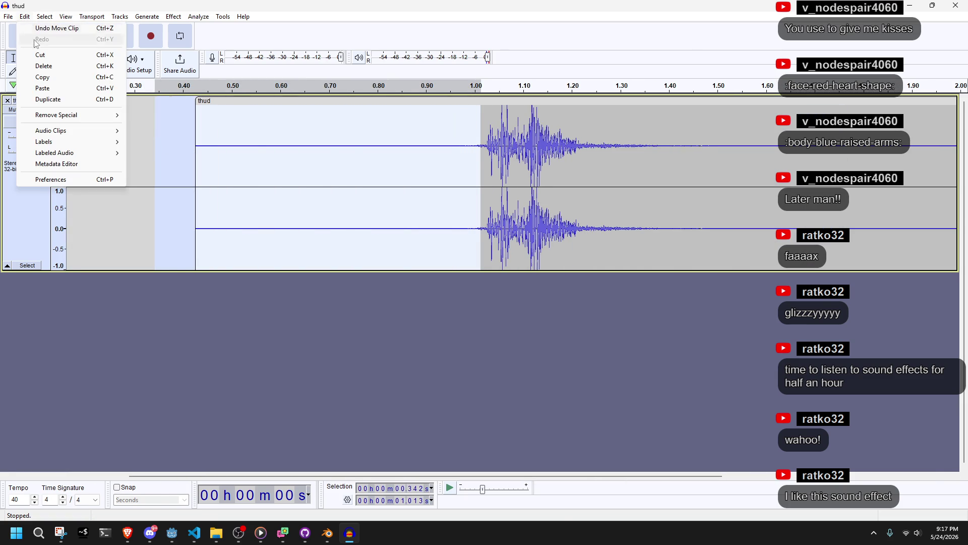
pyautogui.click(35, 55)
# Shift the trimmed clip so the thud begins at zero, then minimize Audacity
pyautogui.moveTo(202, 101); pyautogui.dragTo(68, 101)
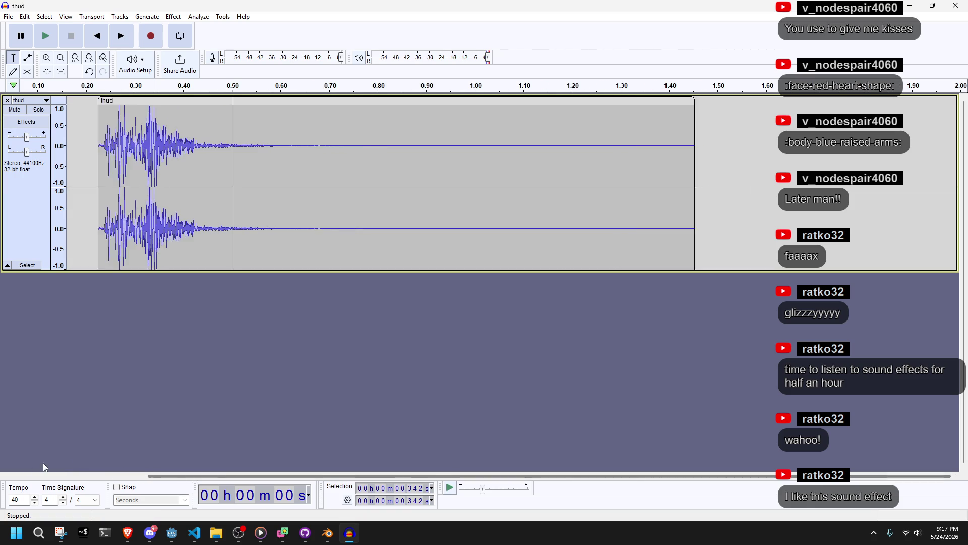
pyautogui.moveTo(172, 482); pyautogui.dragTo(101, 482)
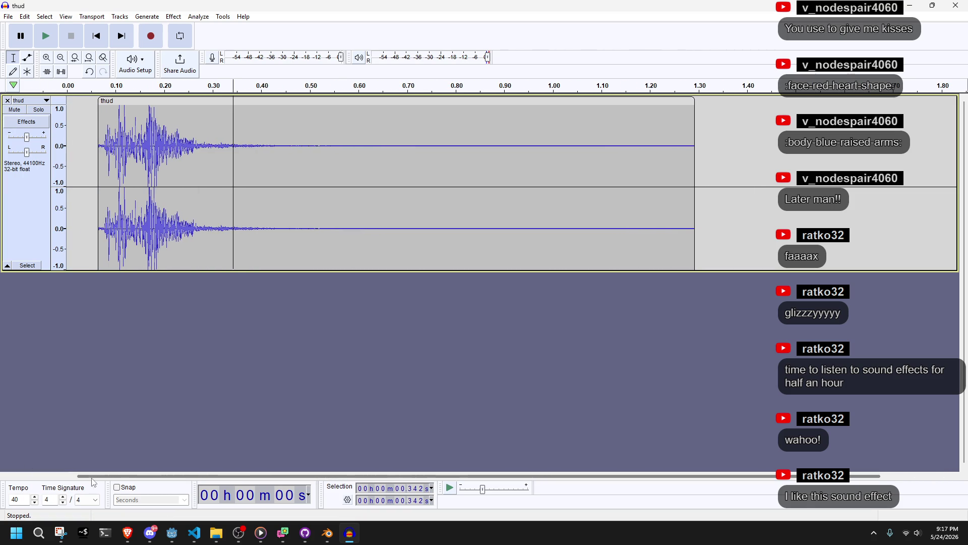
pyautogui.moveTo(112, 103); pyautogui.dragTo(34, 103)
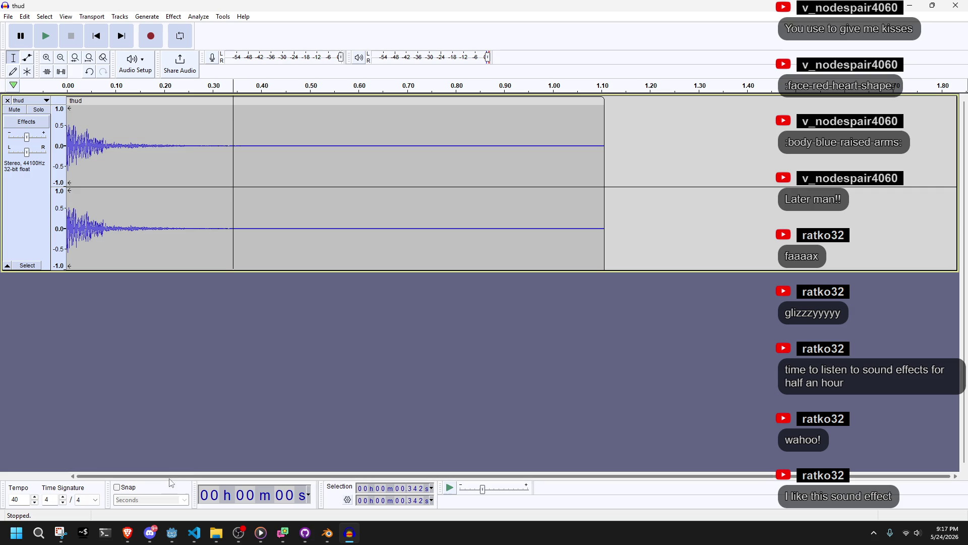
pyautogui.click(171, 371)
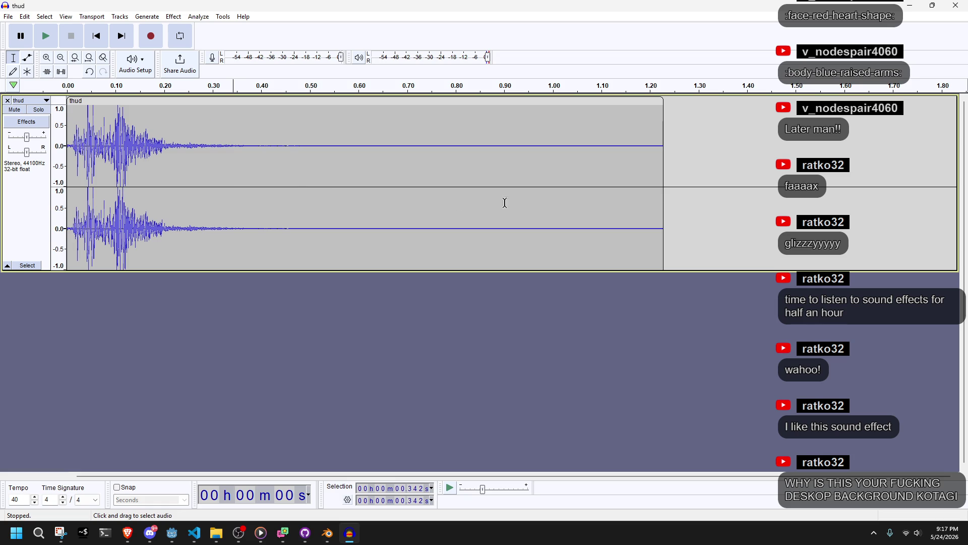
pyautogui.click(908, 7)
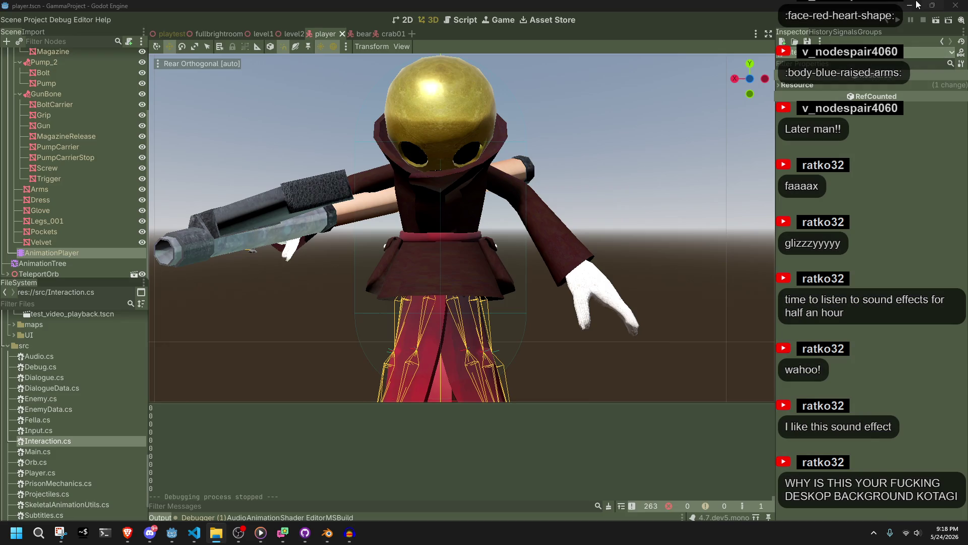
# Minimize the Godot editor window so only the Windows desktop remains
pyautogui.click(909, 6)
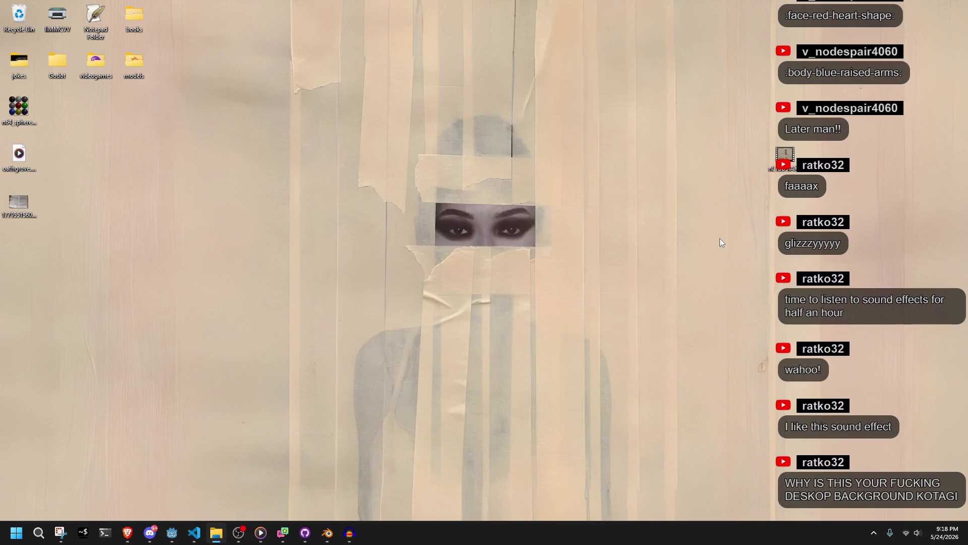
pyautogui.click(150, 533)
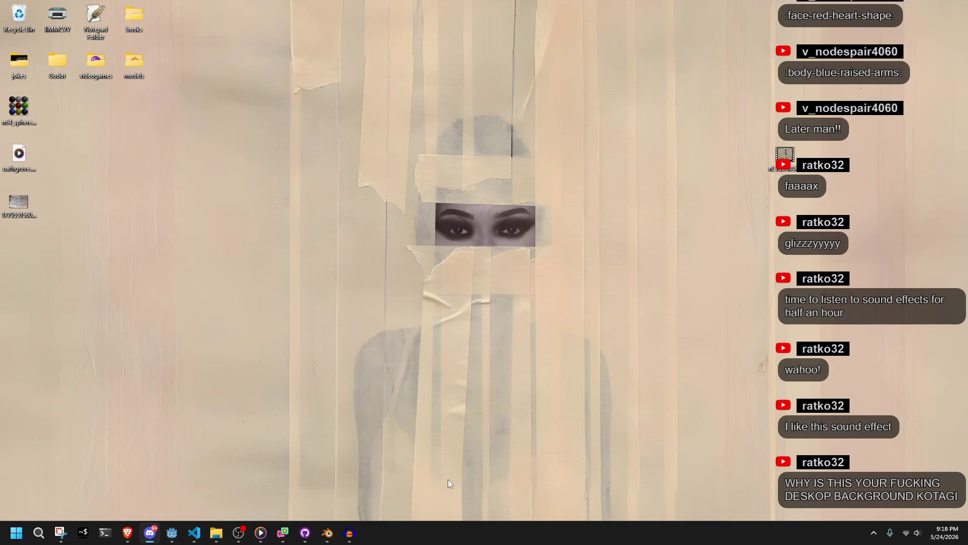
# Check the Godot, Blender and VS Code windows, then bring up the thud clip in Audacity
pyautogui.click(177, 535)
pyautogui.click(177, 535)
pyautogui.click(328, 533)
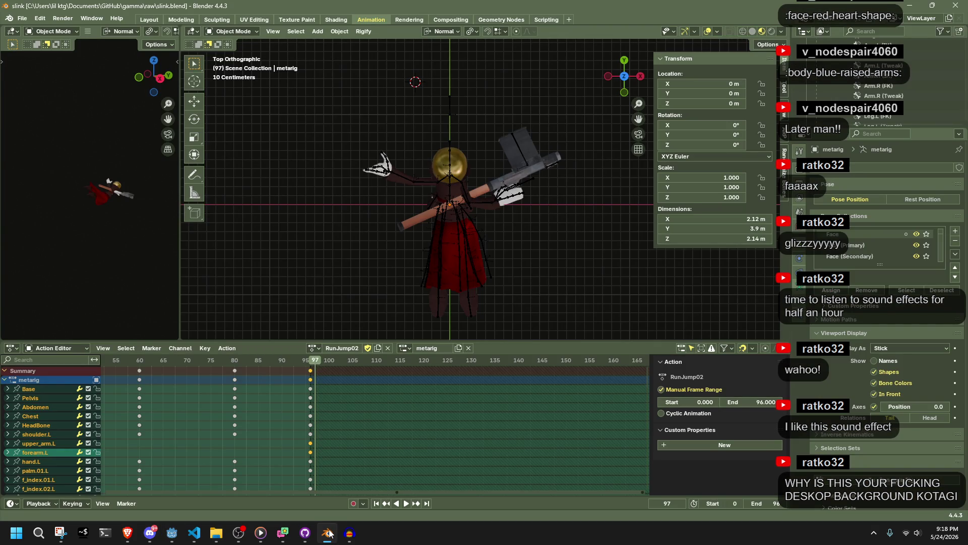
pyautogui.click(328, 533)
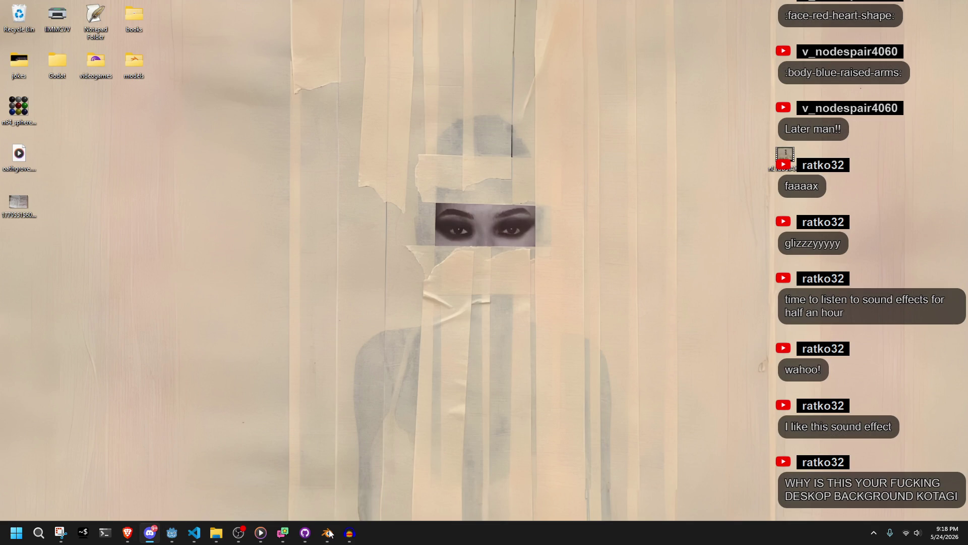
pyautogui.click(196, 540)
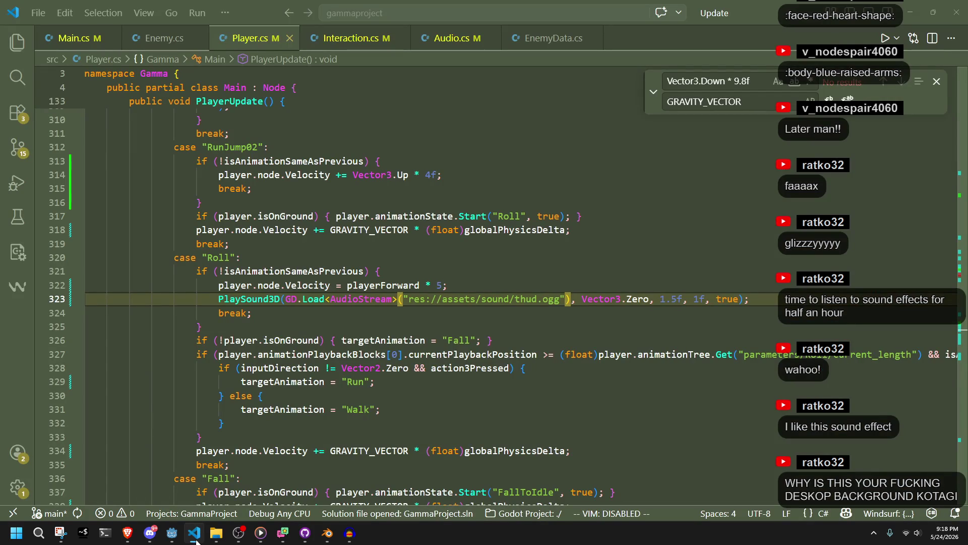
pyautogui.click(197, 536)
pyautogui.click(349, 533)
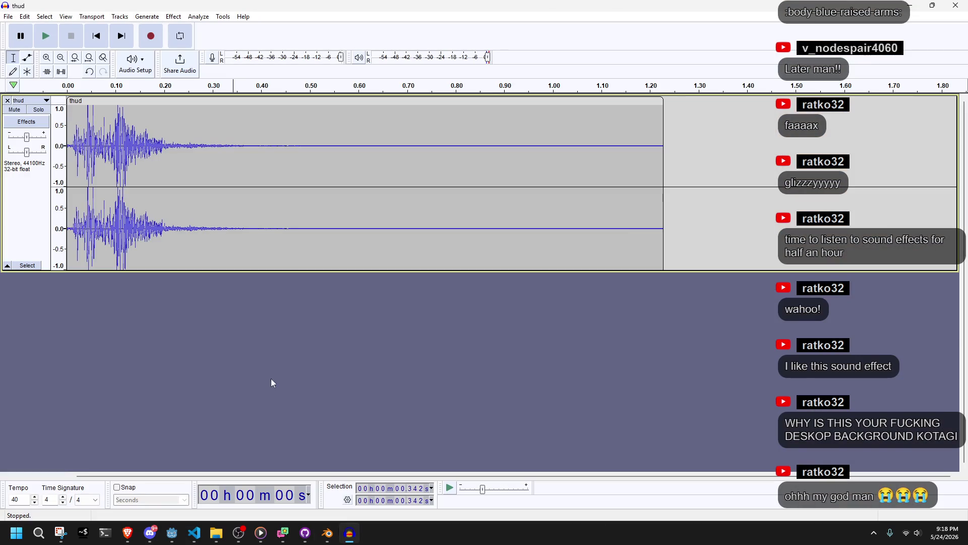
# Trim the end of the thud clip so it lasts about 0.34 seconds
pyautogui.moveTo(206, 109)
pyautogui.mouseDown()
pyautogui.moveTo(727, 138)
pyautogui.moveTo(666, 138)
pyautogui.mouseUp()
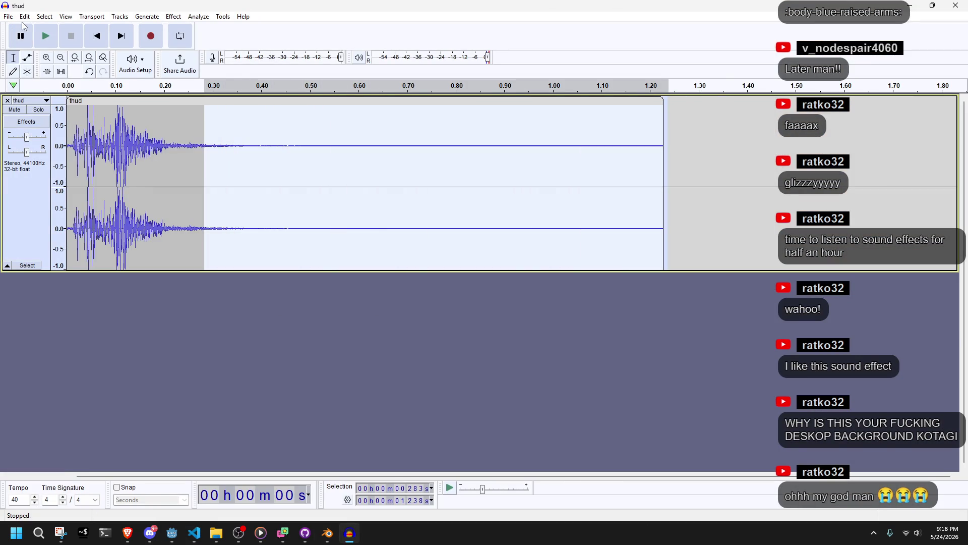
pyautogui.click(24, 17)
pyautogui.click(41, 64)
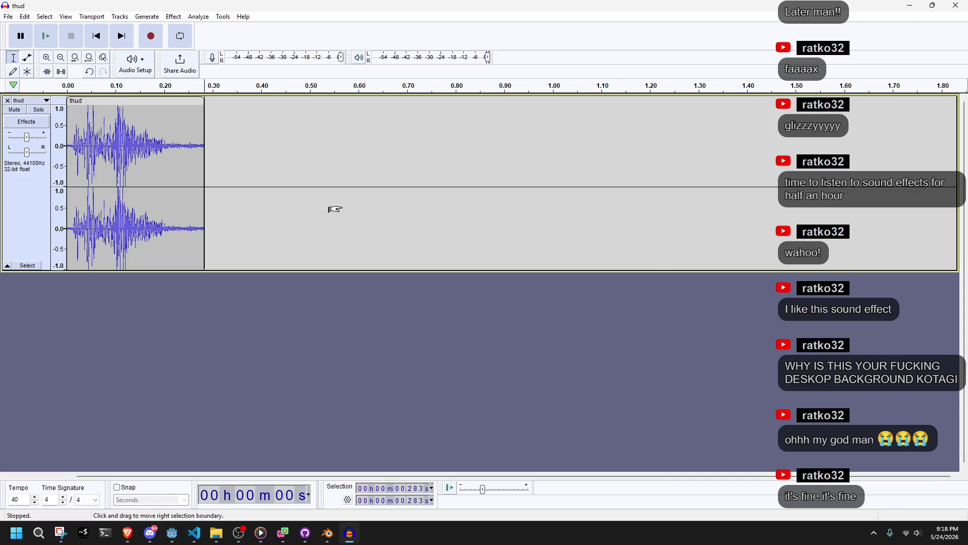
pyautogui.hotkey('ctrl', 'z')
pyautogui.moveTo(664, 122)
pyautogui.mouseDown()
pyautogui.moveTo(464, 130)
pyautogui.moveTo(233, 177)
pyautogui.mouseUp()
pyautogui.click(256, 313)
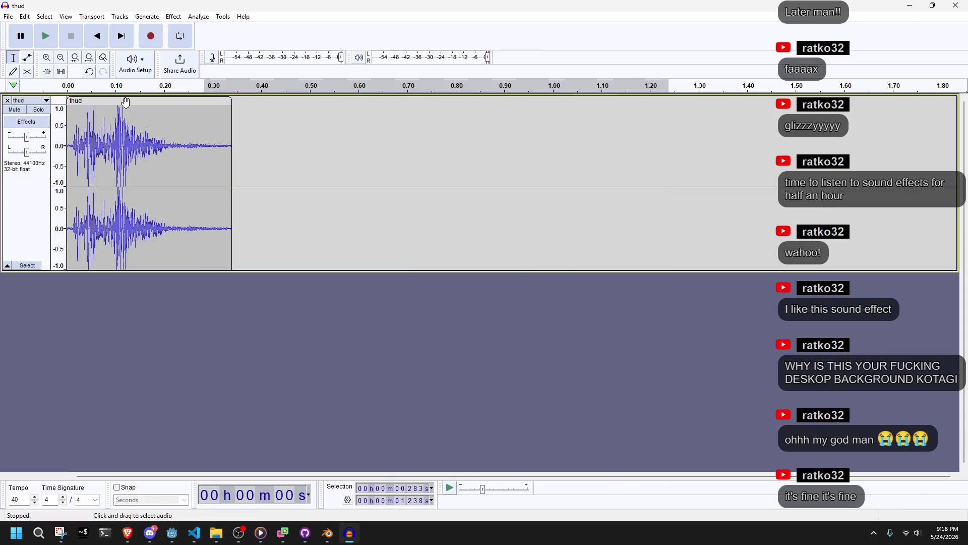
pyautogui.hotkey('ctrl', 's')
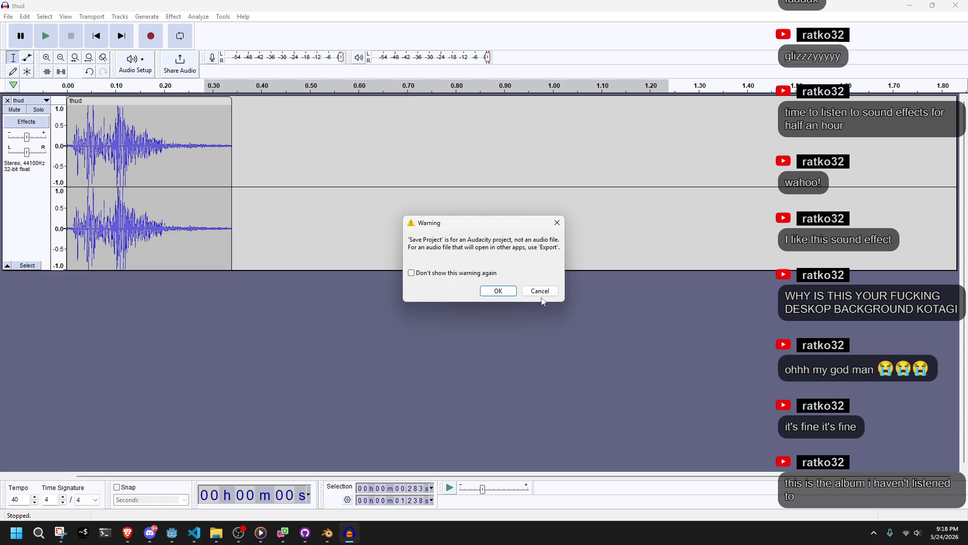
pyautogui.click(540, 291)
# Export the whole trimmed clip as thud.ogg in Ogg Vorbis format to the Desktop
pyautogui.hotkey('ctrl', 'a')
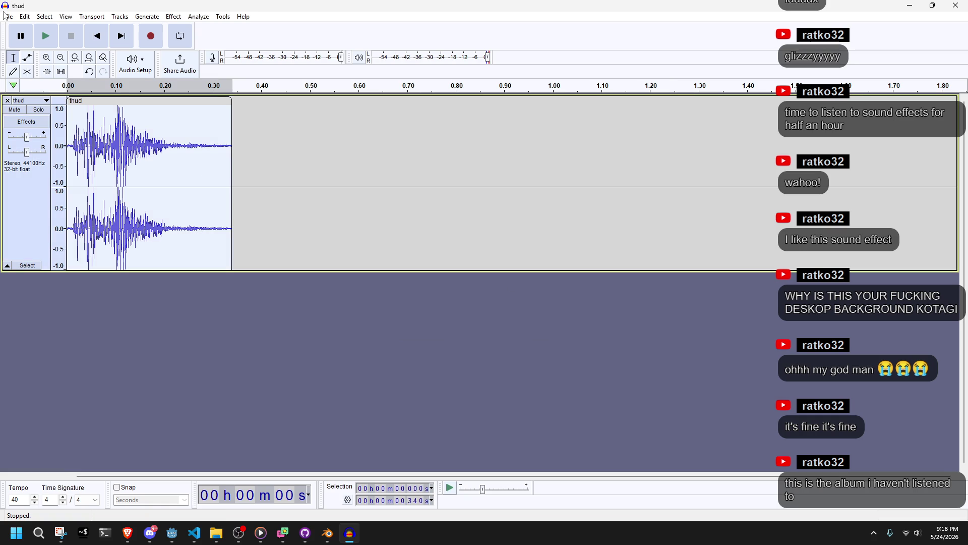
pyautogui.click(7, 17)
pyautogui.click(37, 104)
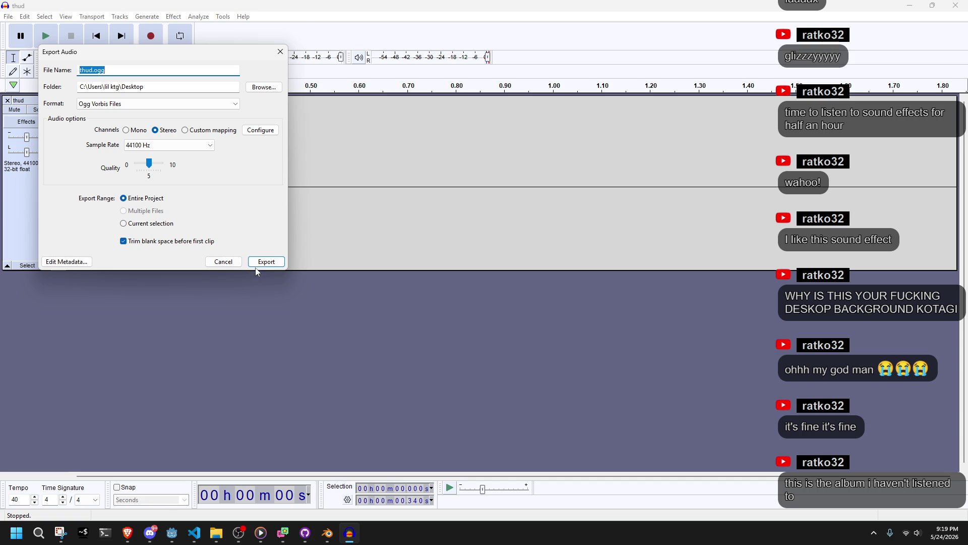
pyautogui.click(257, 263)
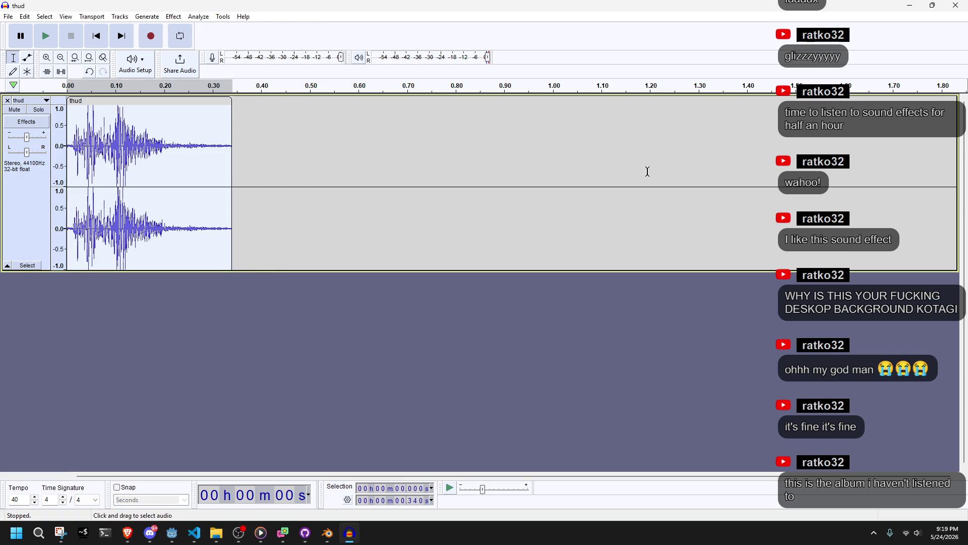
pyautogui.click(909, 6)
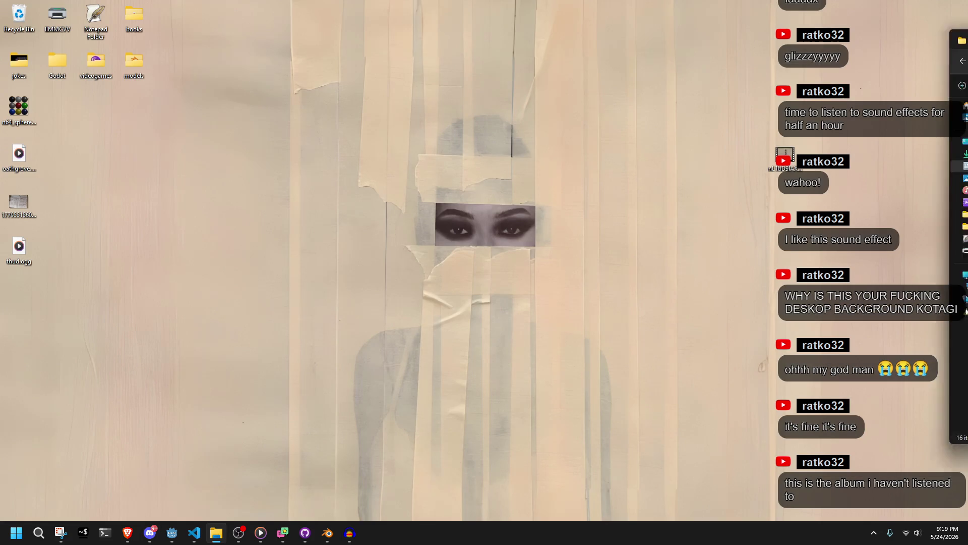
# Move the Desktop thud.ogg into the sound folder, replacing the old thud.ogg
pyautogui.click(216, 532)
pyautogui.moveTo(838, 114); pyautogui.dragTo(698, 54)
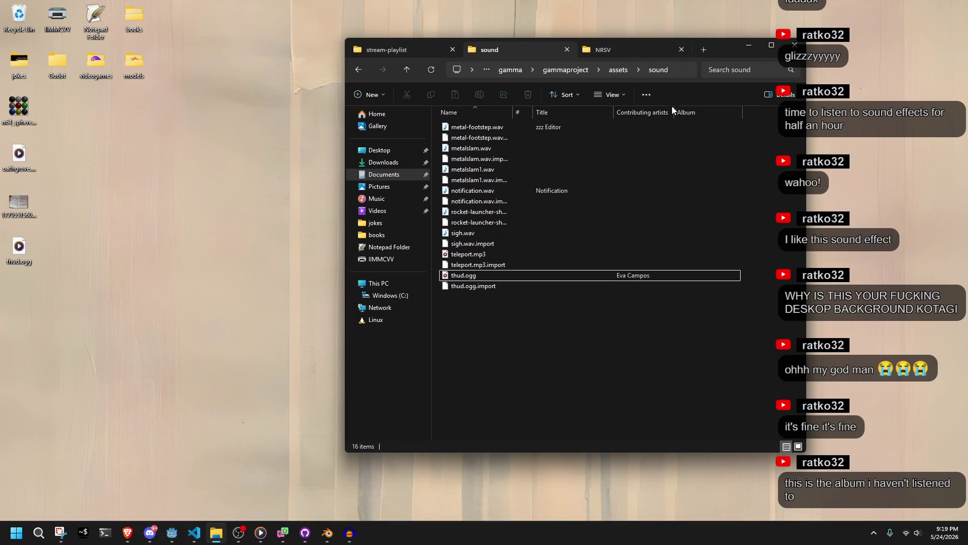
pyautogui.moveTo(22, 258); pyautogui.dragTo(476, 340)
pyautogui.click(411, 188)
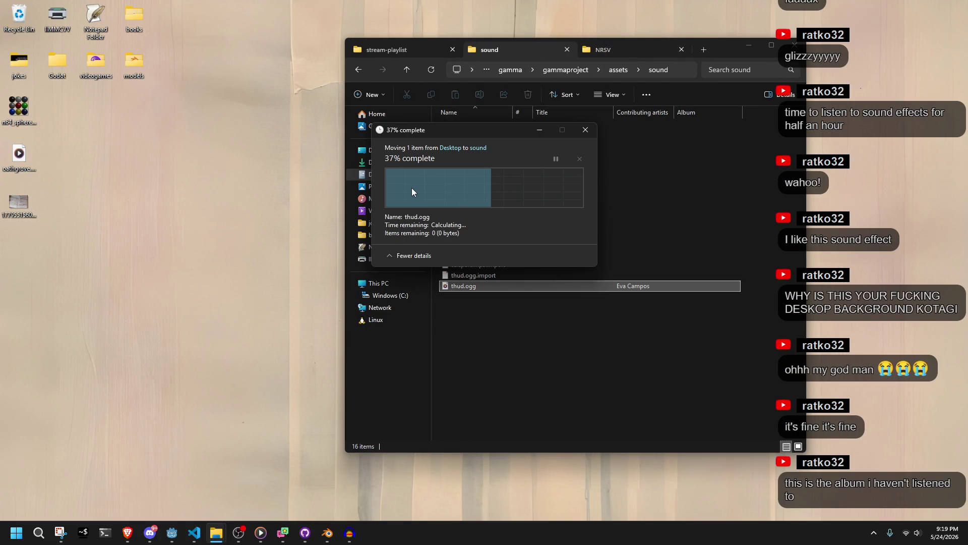
pyautogui.click(752, 49)
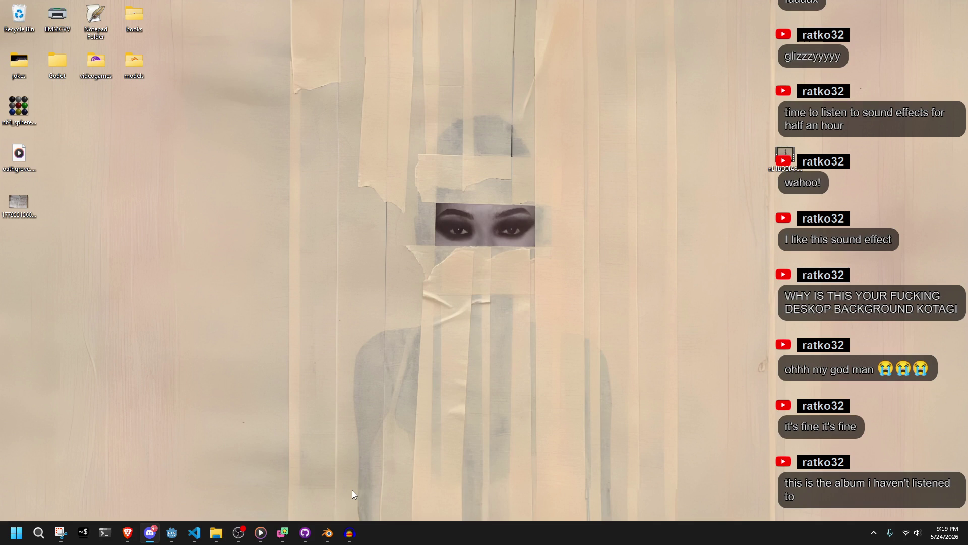
# Run the project, run the character along the dark wall, test a RunJump02 running jump, then stop with F8
pyautogui.click(174, 533)
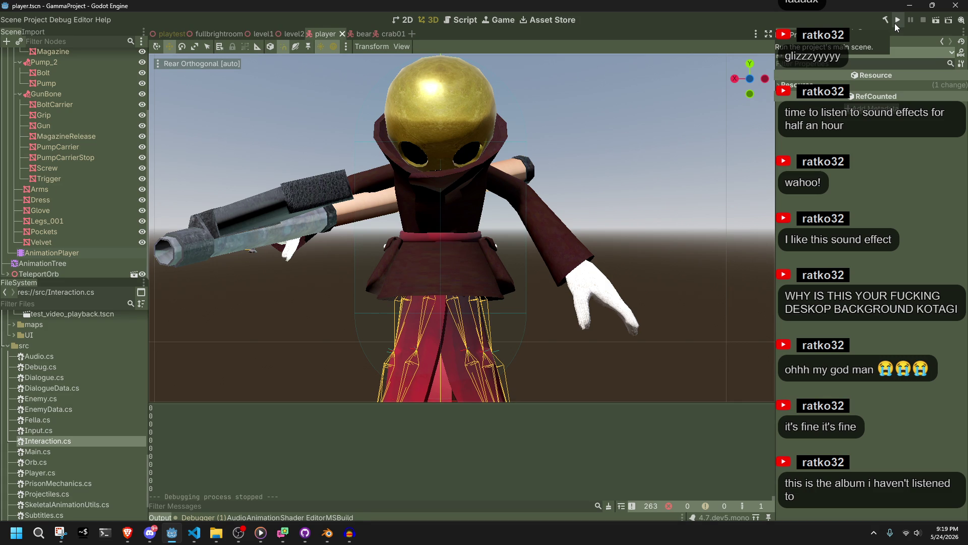
pyautogui.click(895, 24)
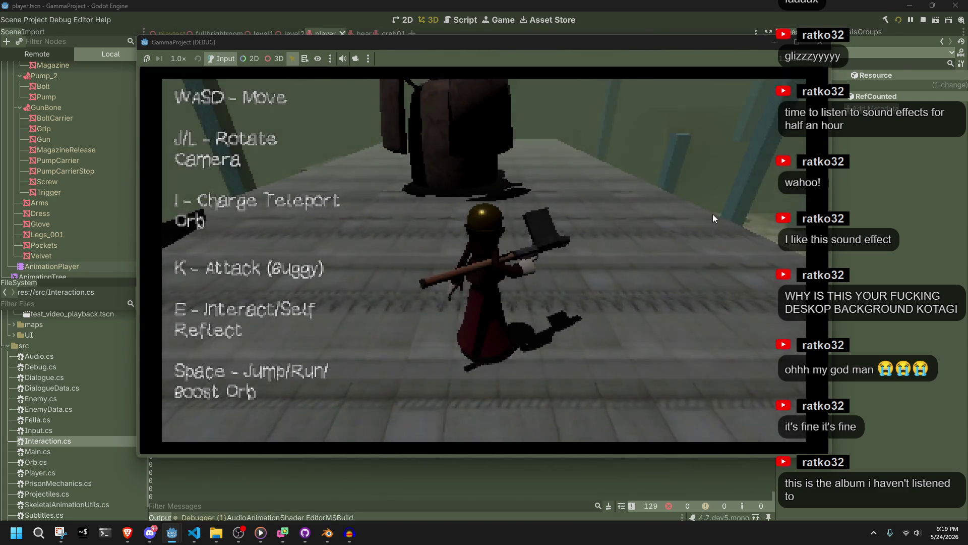
pyautogui.press('w')
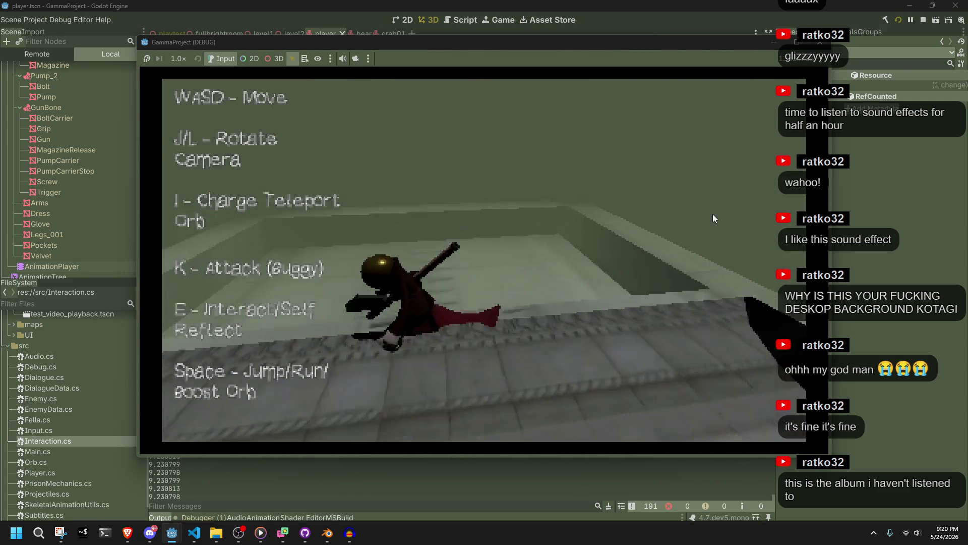
pyautogui.press('w')
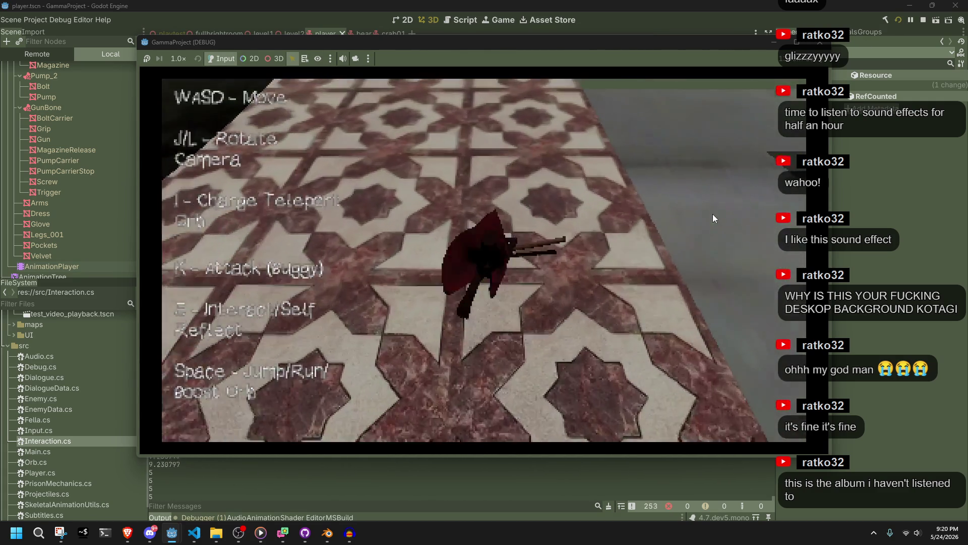
pyautogui.press('w')
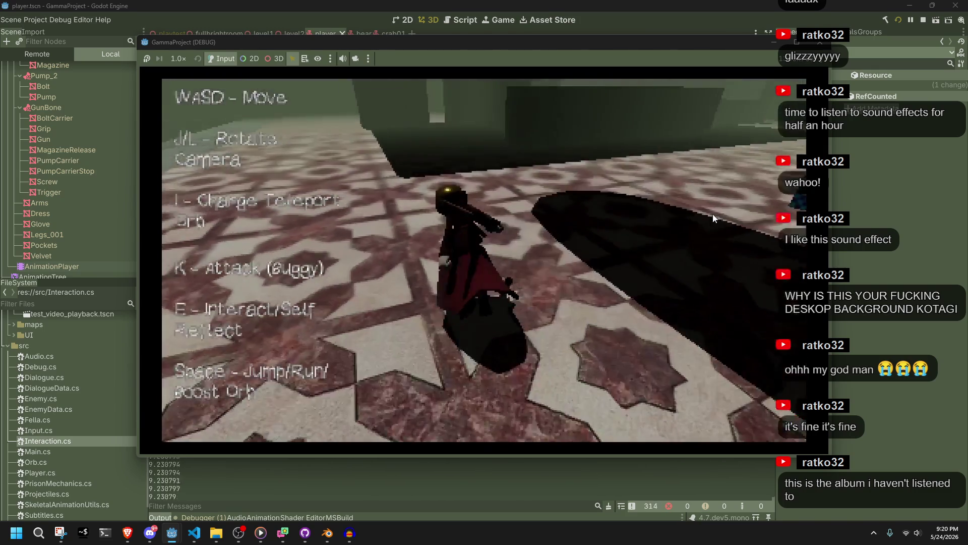
pyautogui.press('w')
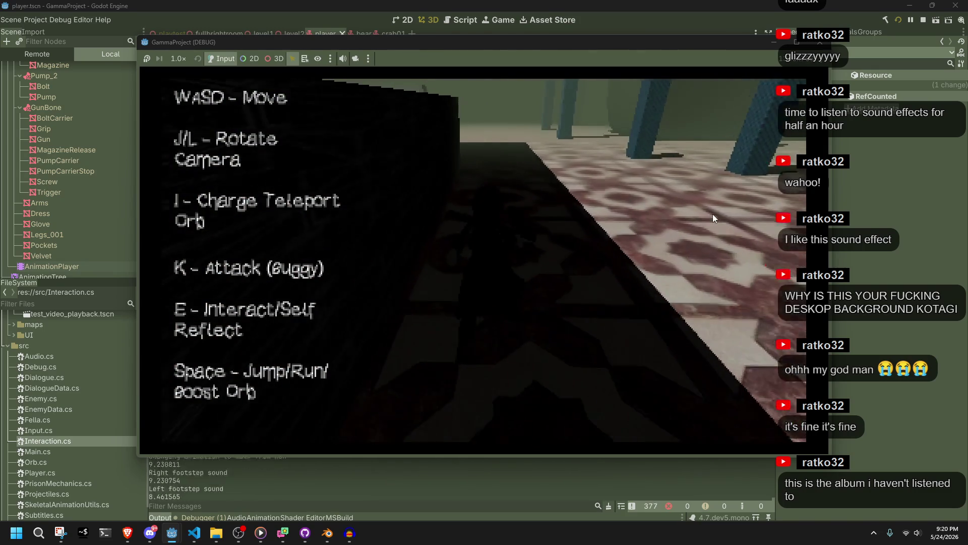
pyautogui.press('w')
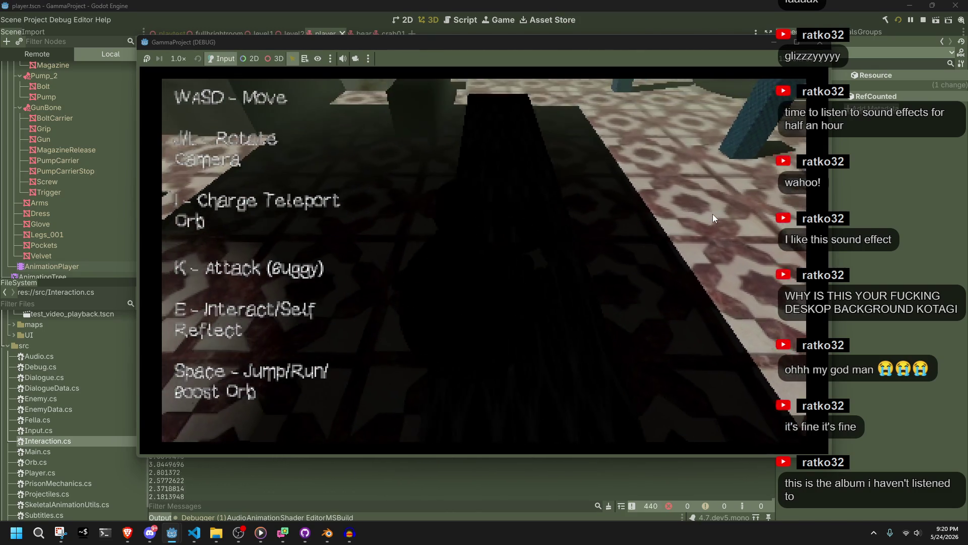
pyautogui.press('space')
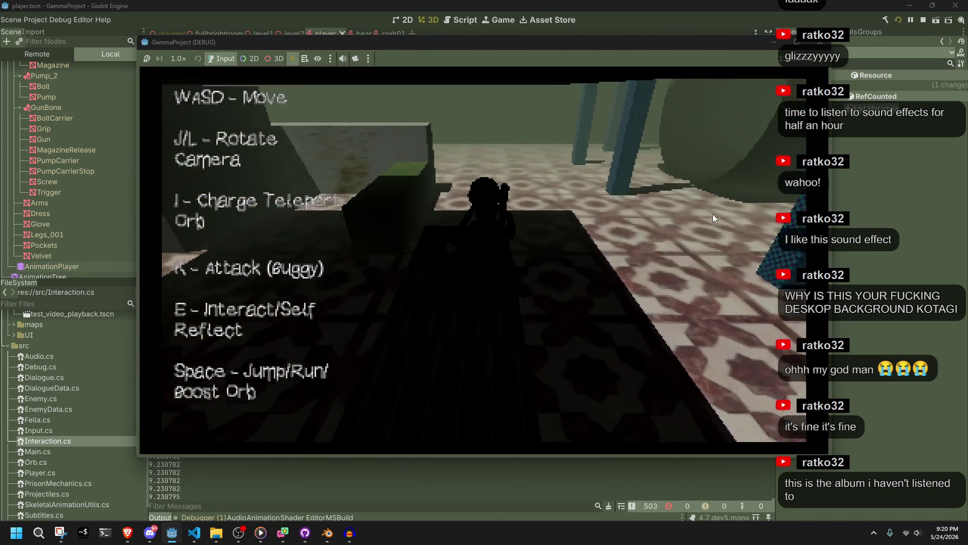
pyautogui.press('w')
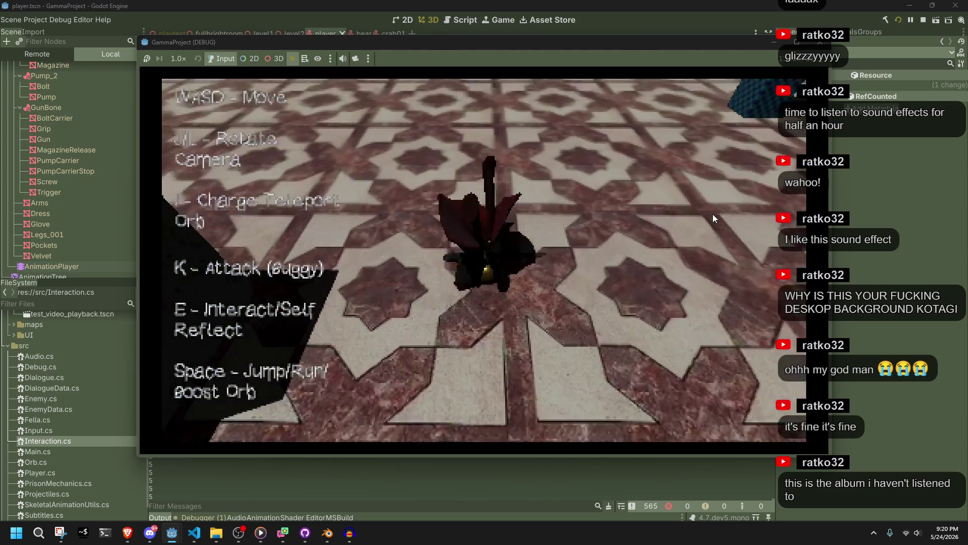
pyautogui.press('F8')
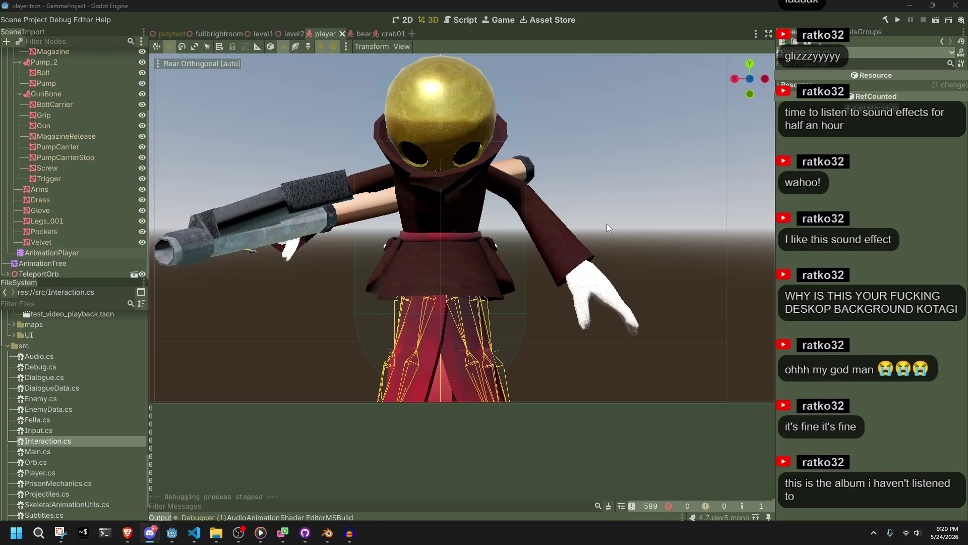
# In Player.cs, change the Roll case thud sound volume from 1.5f to 0.5f
pyautogui.click(194, 533)
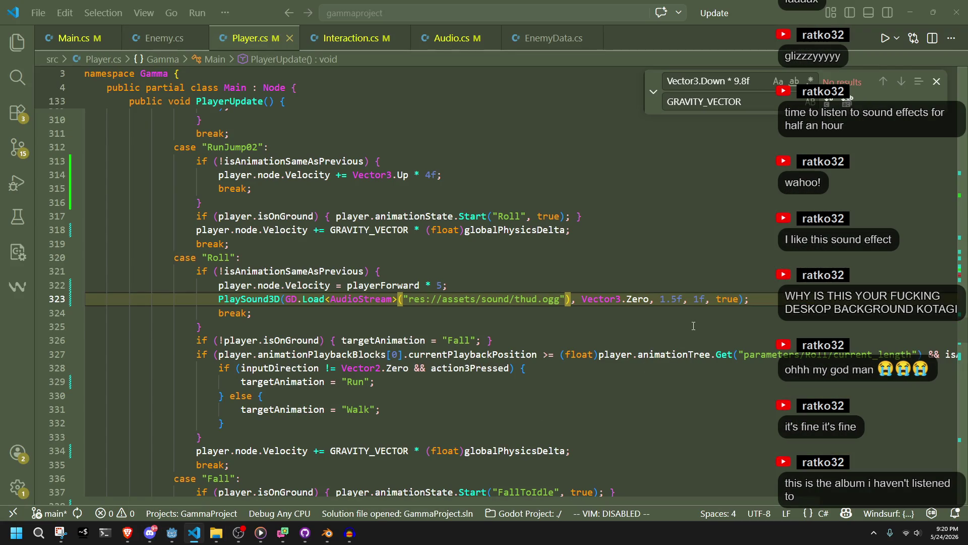
pyautogui.press('Down')
pyautogui.press('Down')
pyautogui.click(668, 300)
pyautogui.press('BackSpace')
pyautogui.write('0')
pyautogui.press('Down')
pyautogui.press('Down')
pyautogui.press('Down')
pyautogui.moveTo(244, 302)
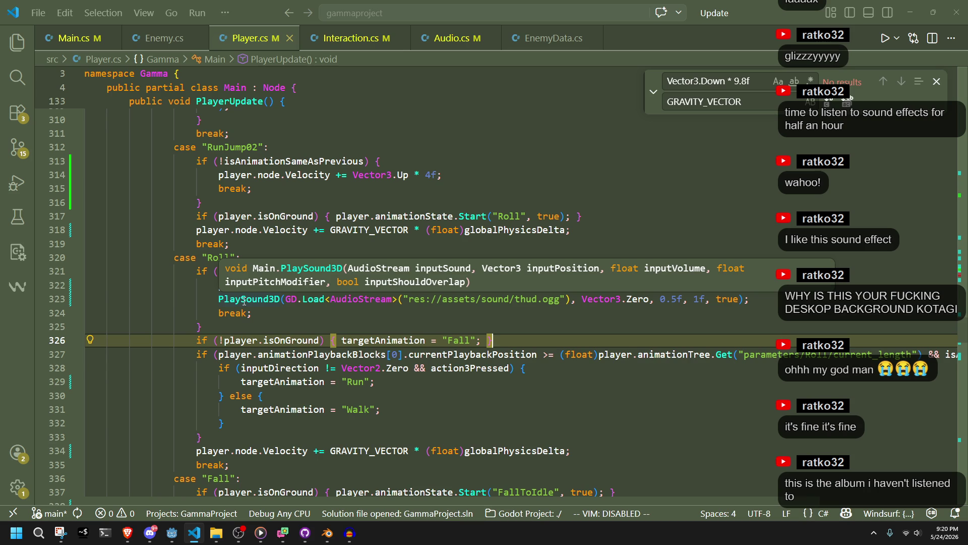
pyautogui.press('Up')
pyautogui.press('Up')
pyautogui.press('Up')
pyautogui.press('Down')
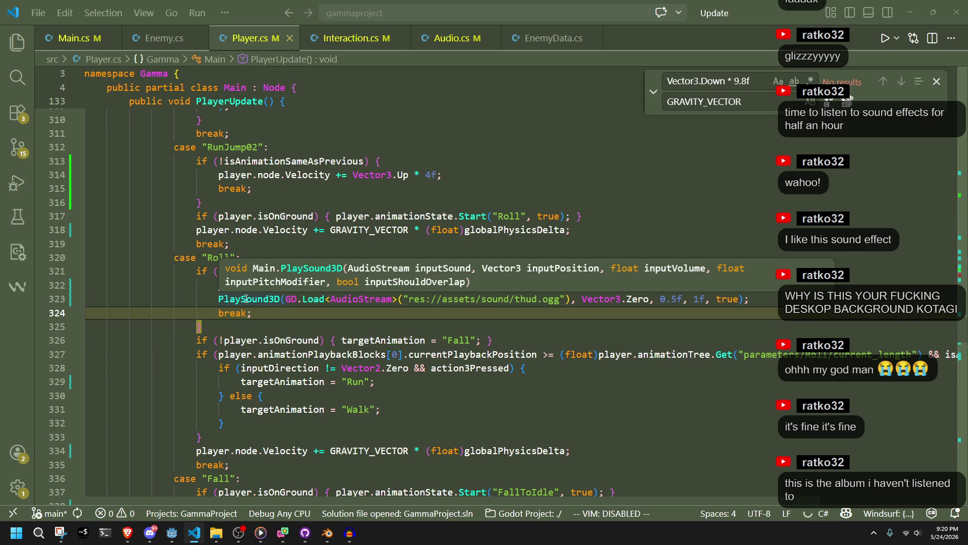
pyautogui.press('Down')
pyautogui.press('Down')
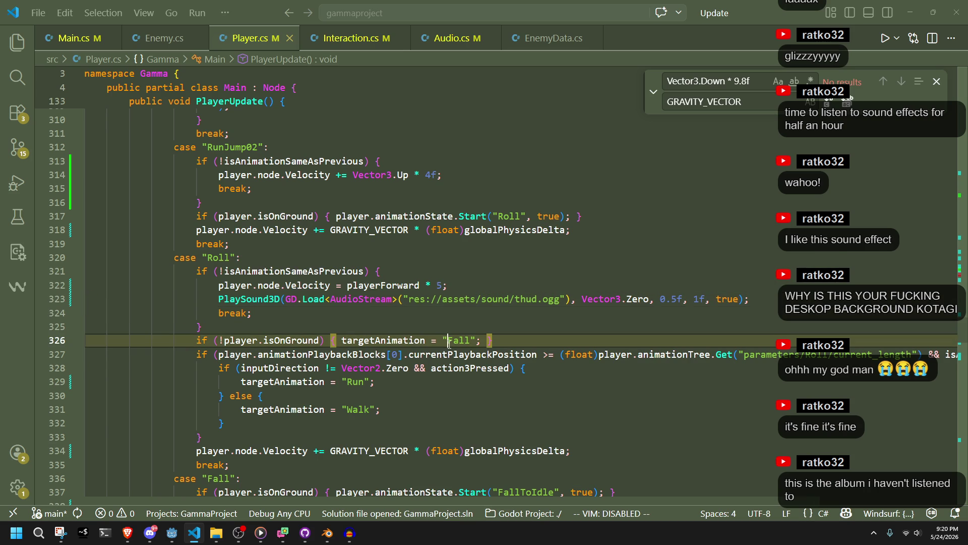
pyautogui.click(172, 533)
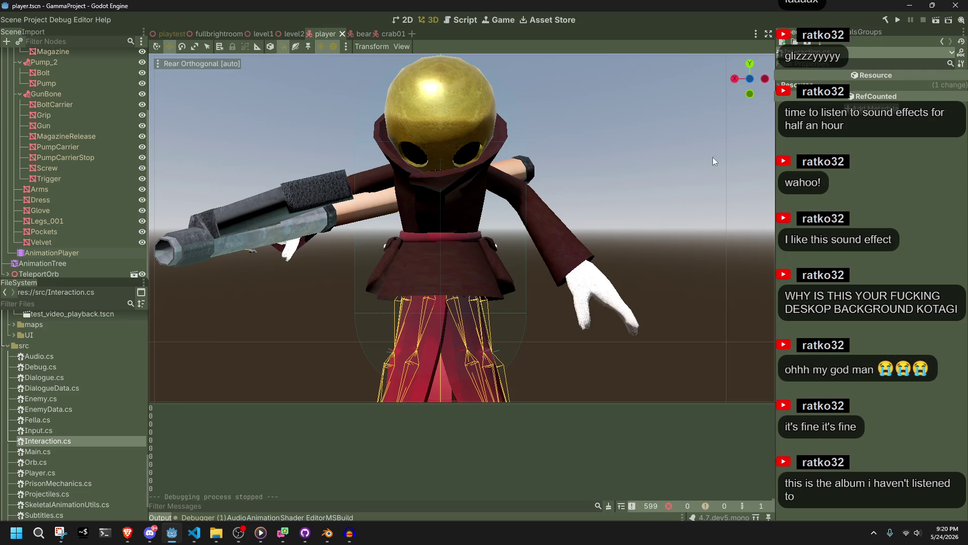
# Launch the game and run the character along the walkway and ledge, jumping onto the tiled floor
pyautogui.click(895, 23)
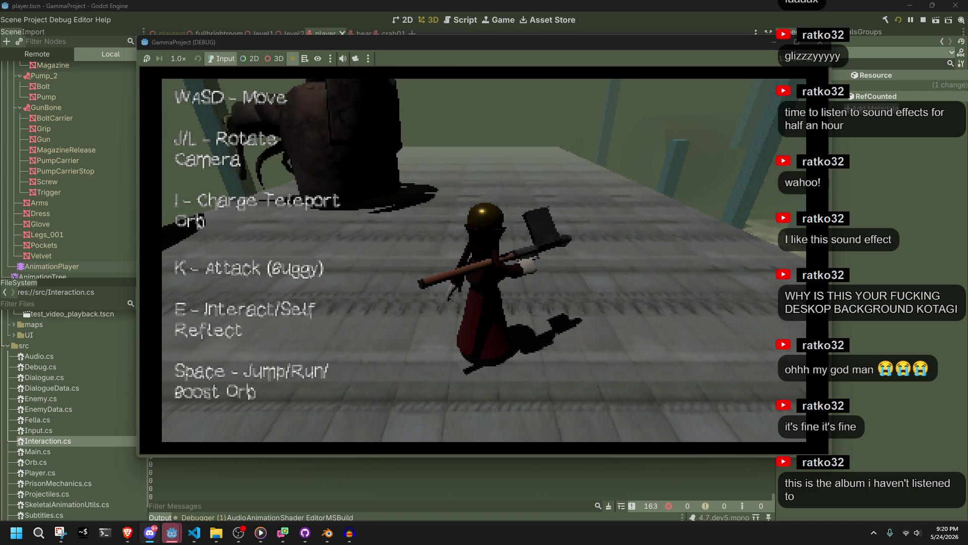
pyautogui.press('s')
pyautogui.press('d')
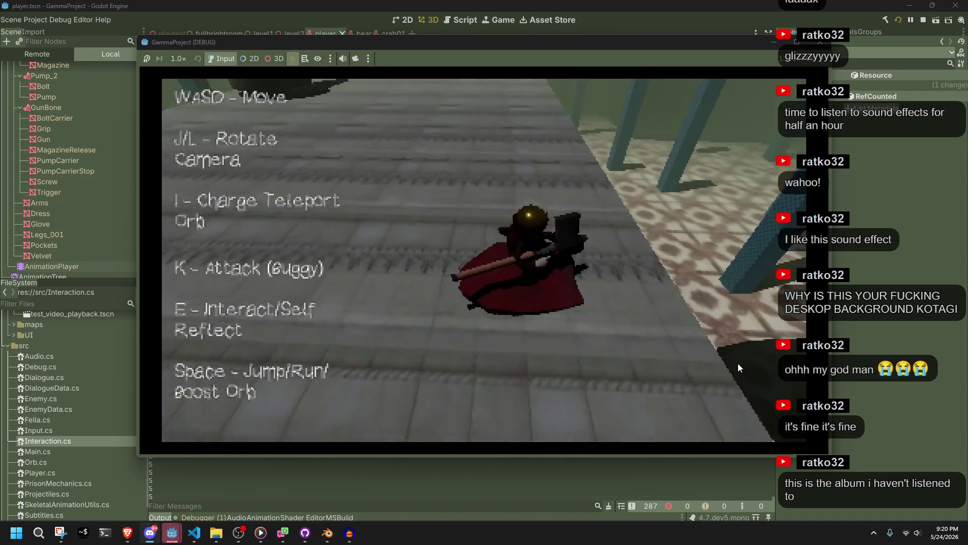
pyautogui.press('j')
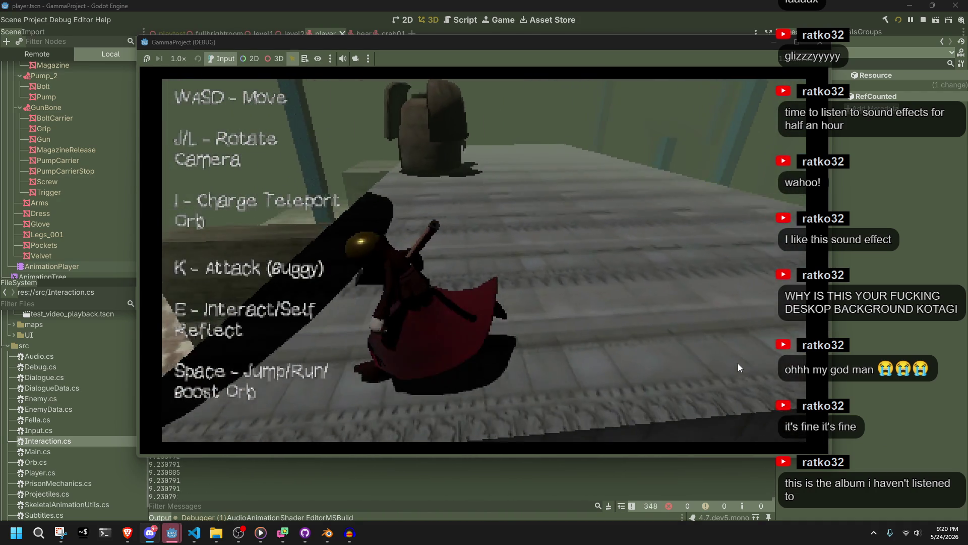
pyautogui.press('w')
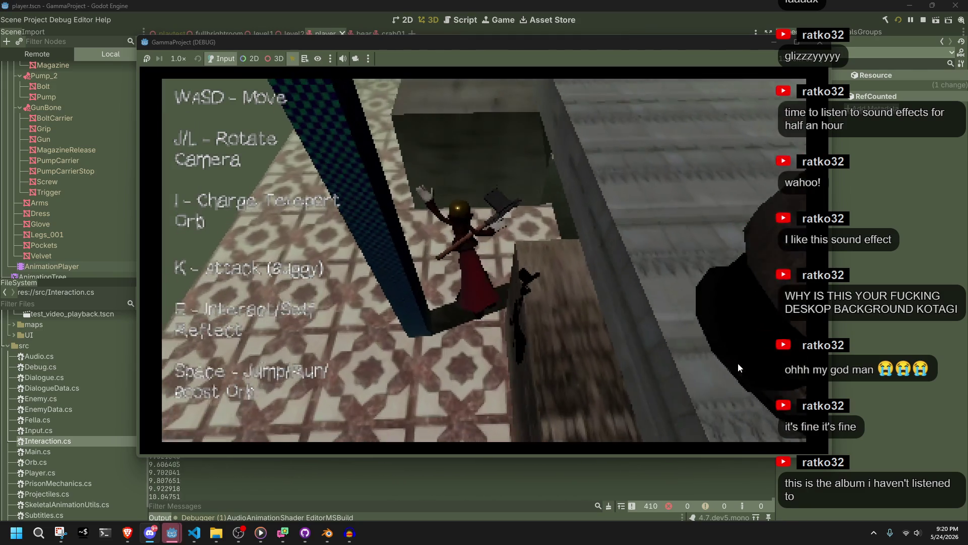
pyautogui.press('w')
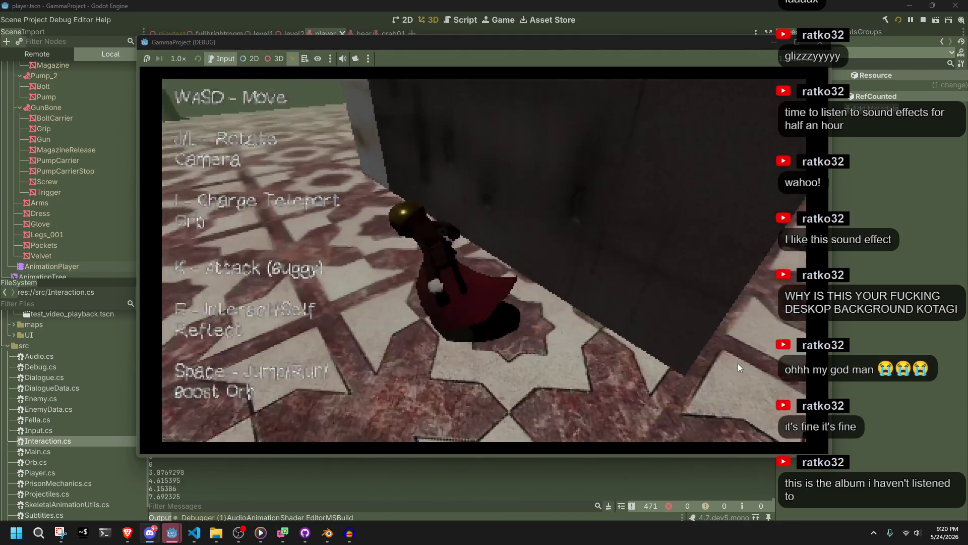
pyautogui.press('w')
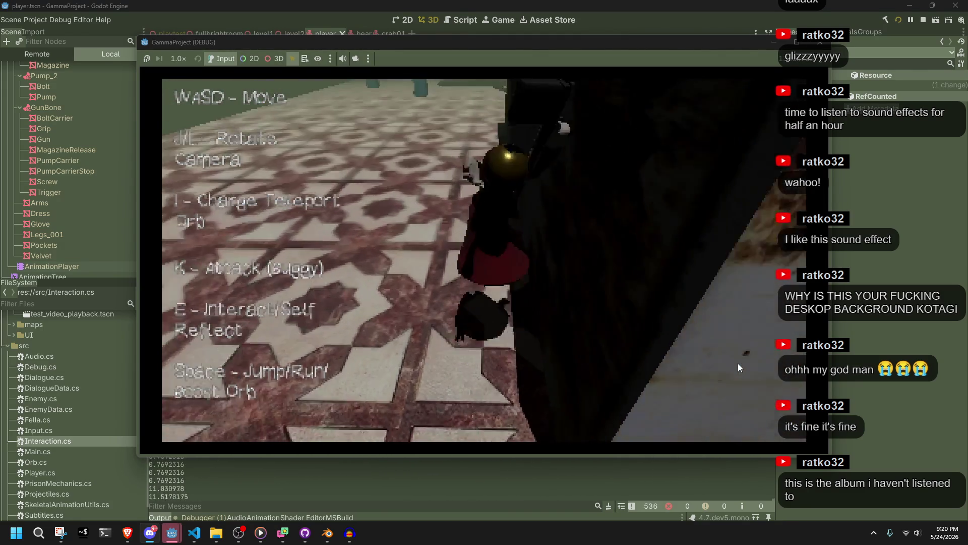
pyautogui.press('l')
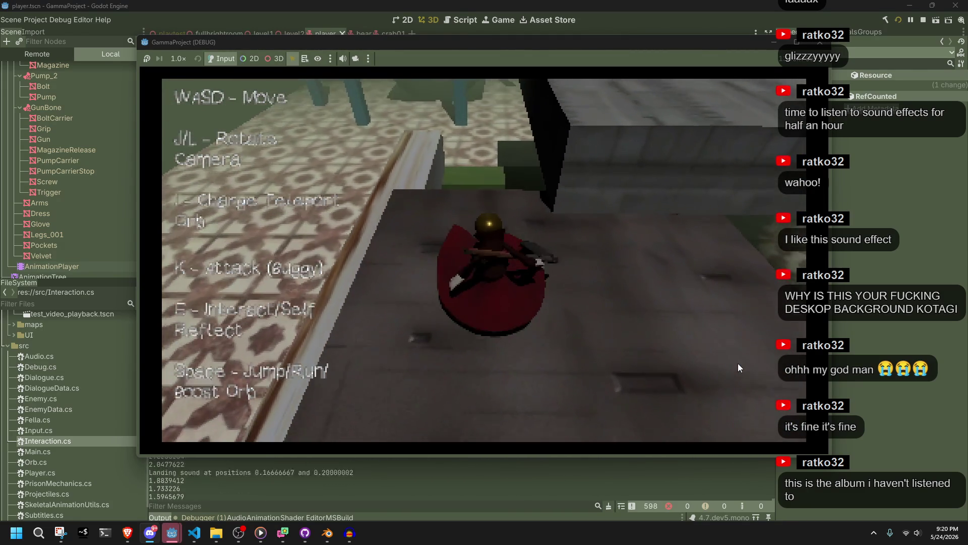
pyautogui.press('w')
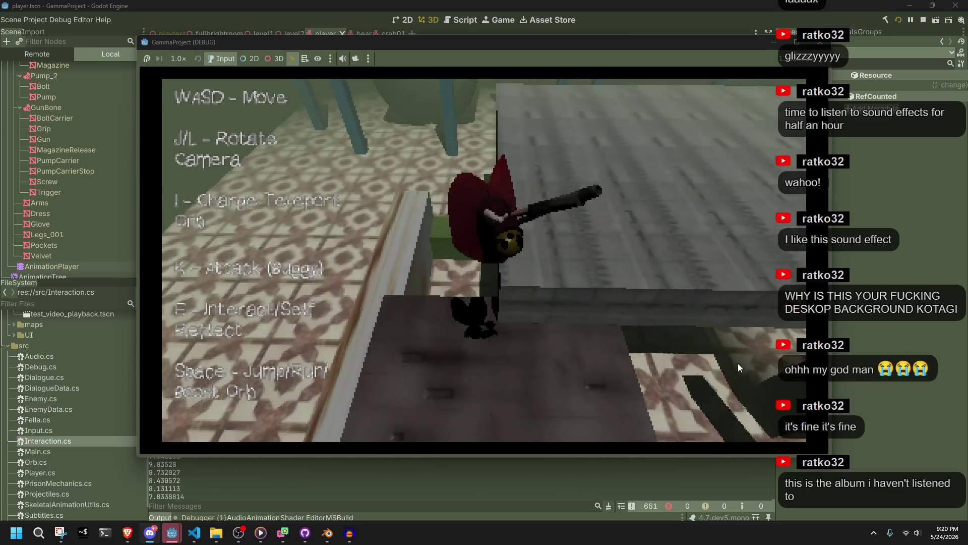
pyautogui.press('w')
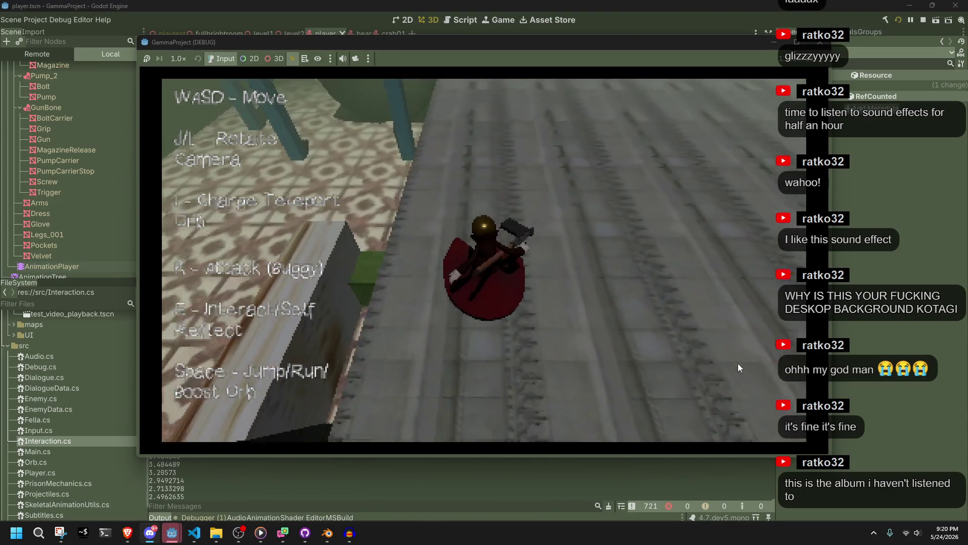
pyautogui.press('w')
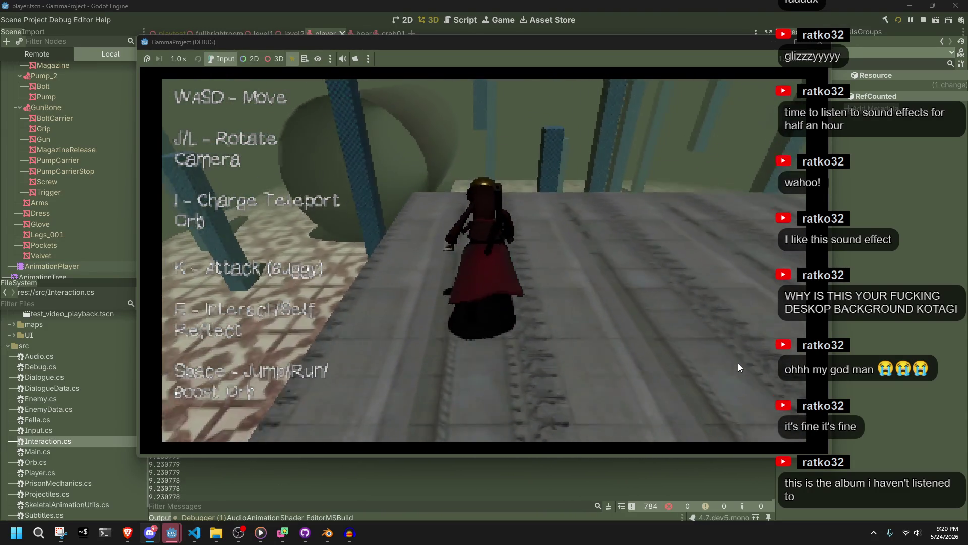
# Jump across the tiled floor past the dark wall onto the grey ramp, then stop the game
pyautogui.press('w')
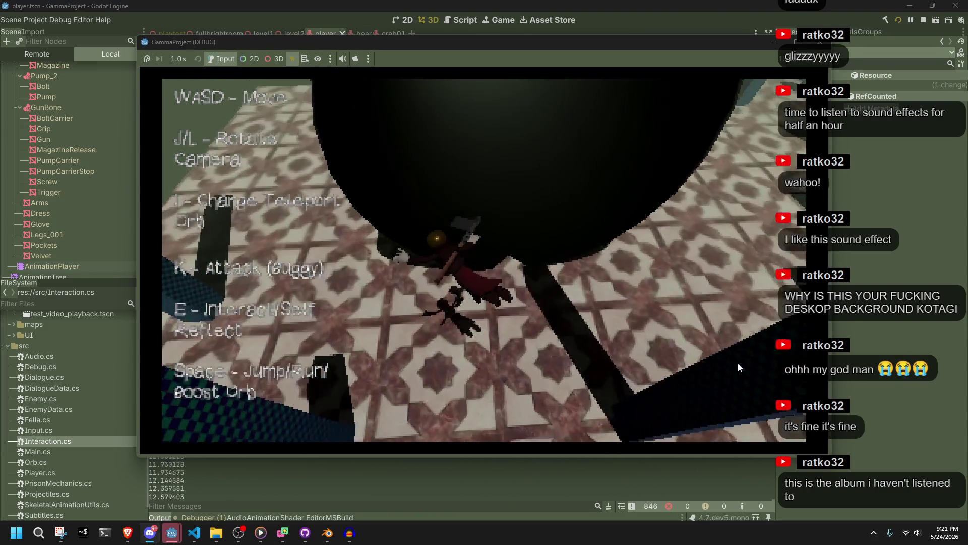
pyautogui.press('w')
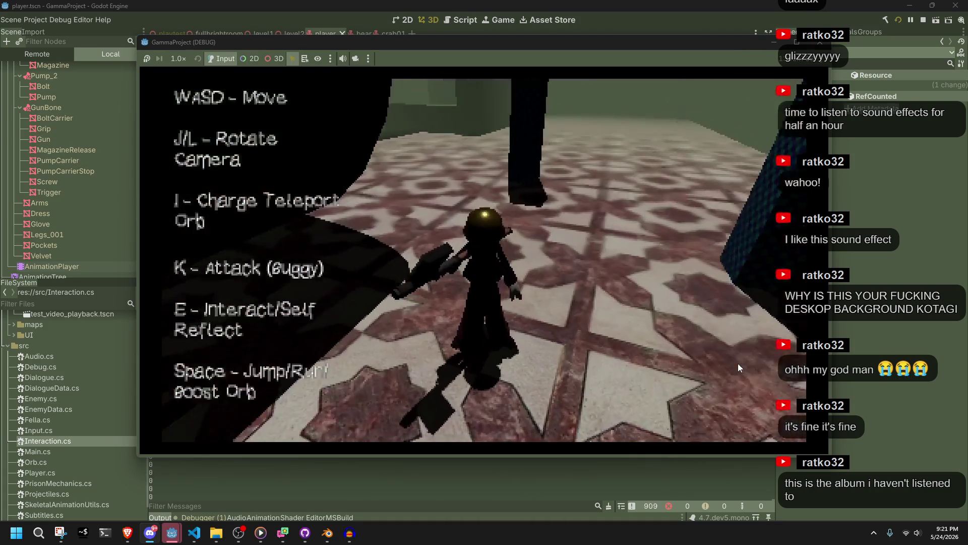
pyautogui.press('w')
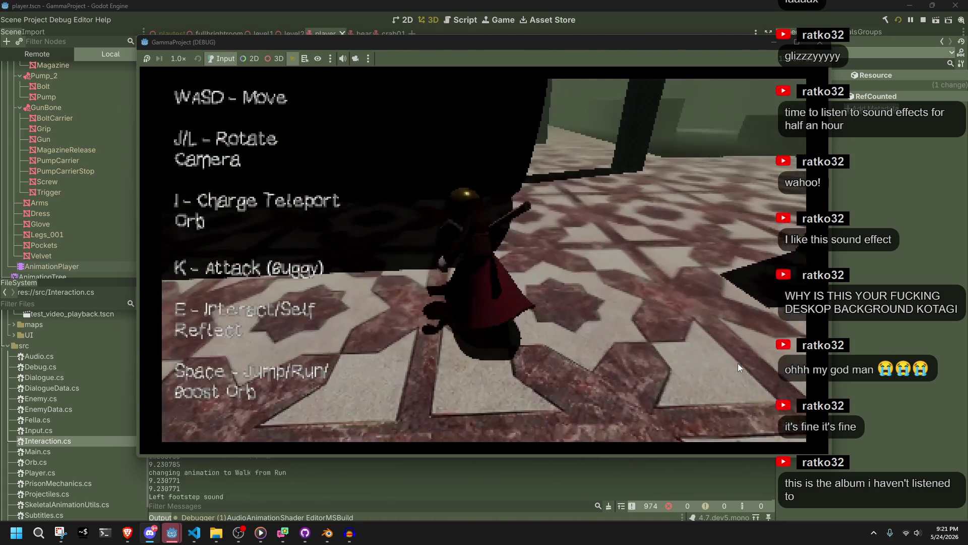
pyautogui.press('w')
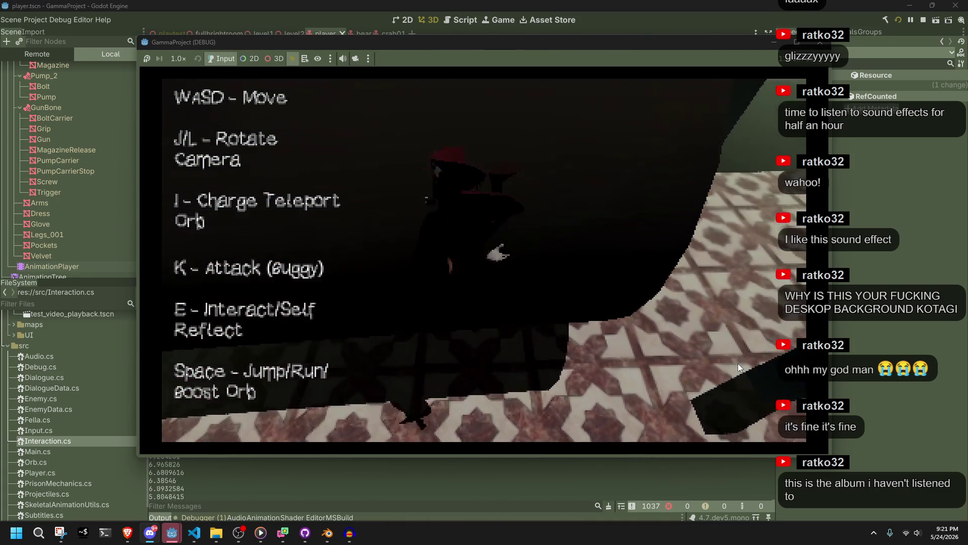
pyautogui.press('w')
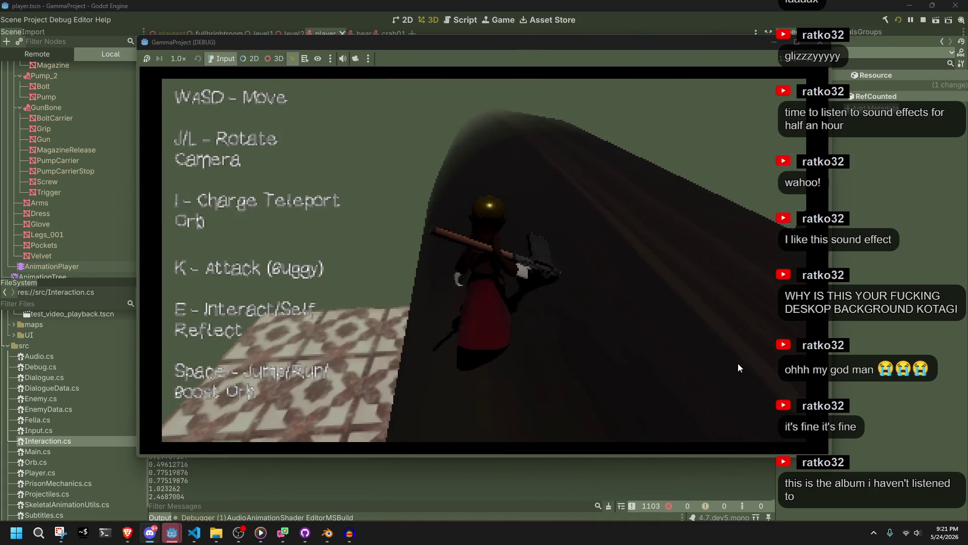
pyautogui.press('w')
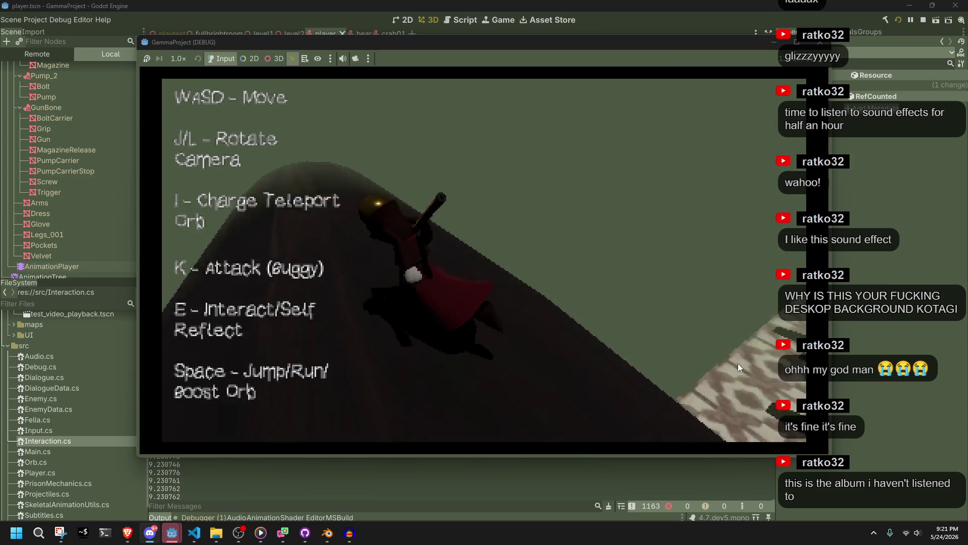
pyautogui.press('w')
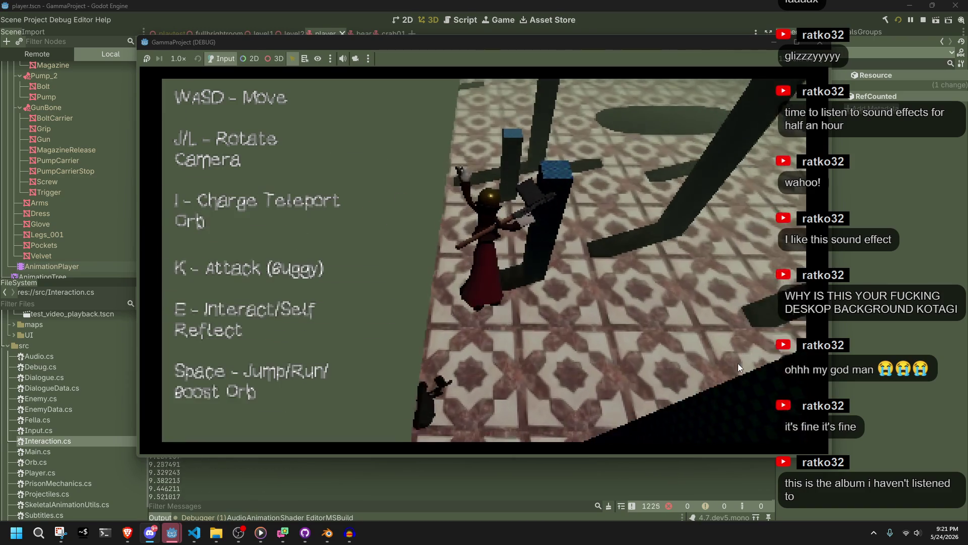
pyautogui.press('w')
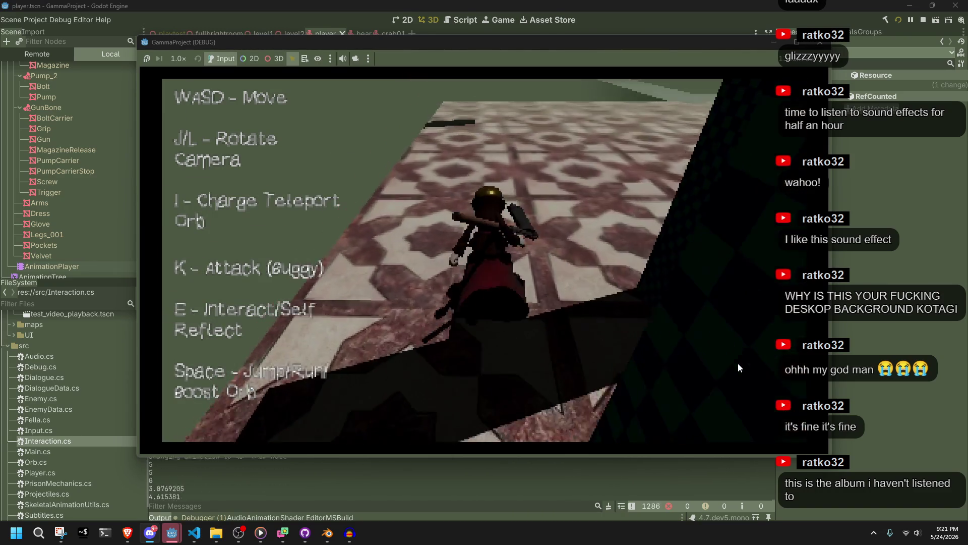
pyautogui.press('w')
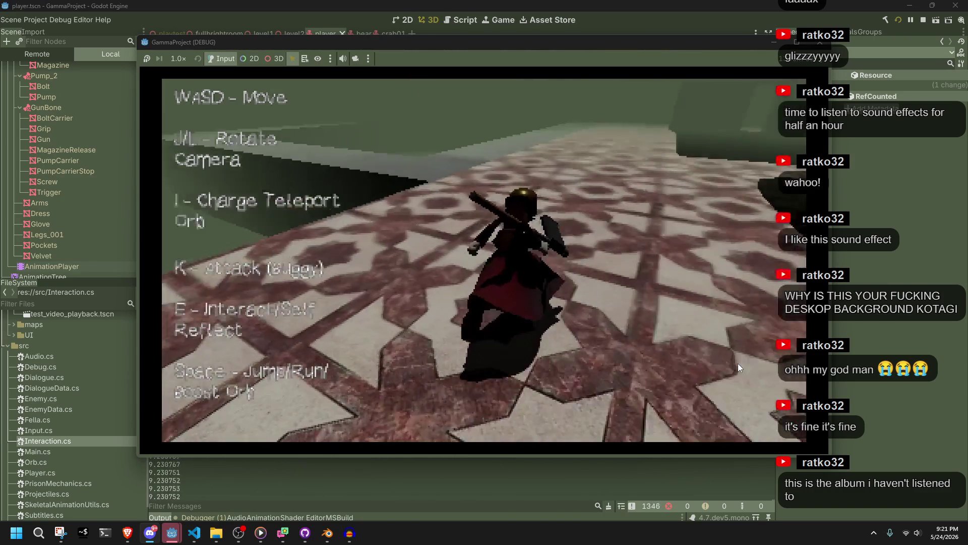
pyautogui.press('w')
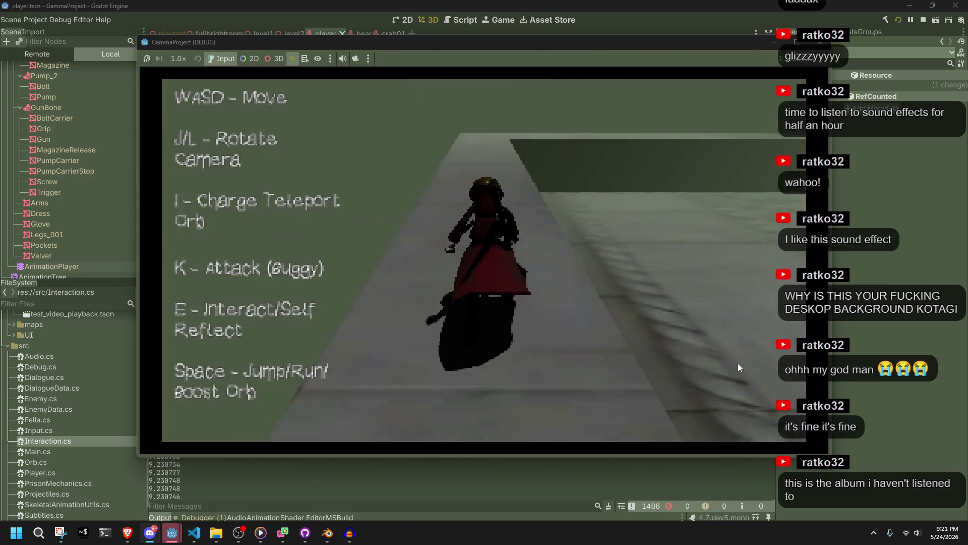
pyautogui.press('w')
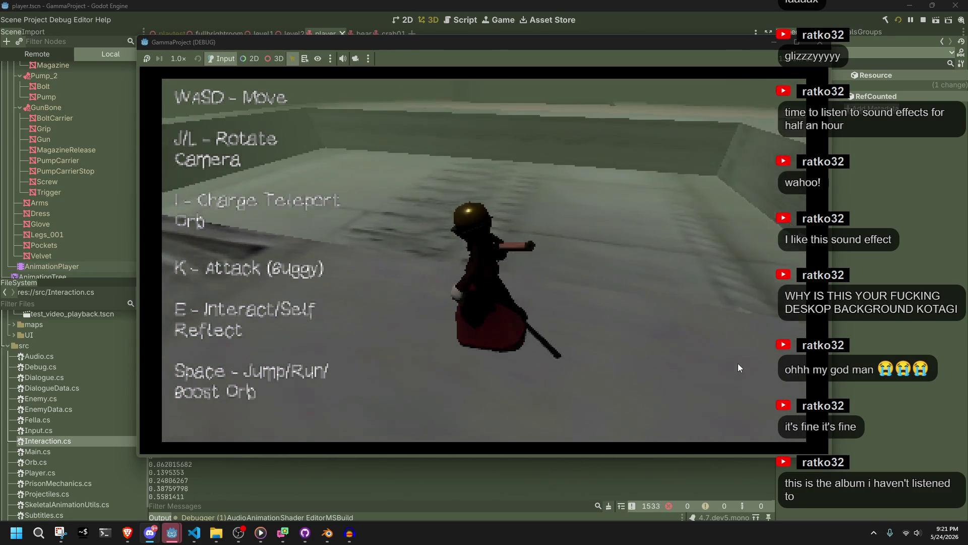
pyautogui.click(821, 43)
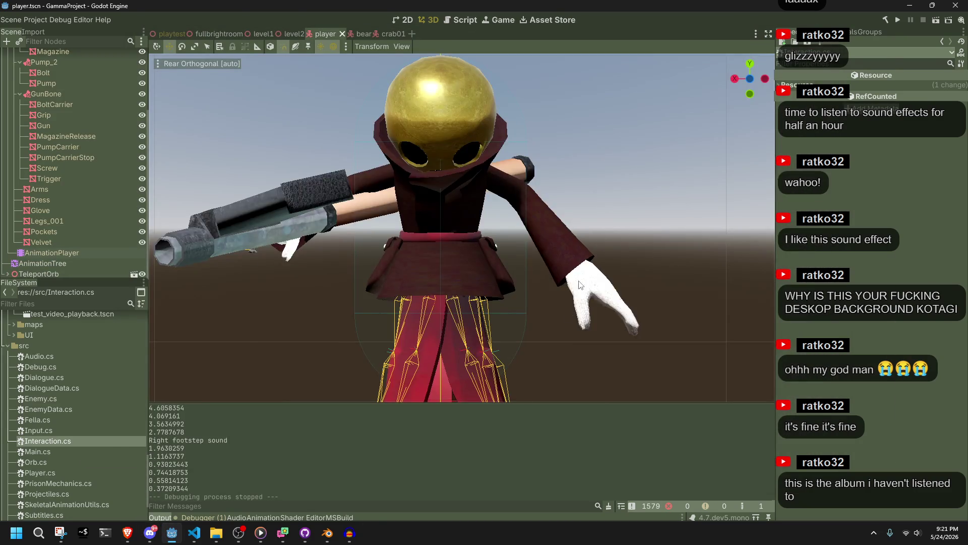
# Replace the thud sound's Vector3.Zero position with player.node.GlobalPosition and save Player.cs
pyautogui.hotkey('alt', 'Tab')
pyautogui.hotkey('alt', 'Tab')
pyautogui.click(676, 381)
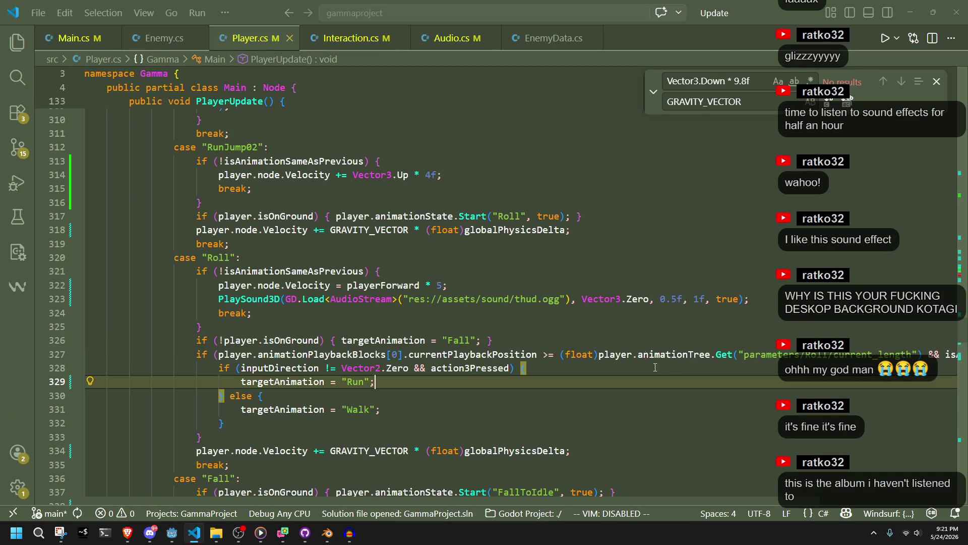
pyautogui.doubleClick(644, 299)
pyautogui.keyDown('shift'); pyautogui.click(585, 299); pyautogui.keyUp('shift')
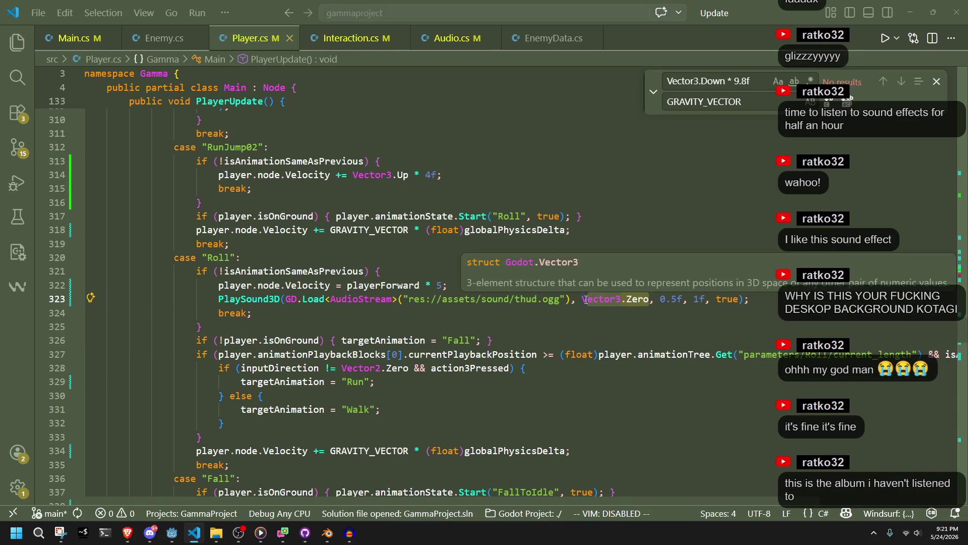
pyautogui.press('BackSpace')
pyautogui.write('player')
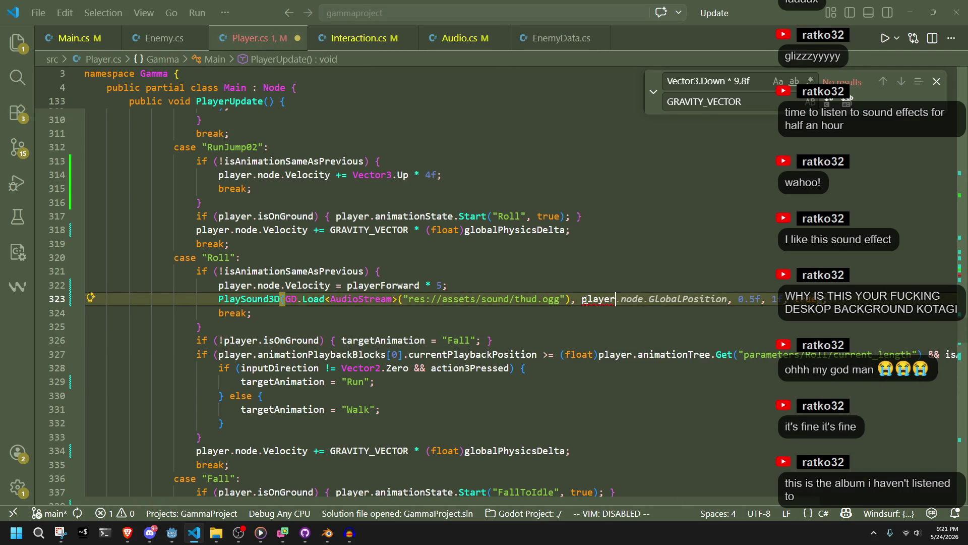
pyautogui.press('Tab')
pyautogui.hotkey('ctrl', 's')
# Rebuild and launch the game for a quick test, then stop it
pyautogui.hotkey('alt', 'Tab')
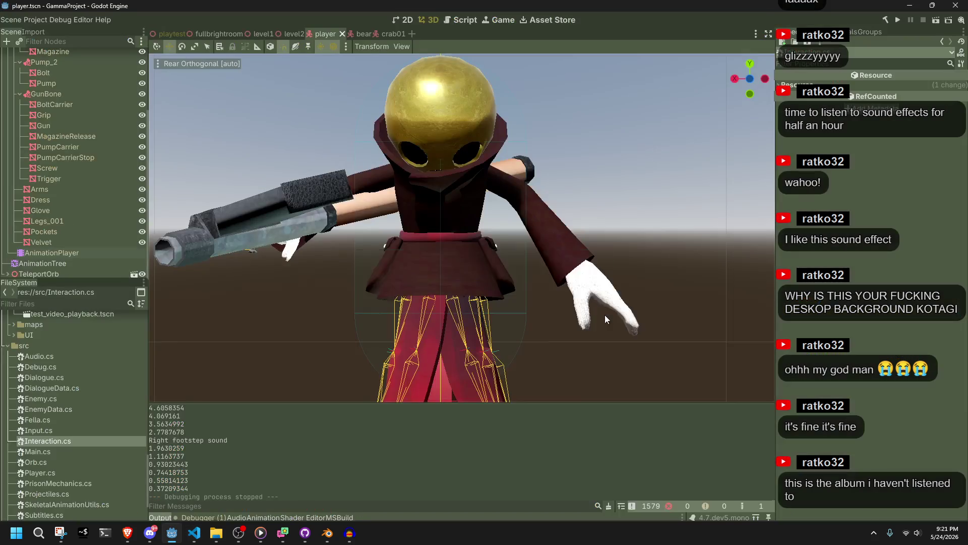
pyautogui.click(898, 25)
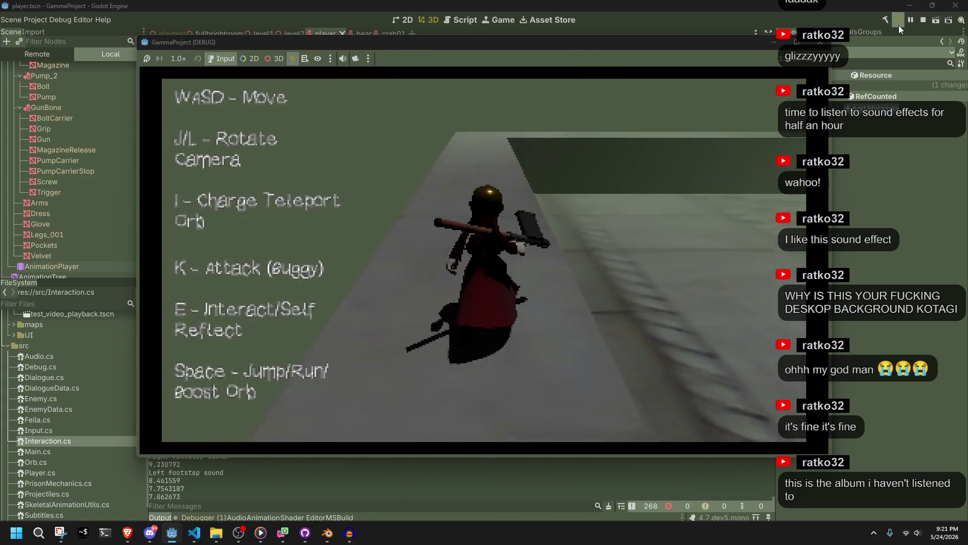
pyautogui.click(826, 48)
# Change the Roll thud's volume argument from 0.5f to 0.01f
pyautogui.hotkey('alt', 'Tab')
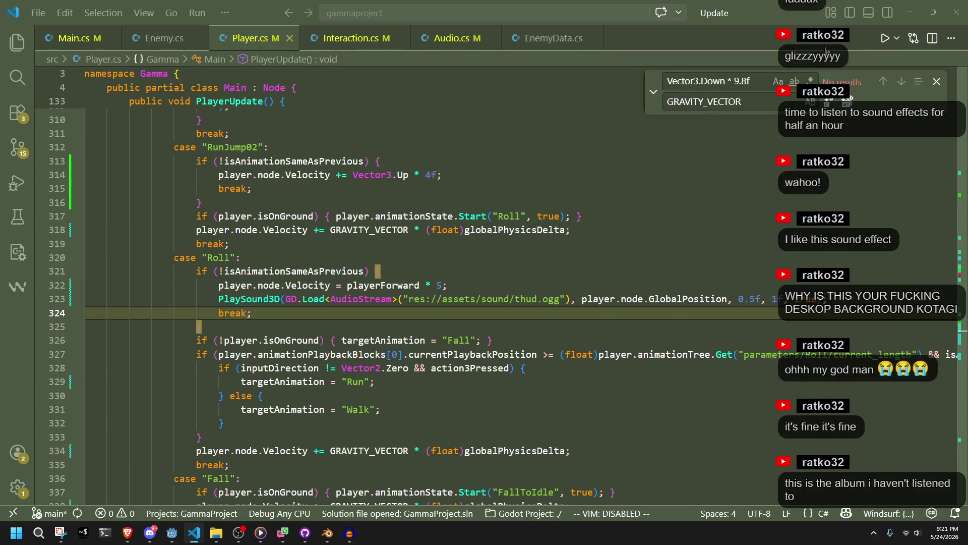
pyautogui.click(755, 299)
pyautogui.press('BackSpace')
pyautogui.write('01')
pyautogui.hotkey('alt', 'Tab')
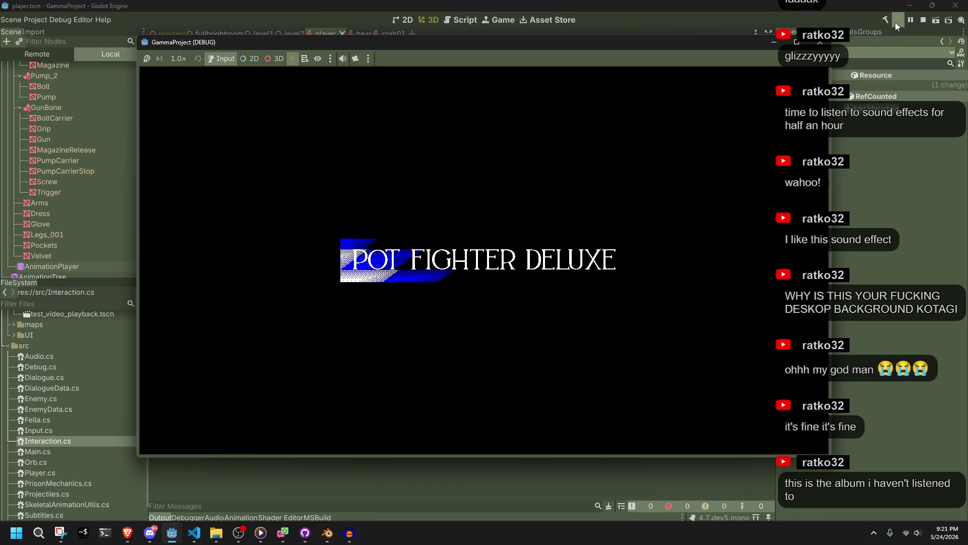
# Playtest a running jump into the tiled room, then stop the game and return to Player.cs
pyautogui.press('w')
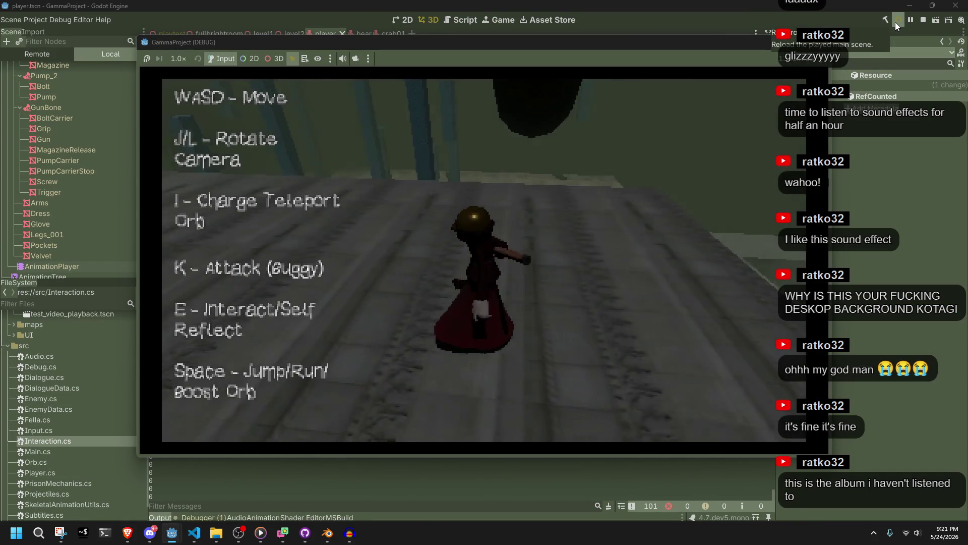
pyautogui.press('space')
pyautogui.press('w')
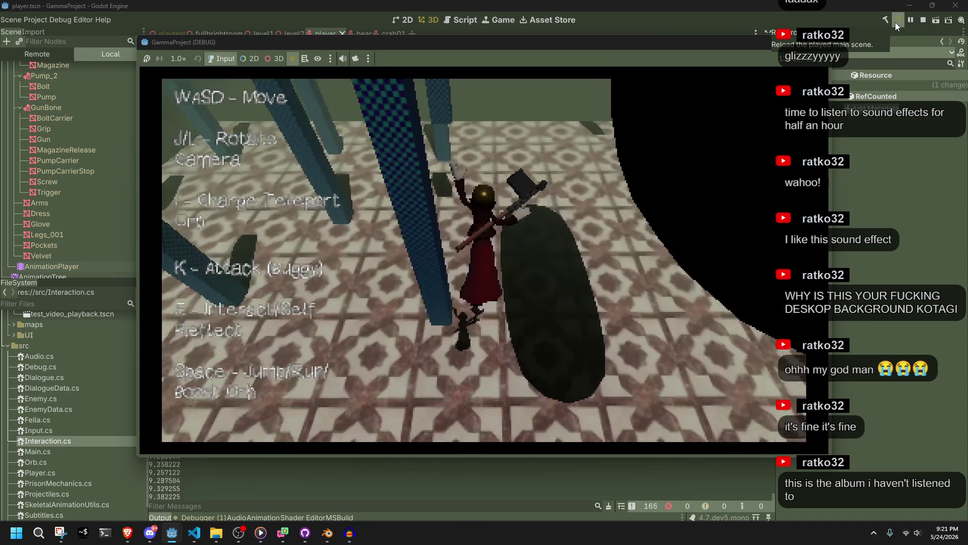
pyautogui.press('w')
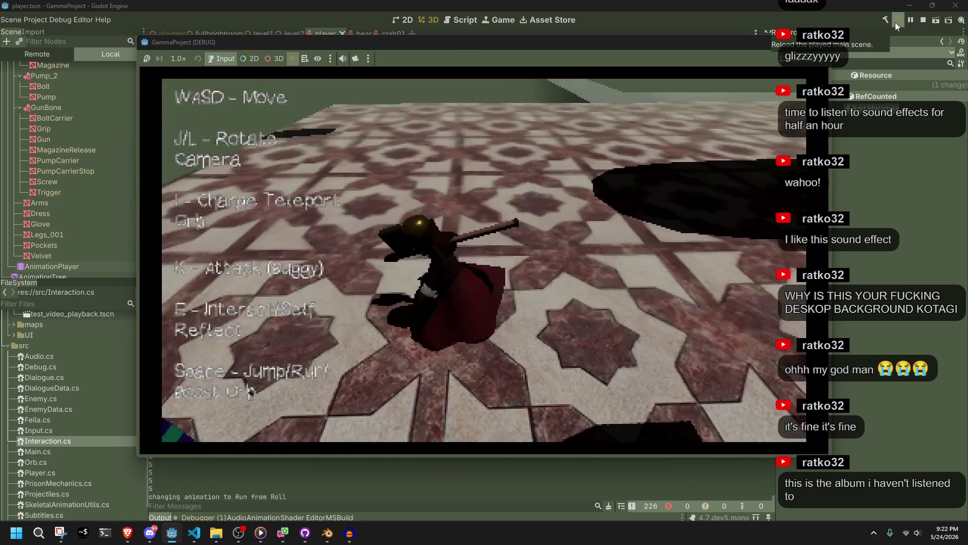
pyautogui.click(820, 43)
pyautogui.hotkey('alt', 'Tab')
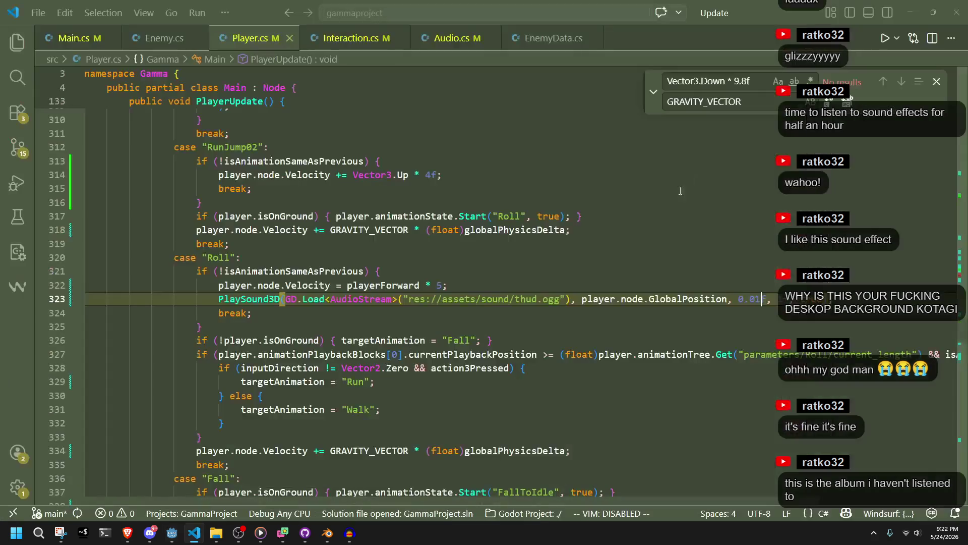
# Run the game to test the 0.1f thud volume along the walkway, then stop it
pyautogui.hotkey('alt', 'Tab')
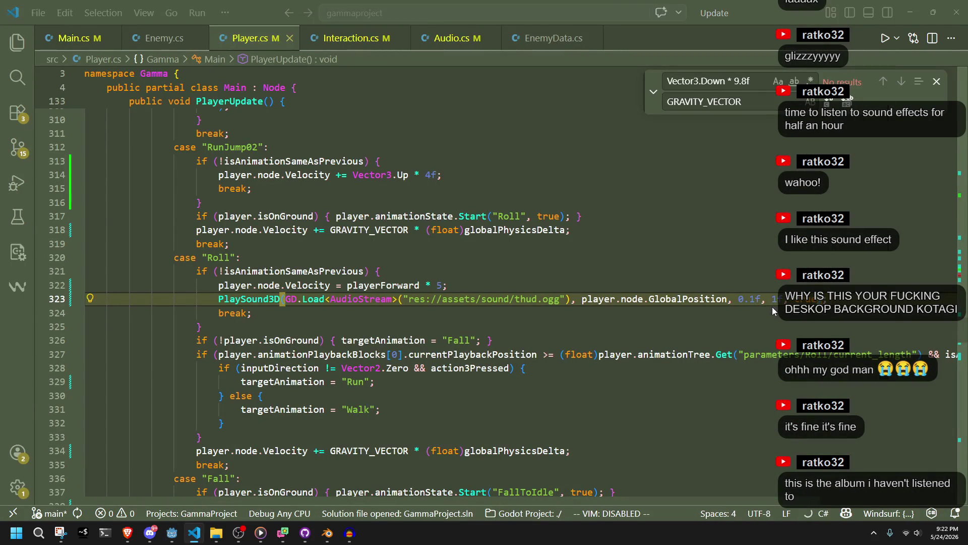
pyautogui.click(899, 21)
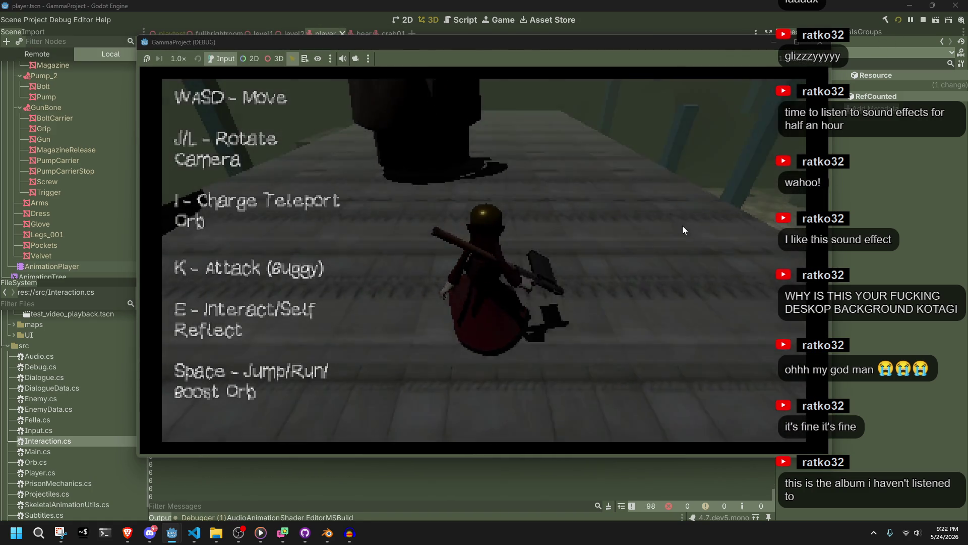
pyautogui.press('w')
pyautogui.press('w')
pyautogui.press('w')
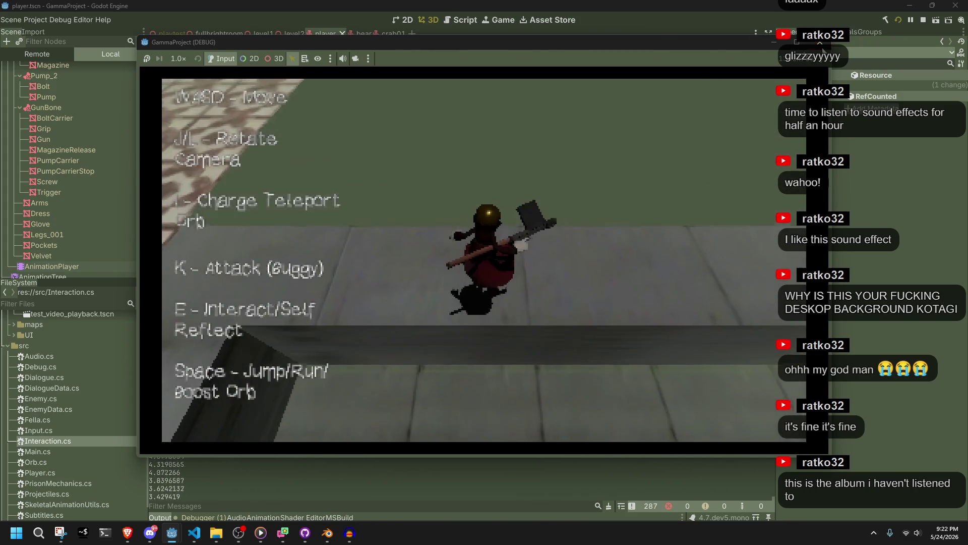
pyautogui.press('F8')
pyautogui.hotkey('alt', 'Tab')
# Change the thud sound call's volume argument from 0.1f to 0.05f
pyautogui.click(768, 290)
pyautogui.press('Left')
pyautogui.press('Left')
pyautogui.press('BackSpace')
pyautogui.write('05')
pyautogui.hotkey('alt', 'Tab')
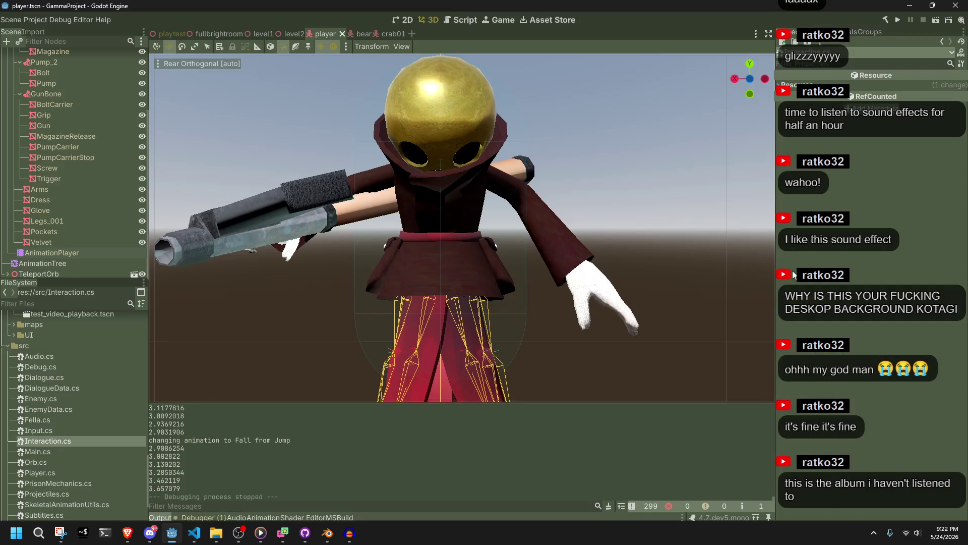
# Rebuild and launch the game, then jump from a walk and from a run to test the landing
pyautogui.click(899, 20)
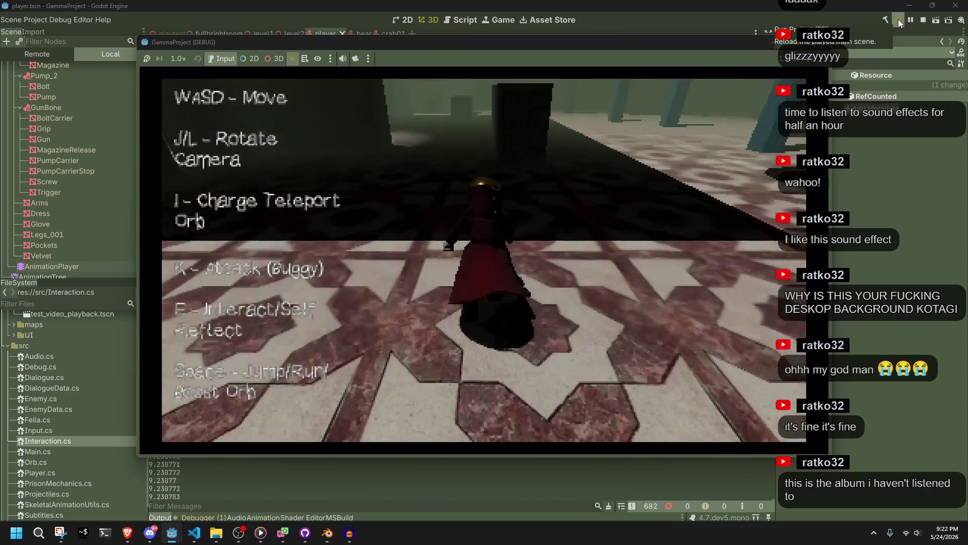
pyautogui.press('space')
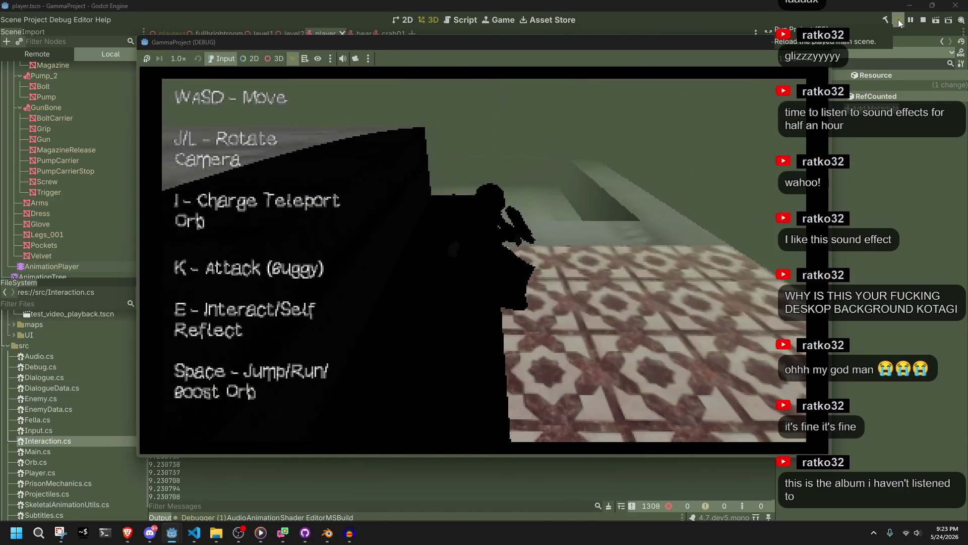
pyautogui.press('space')
pyautogui.press('space')
pyautogui.press('space')
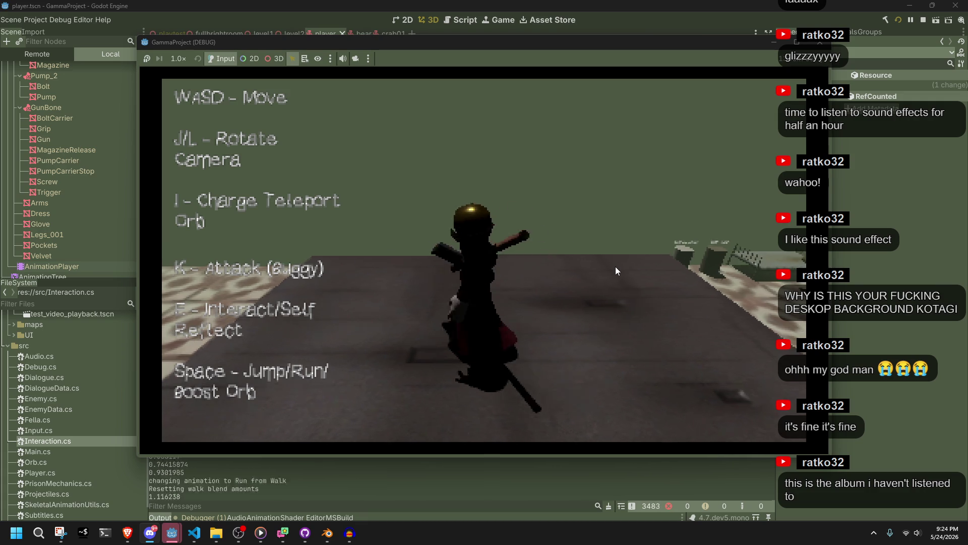
# Run the character past the dark pillar, jump, attack on landing, then jump along the left wall
pyautogui.press('j')
pyautogui.press('w')
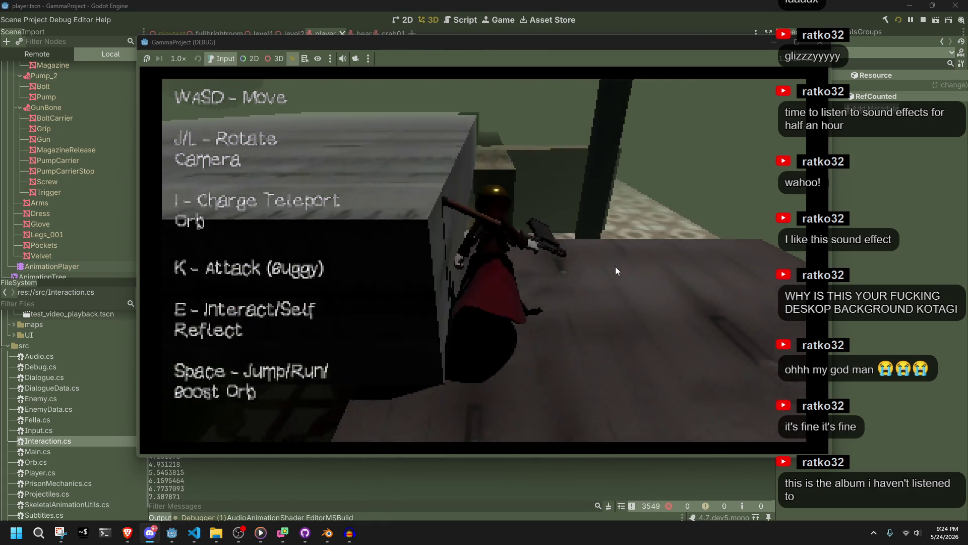
pyautogui.press('w')
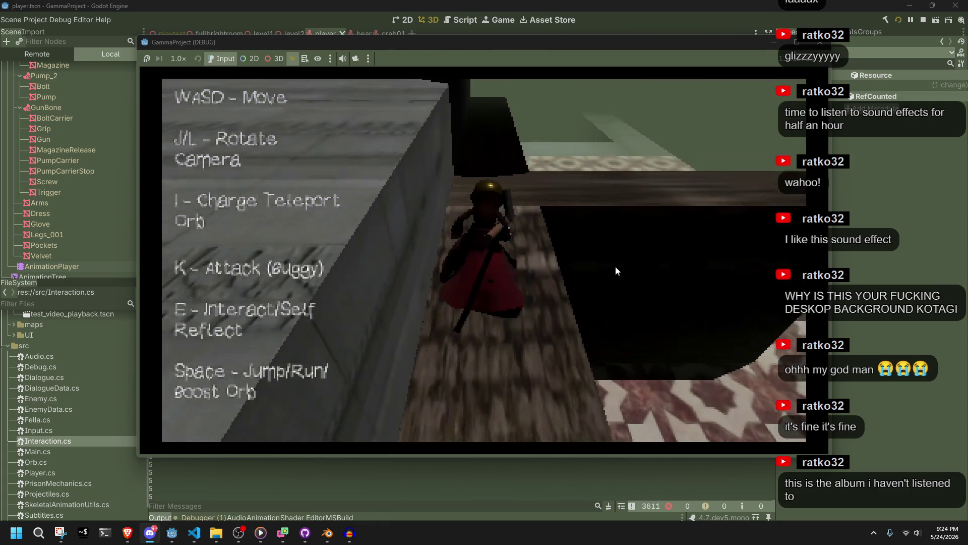
pyautogui.press('space')
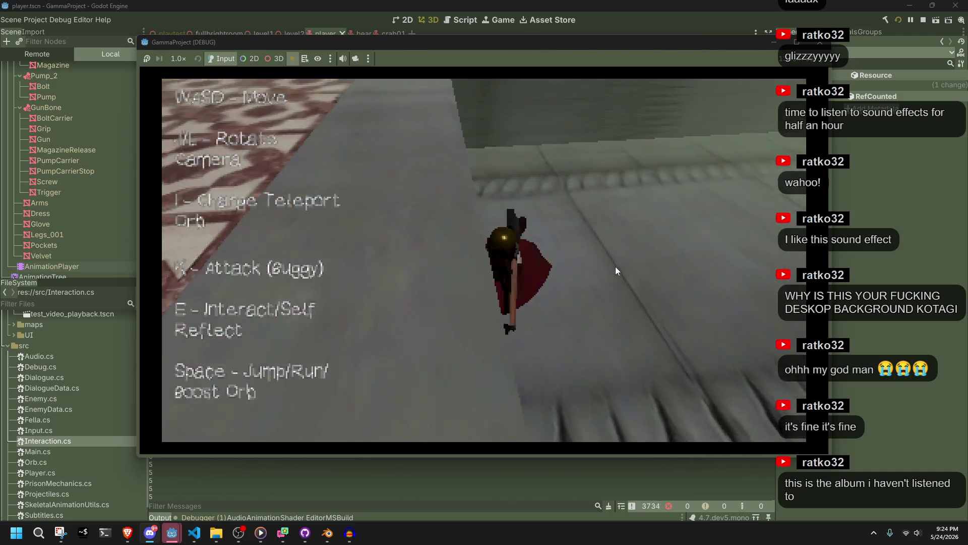
pyautogui.press('k')
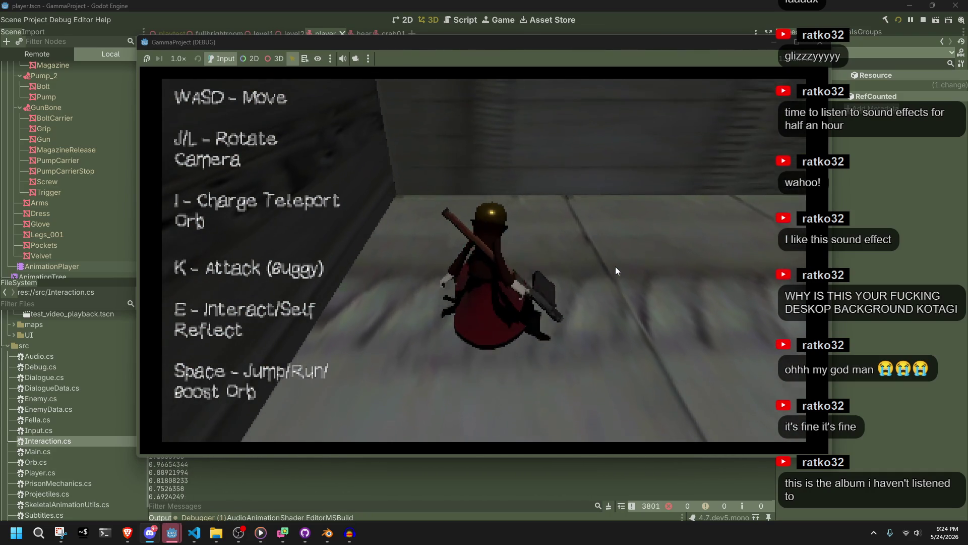
pyautogui.press('a')
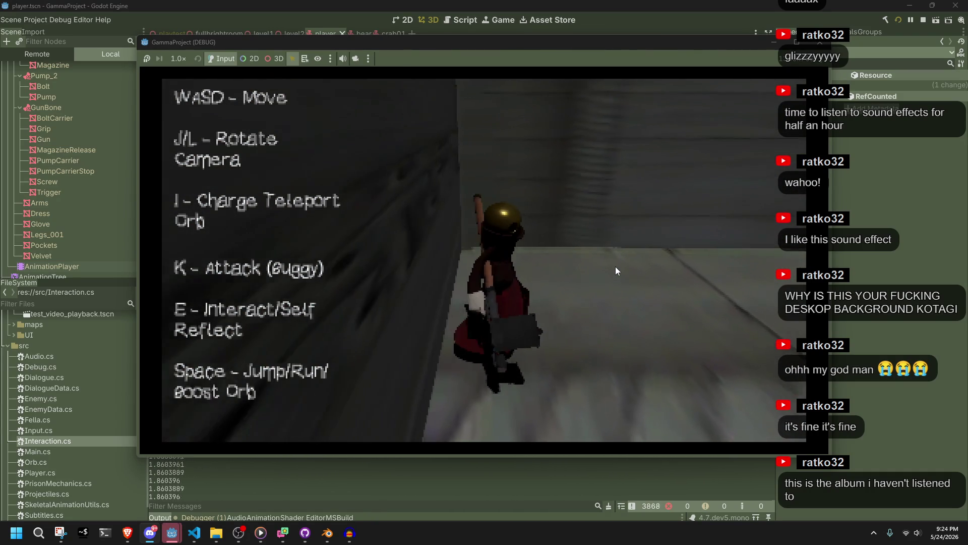
pyautogui.press('space')
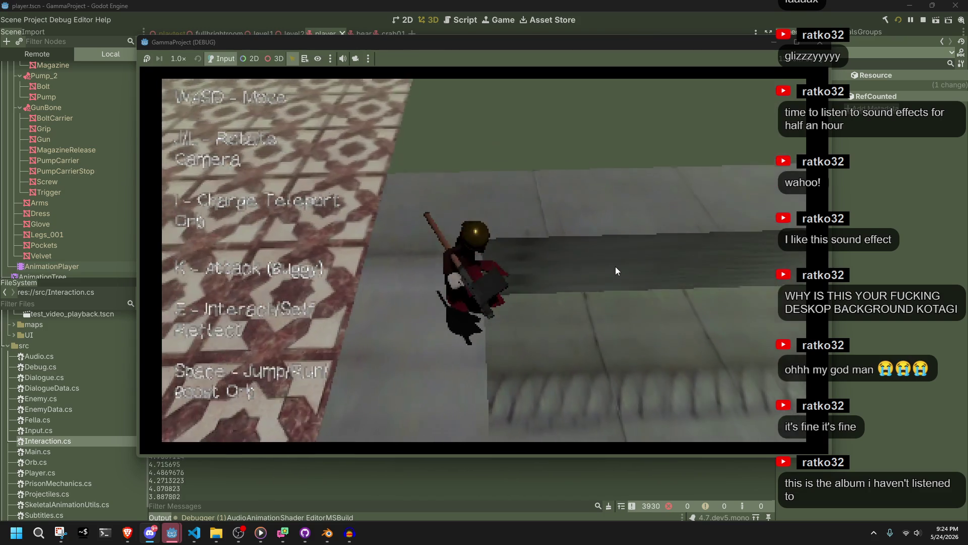
# Run across the tiled floor toward the blue pillars and jump from the ledge
pyautogui.press('w')
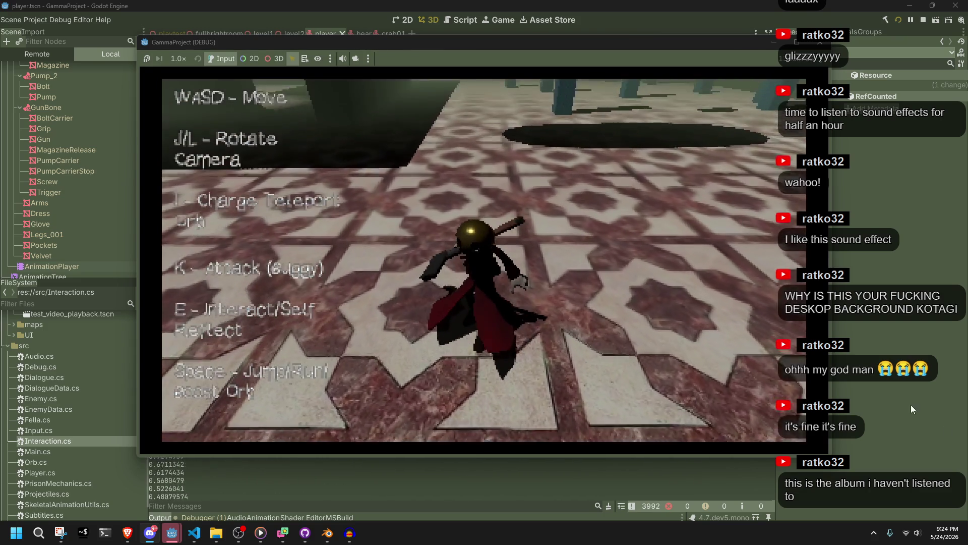
pyautogui.press('w')
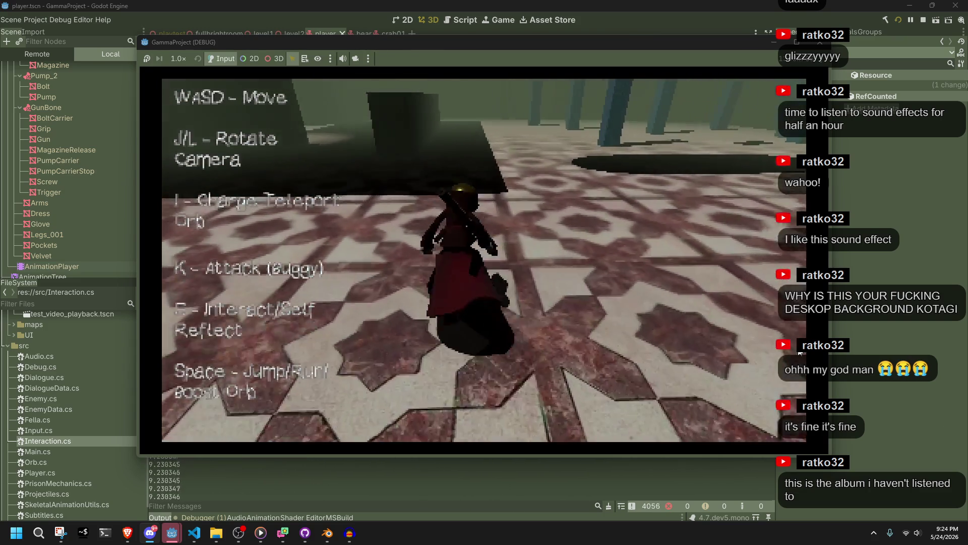
pyautogui.press('w')
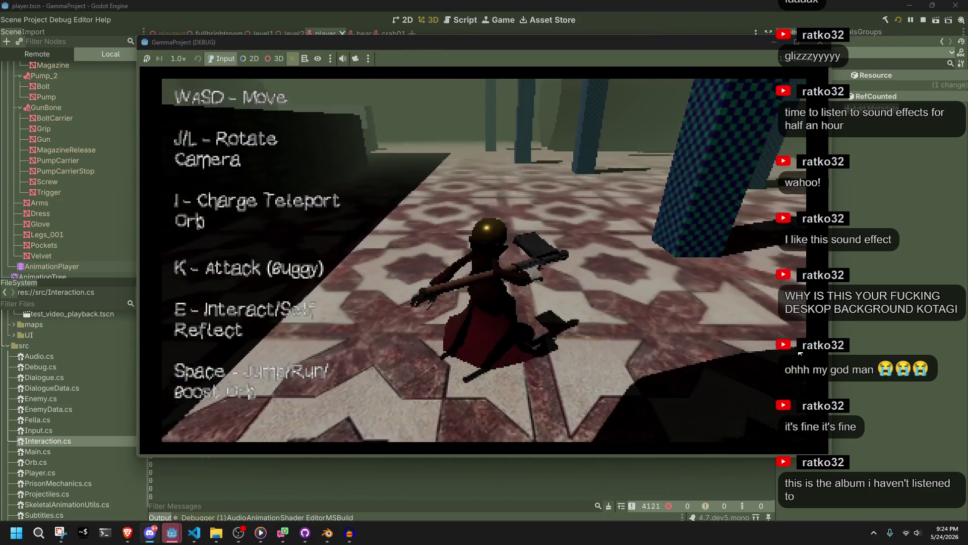
pyautogui.press('w')
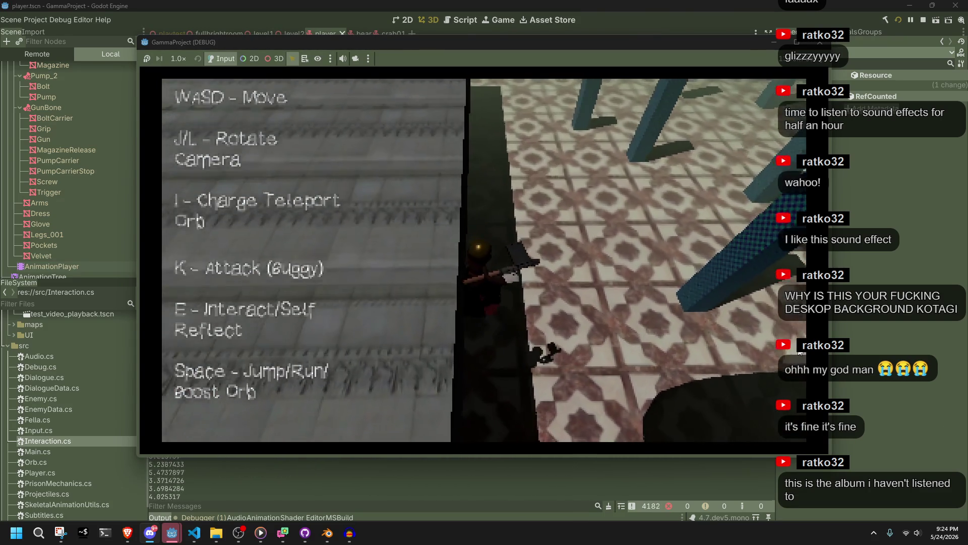
pyautogui.press('w')
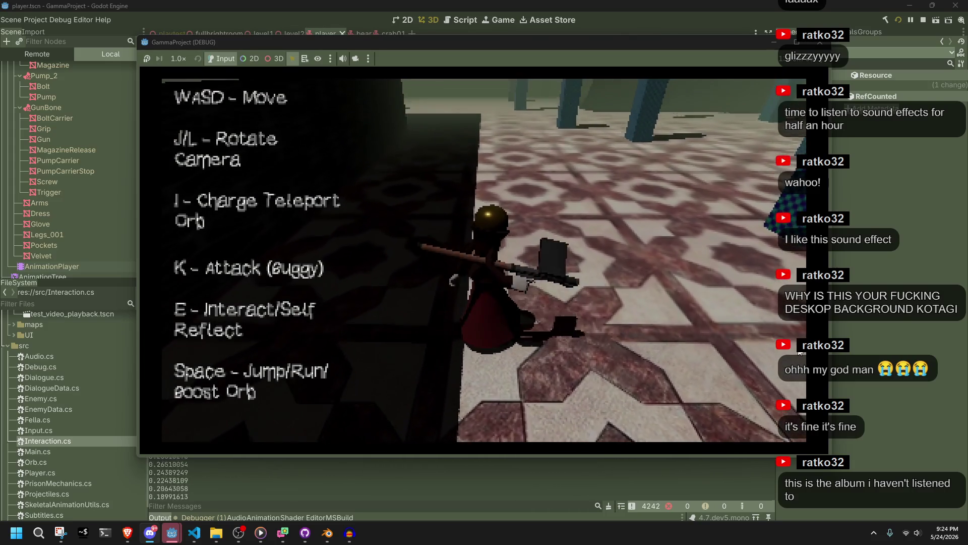
pyautogui.press('w')
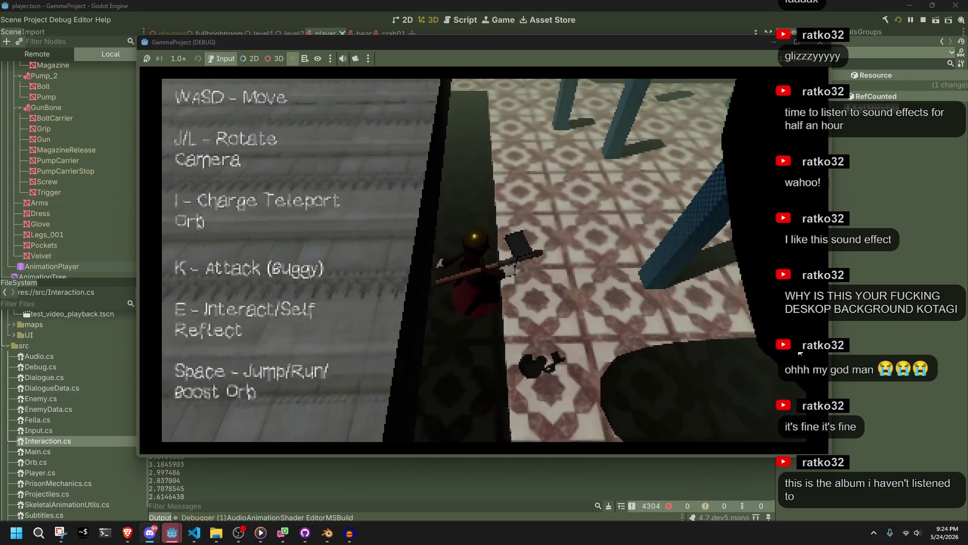
pyautogui.press('w')
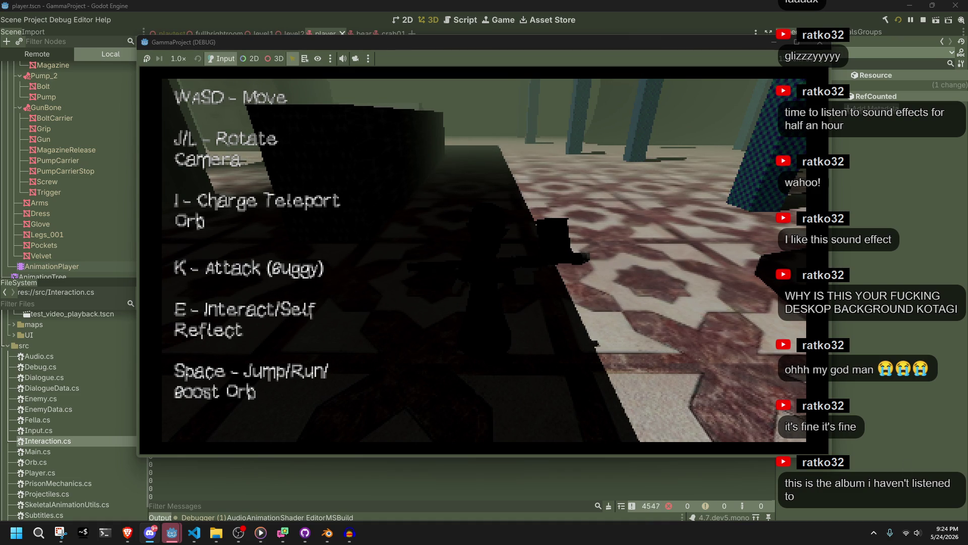
pyautogui.press('w')
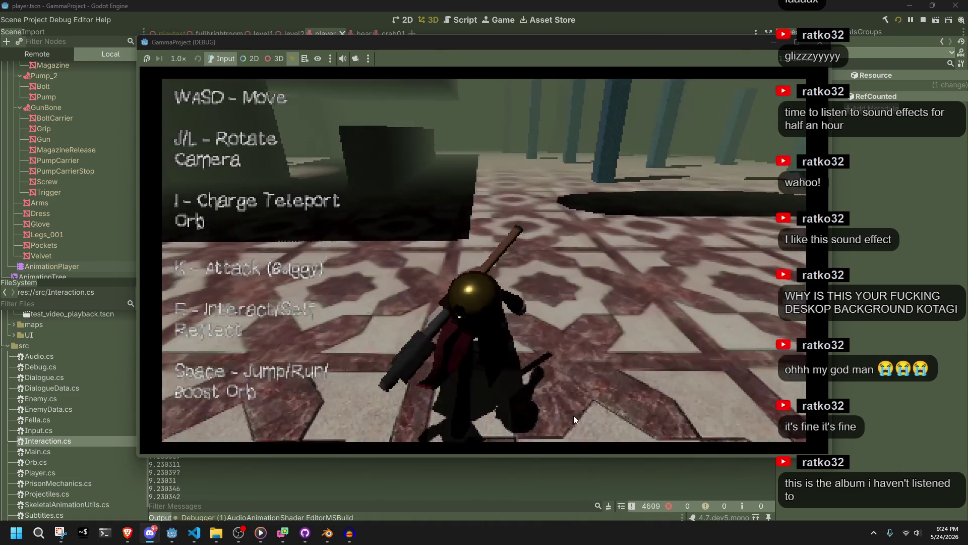
pyautogui.press('w')
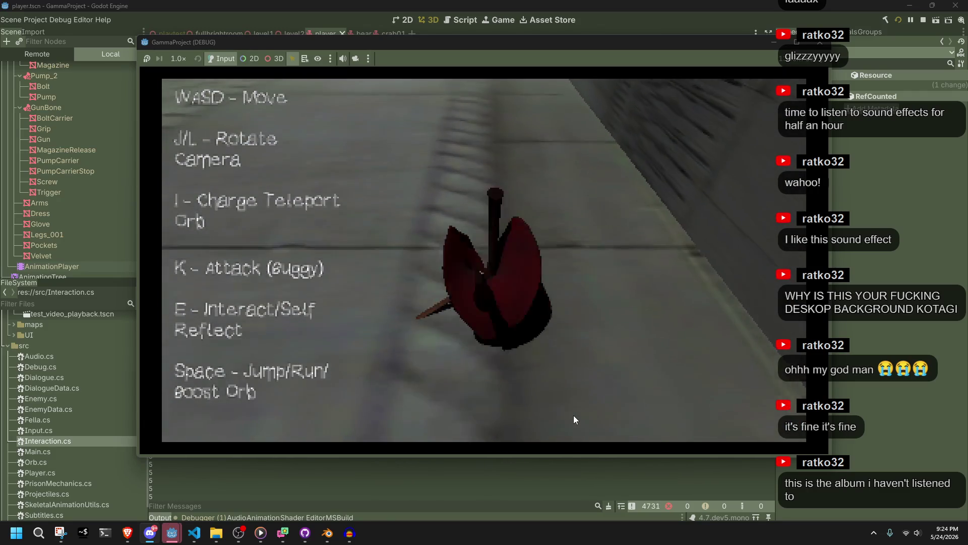
pyautogui.press('space')
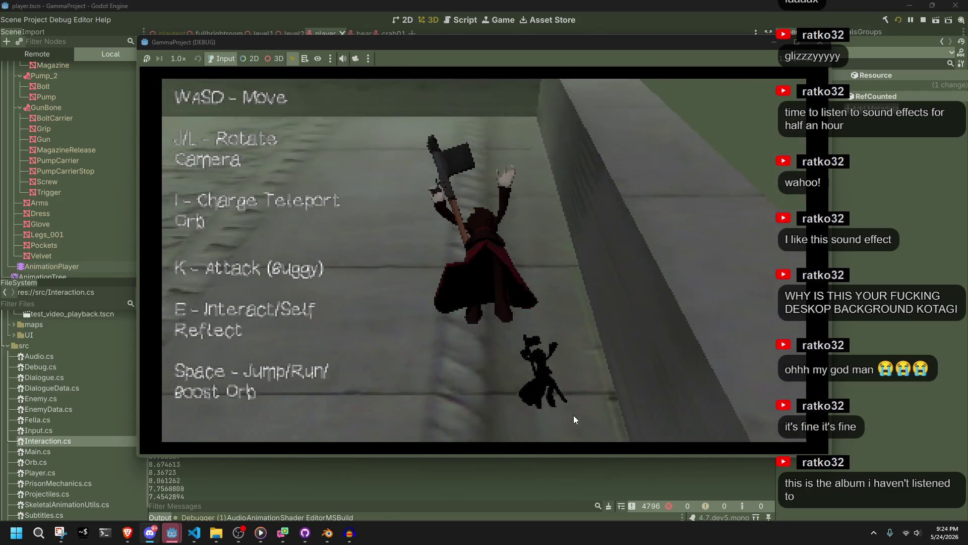
# Run down the walkway, jump onto the tiled floor and continue along the dark ledge
pyautogui.press('w')
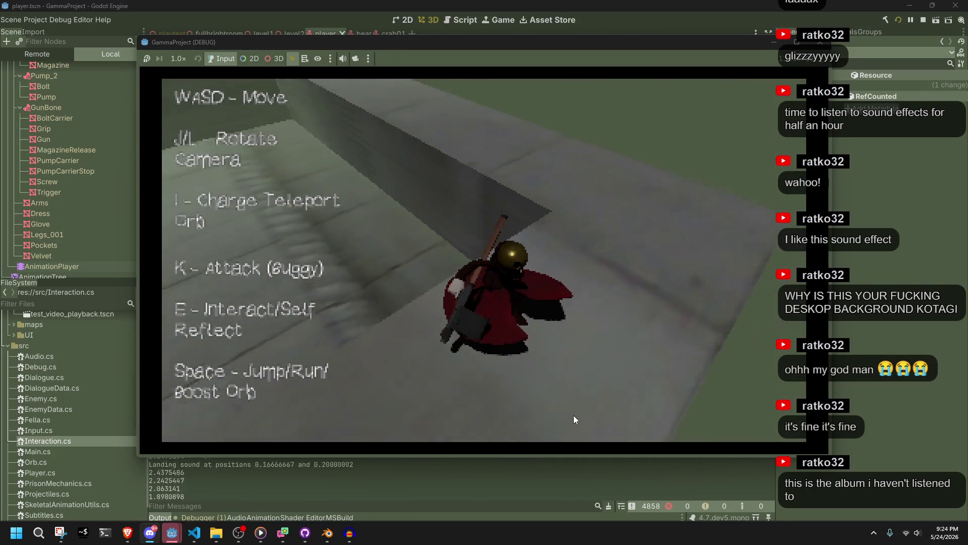
pyautogui.press('w')
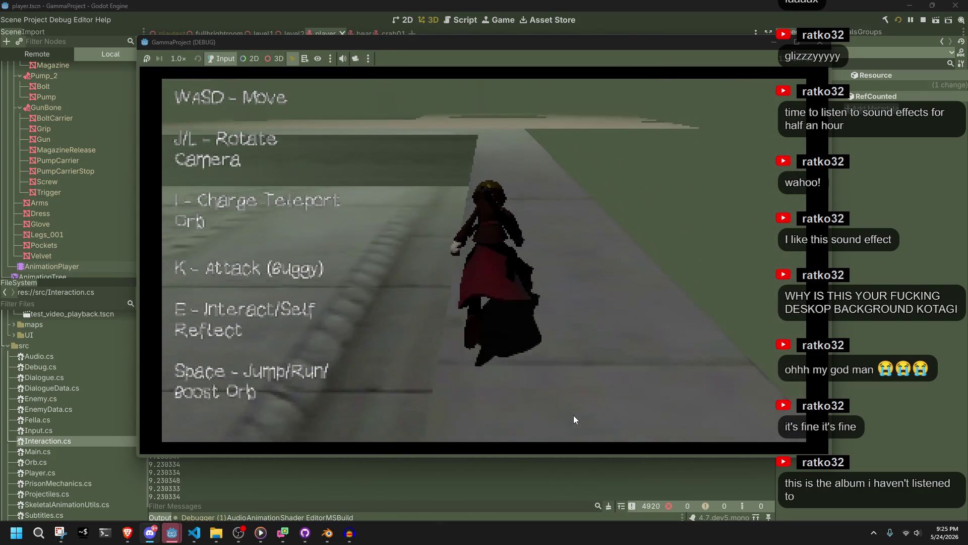
pyautogui.press('space')
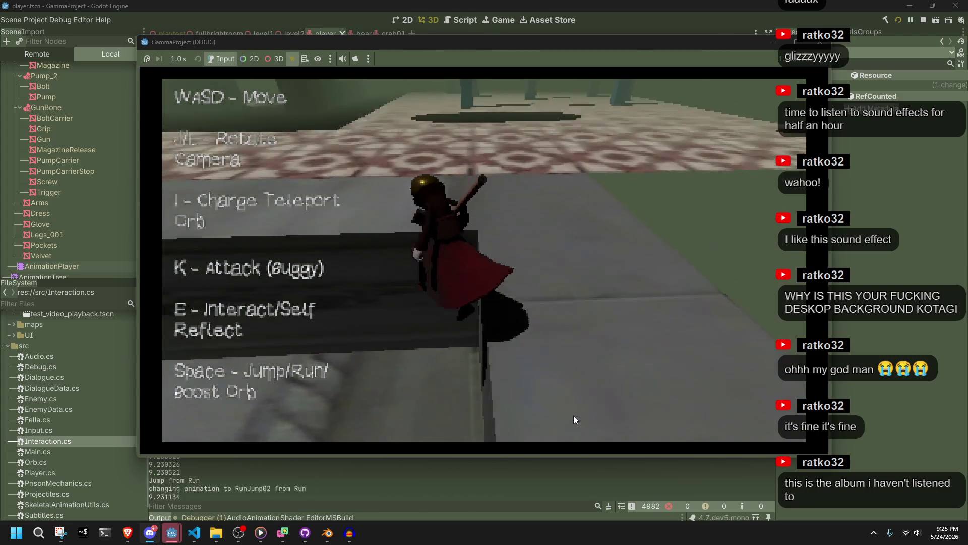
pyautogui.press('w')
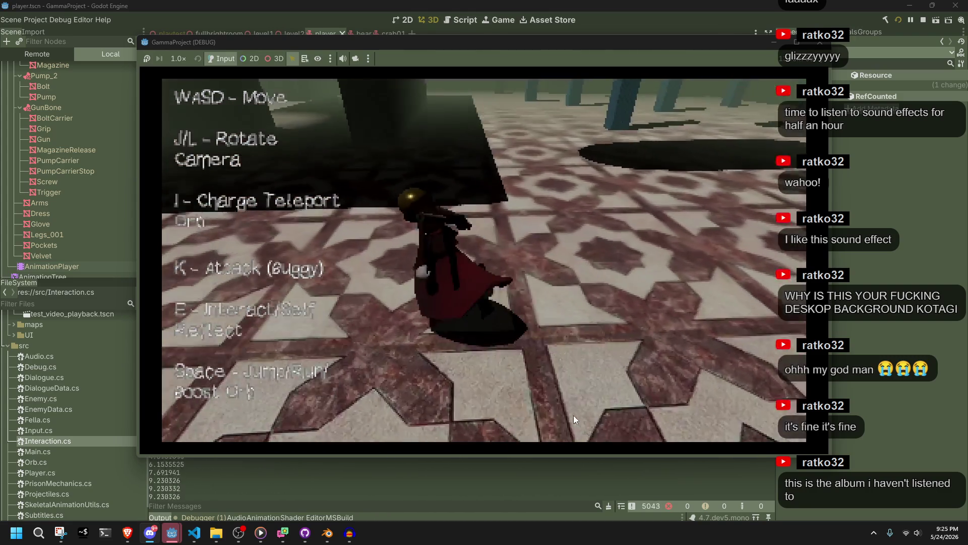
pyautogui.press('w')
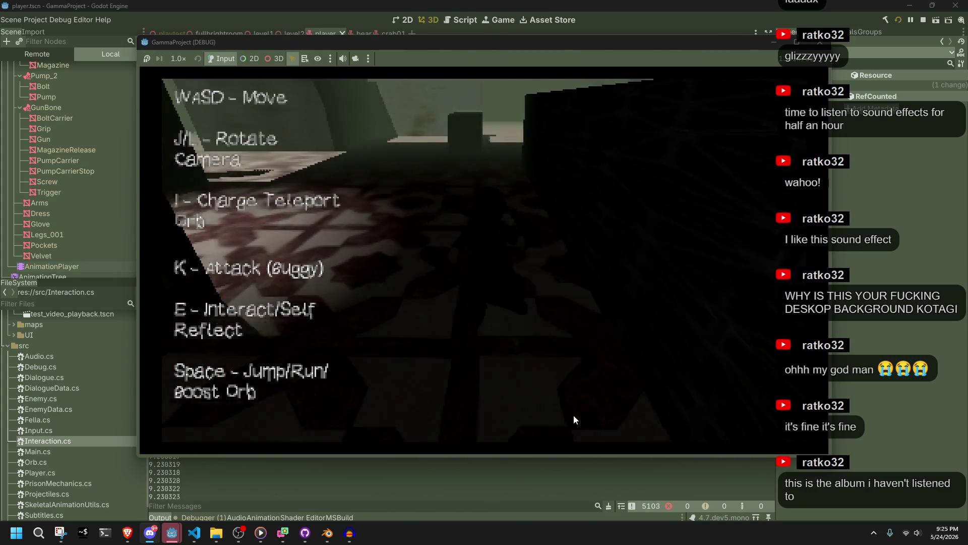
pyautogui.press('l')
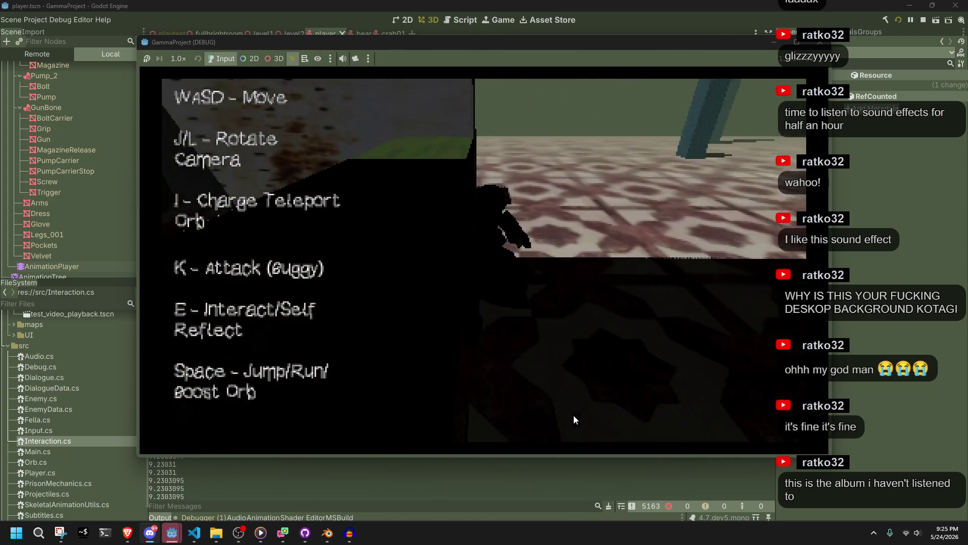
pyautogui.press('w')
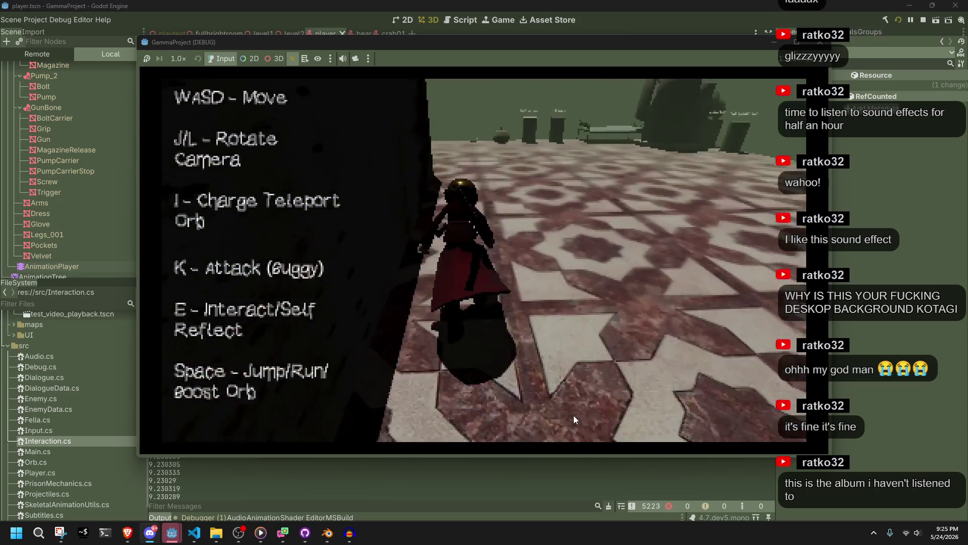
pyautogui.press('w')
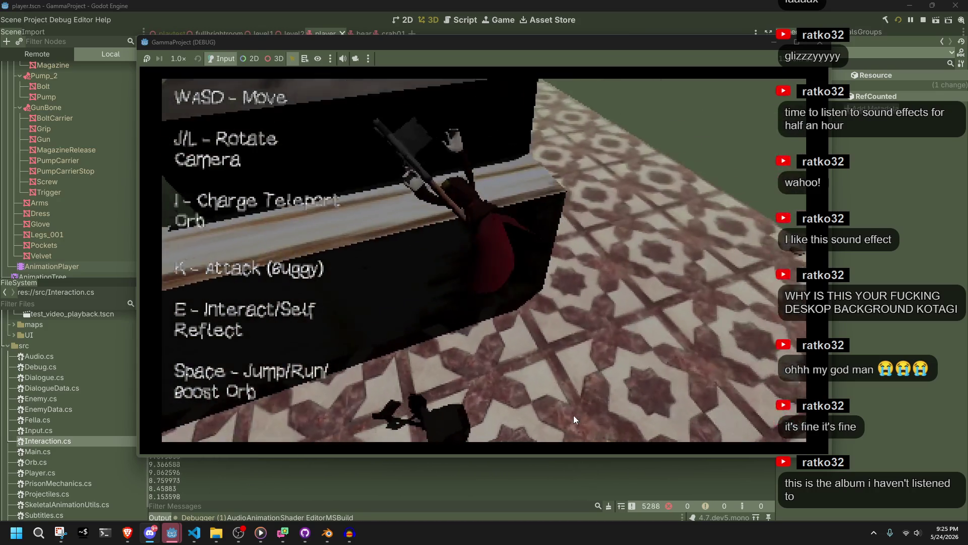
pyautogui.press('w')
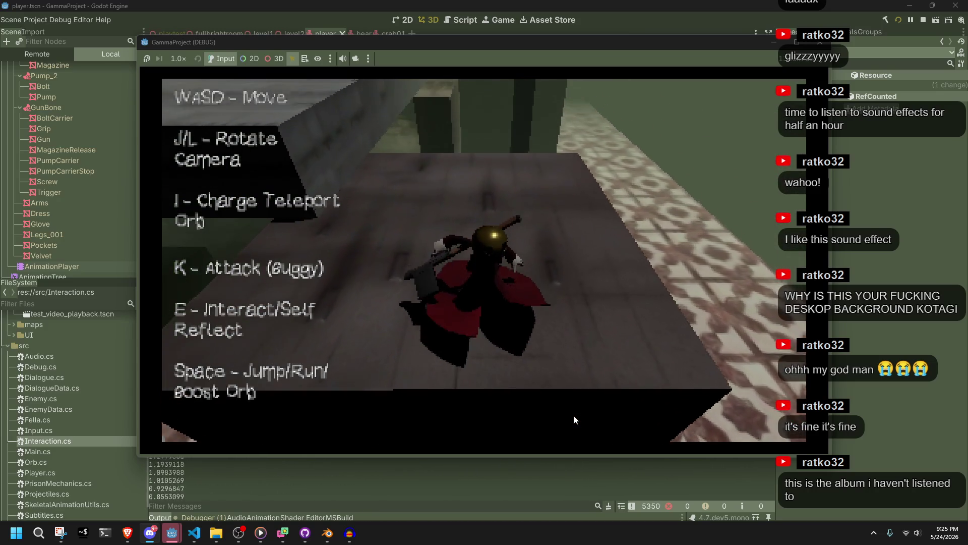
pyautogui.press('w')
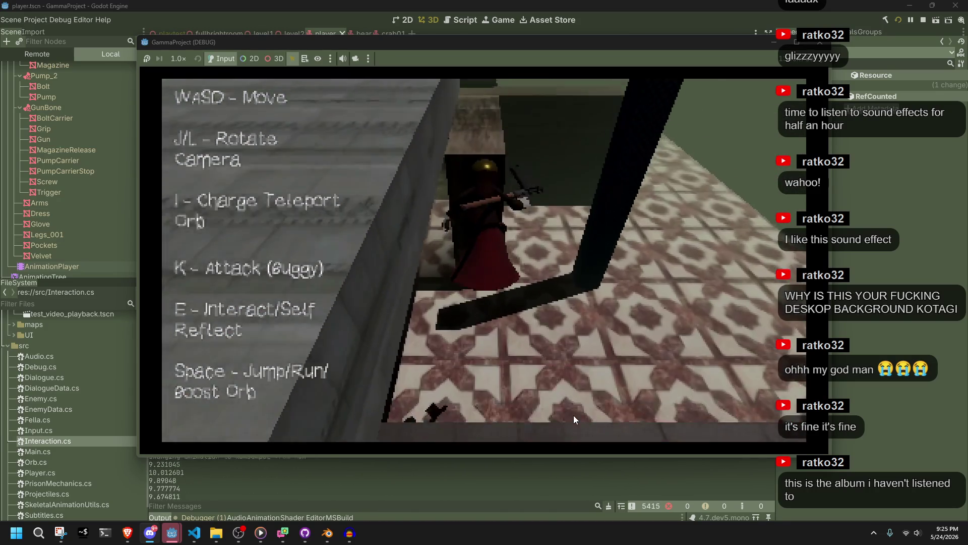
pyautogui.press('w')
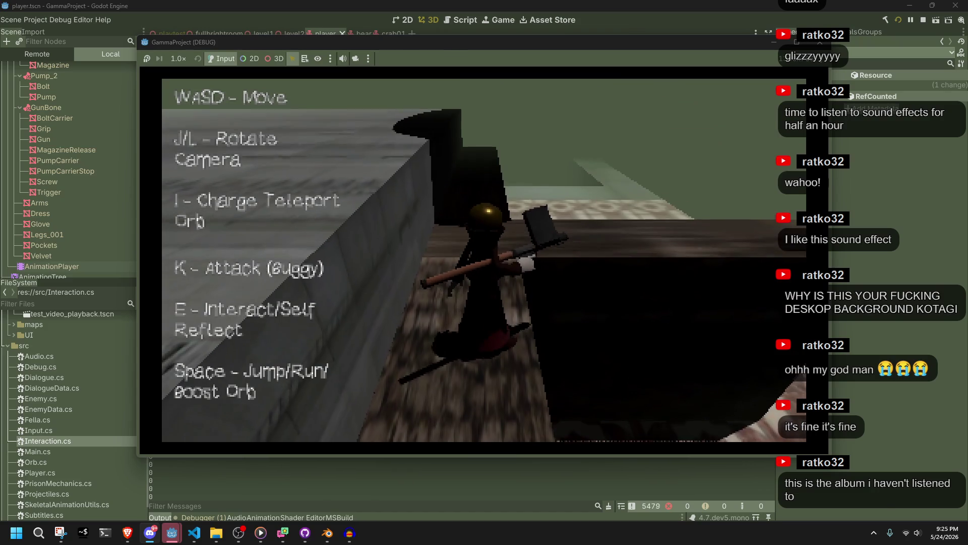
pyautogui.press('w')
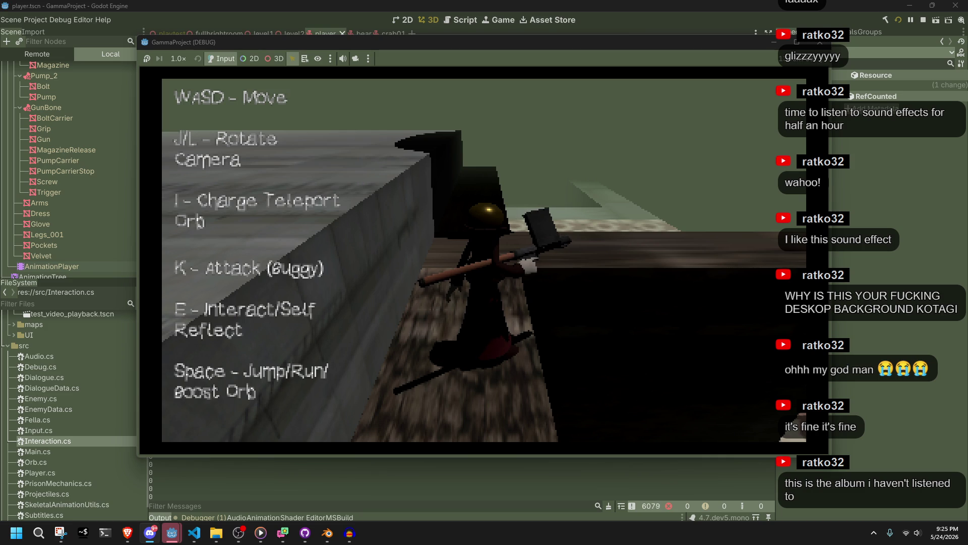
# Run onto the ledge and grey walkway, then jump to test mid-air rotation and landing sound
pyautogui.press('w')
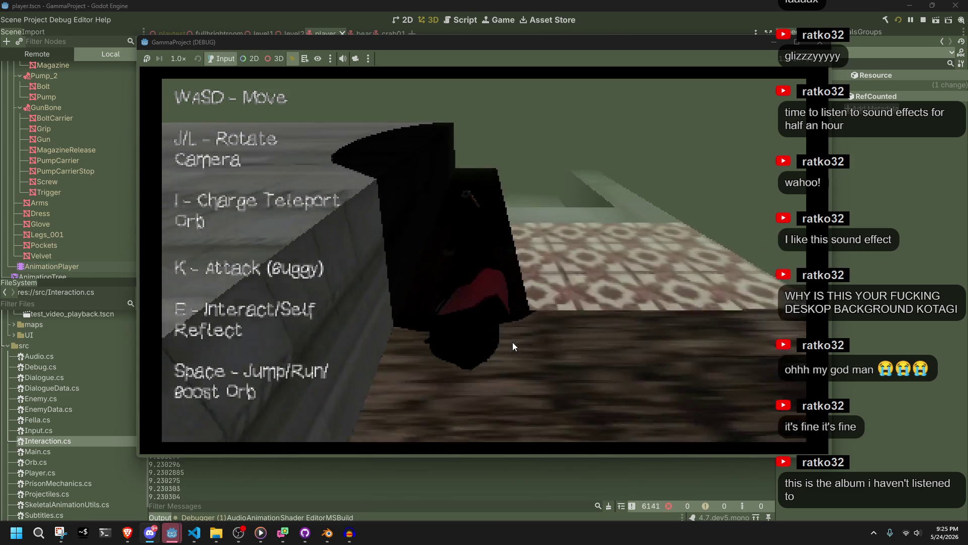
pyautogui.press('w')
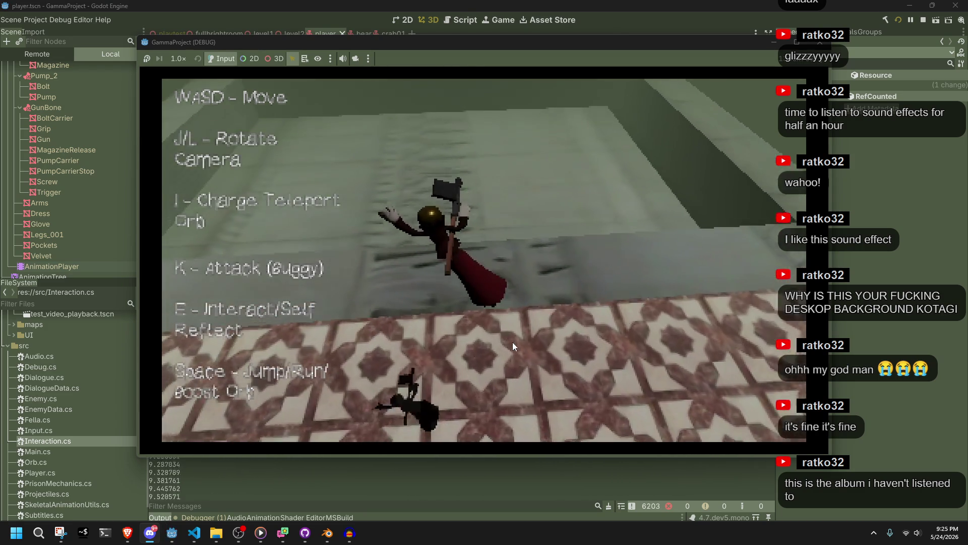
pyautogui.press('w')
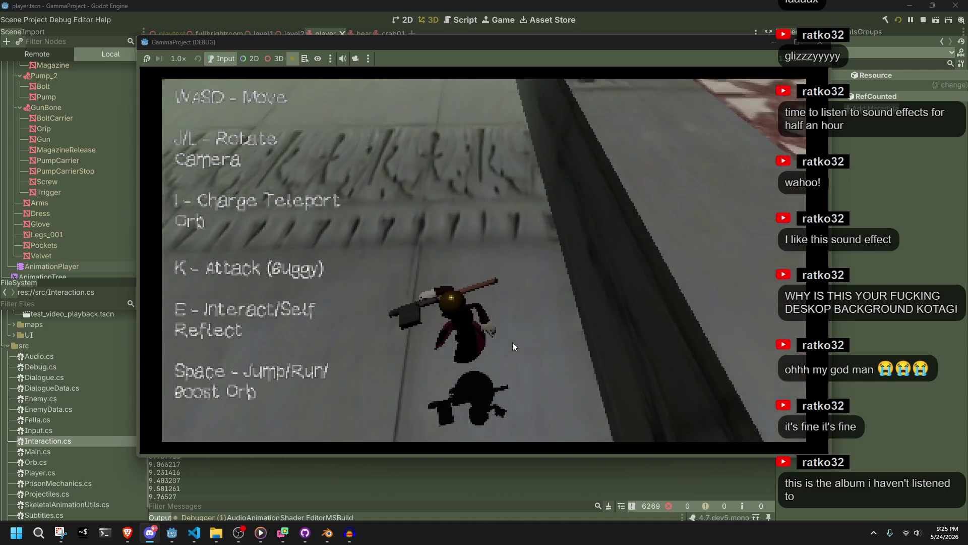
pyautogui.press('w')
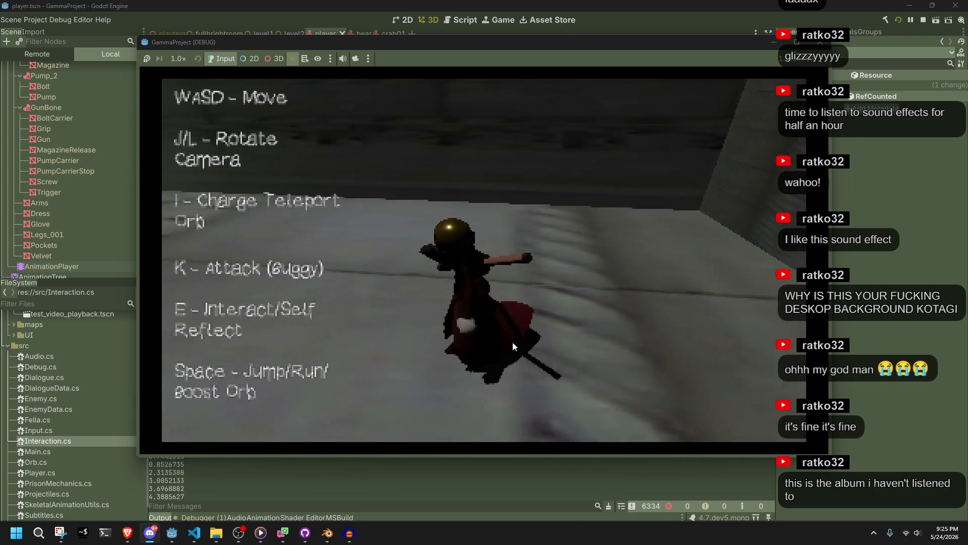
pyautogui.press('k')
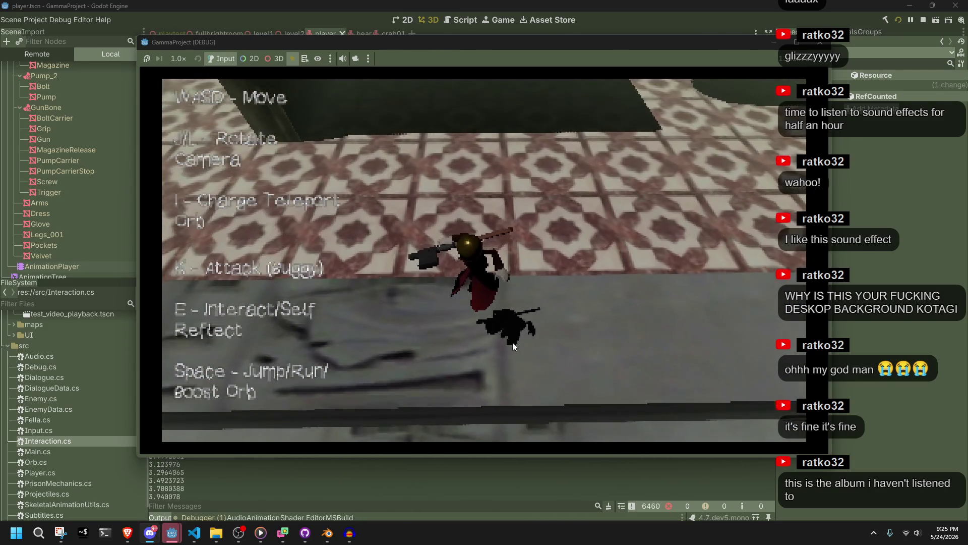
pyautogui.press('a')
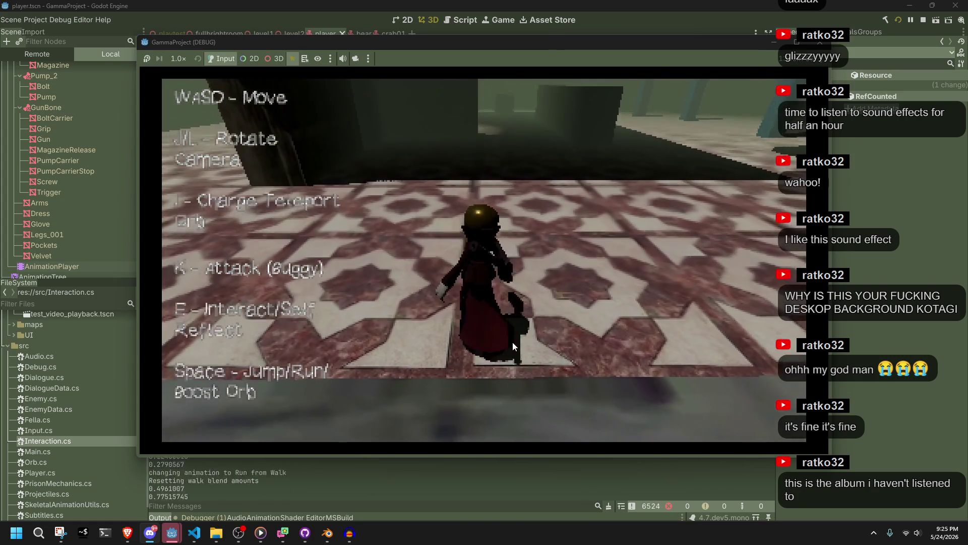
pyautogui.press('s')
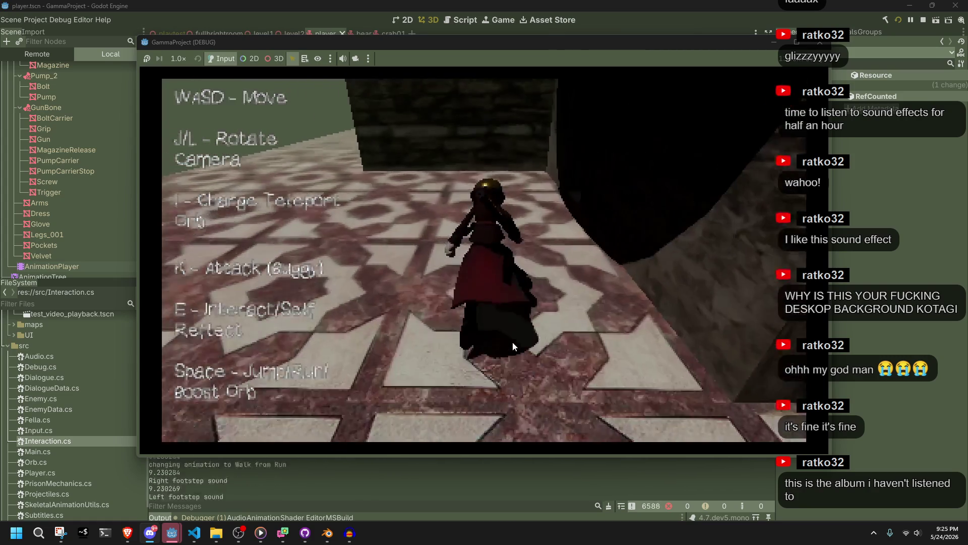
pyautogui.press('space')
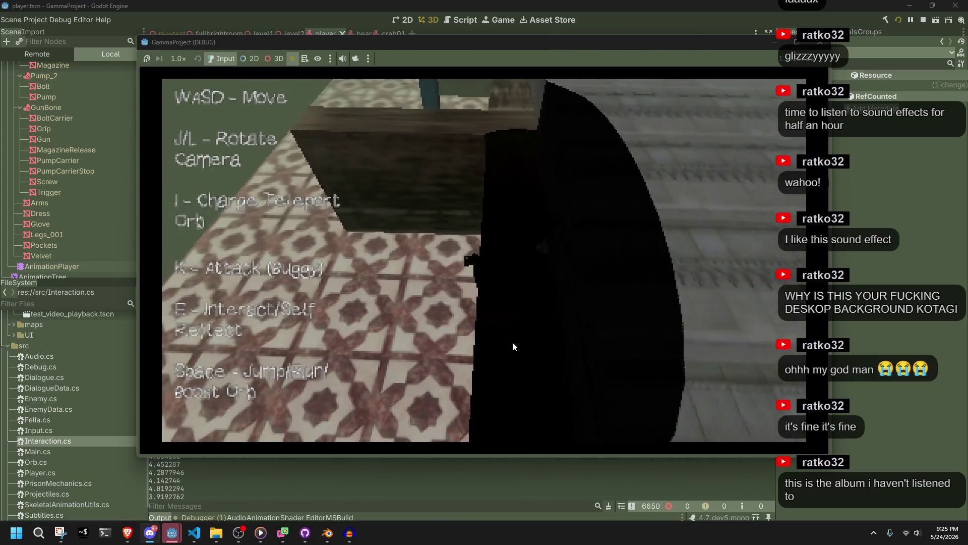
# Cross the dark ledge, drop onto the patterned floor, and run at the right wall from a low camera
pyautogui.press('w')
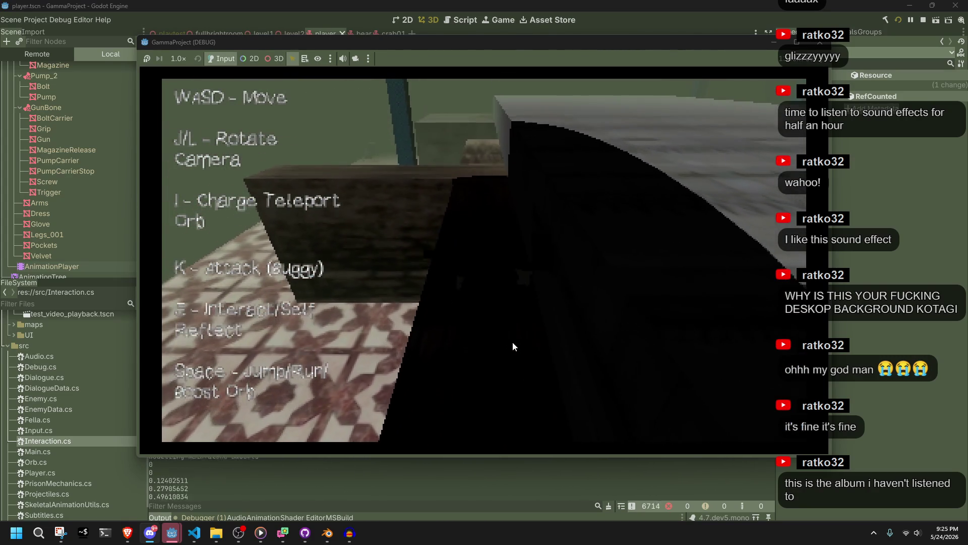
pyautogui.press('space')
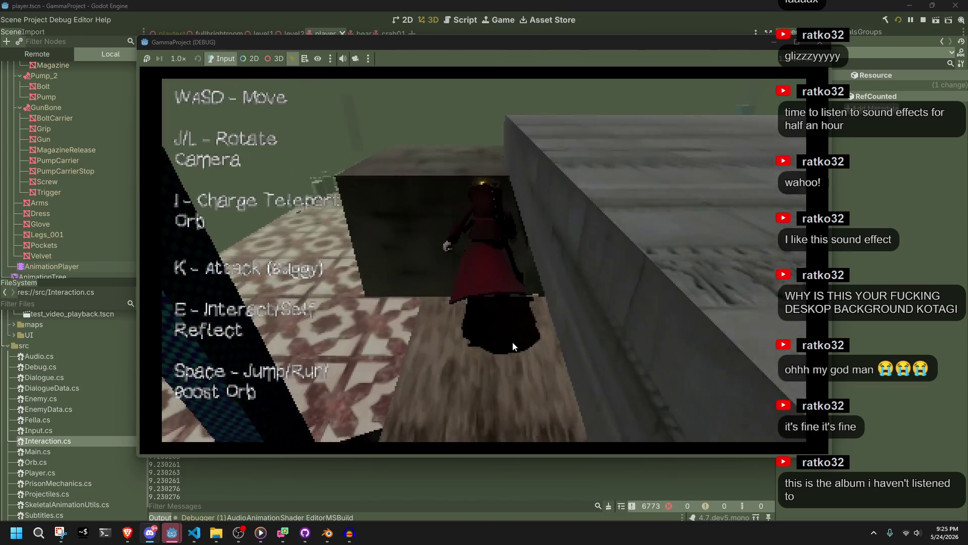
pyautogui.press('w')
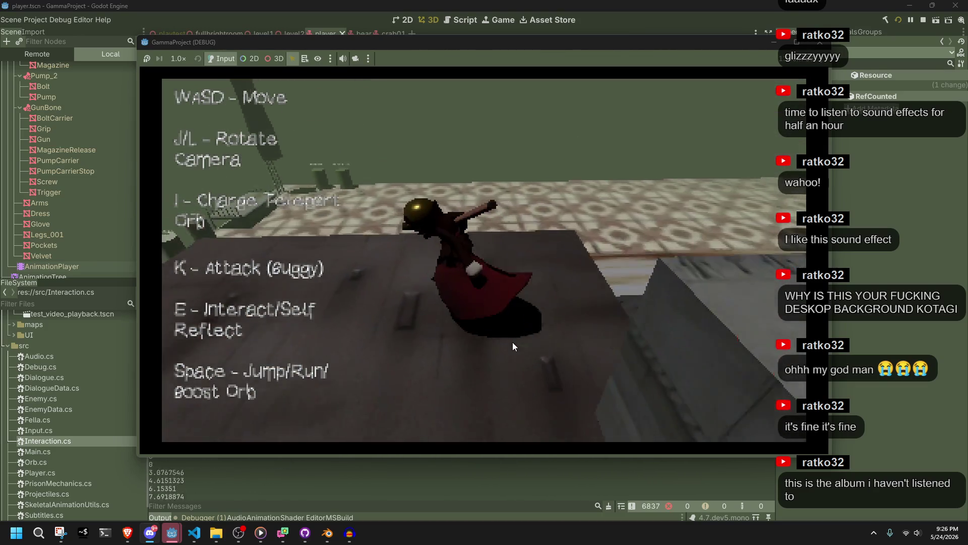
pyautogui.press('w')
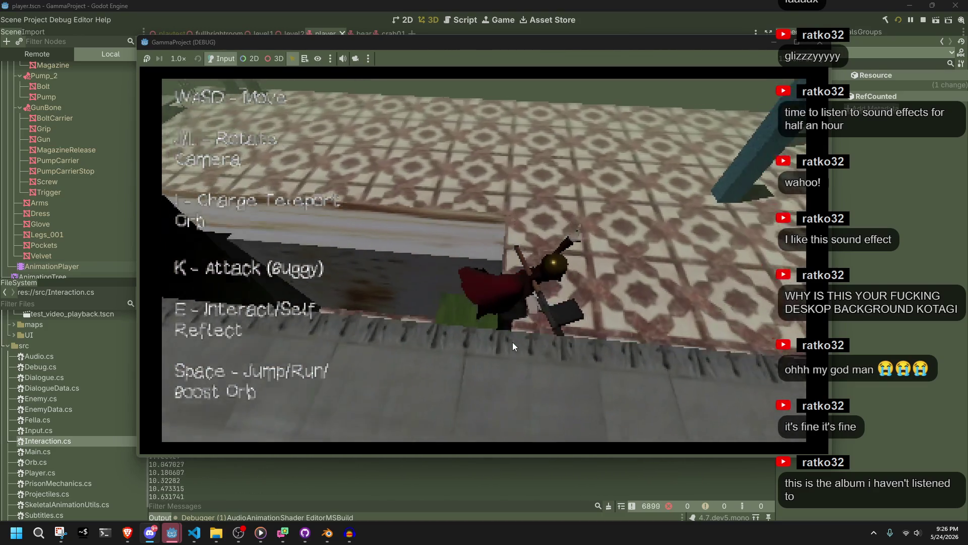
pyautogui.press('l')
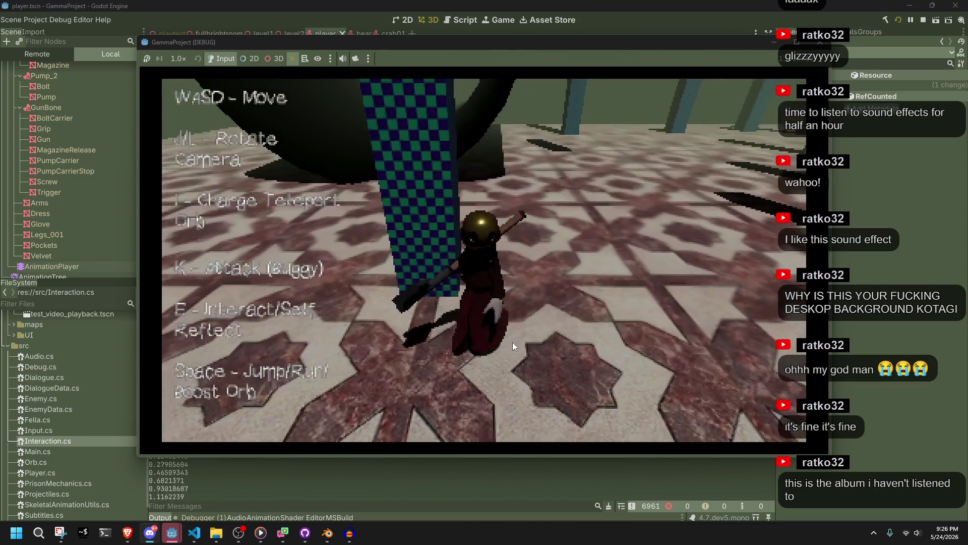
pyautogui.press('l')
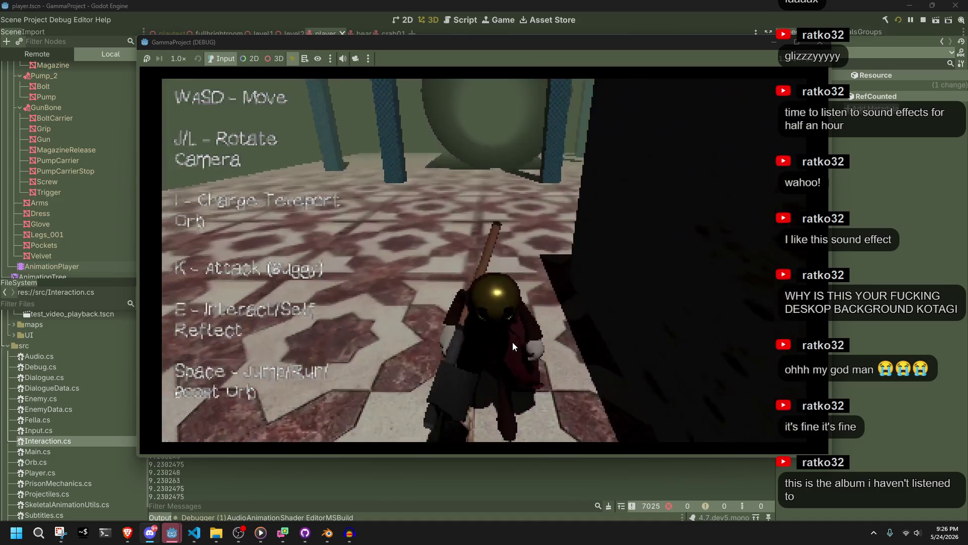
pyautogui.press('d')
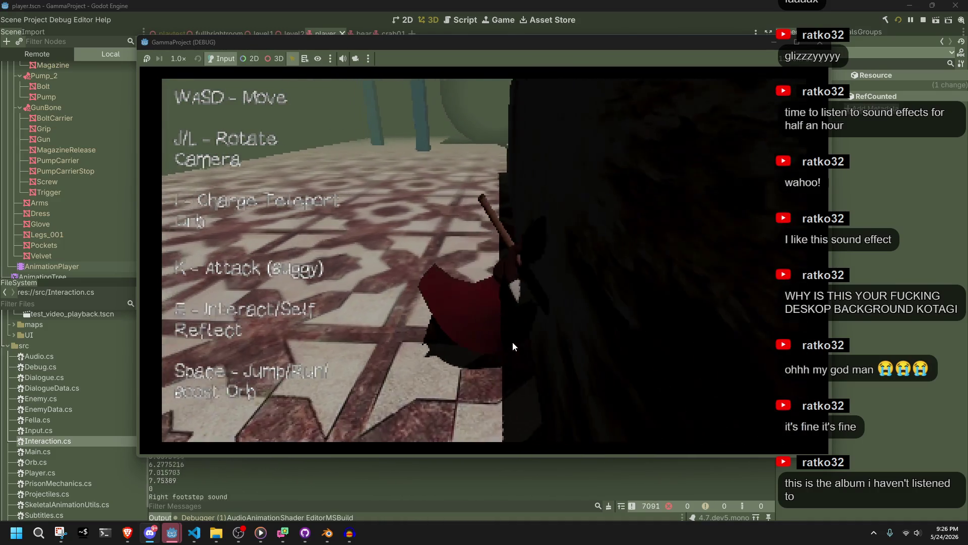
pyautogui.press('l')
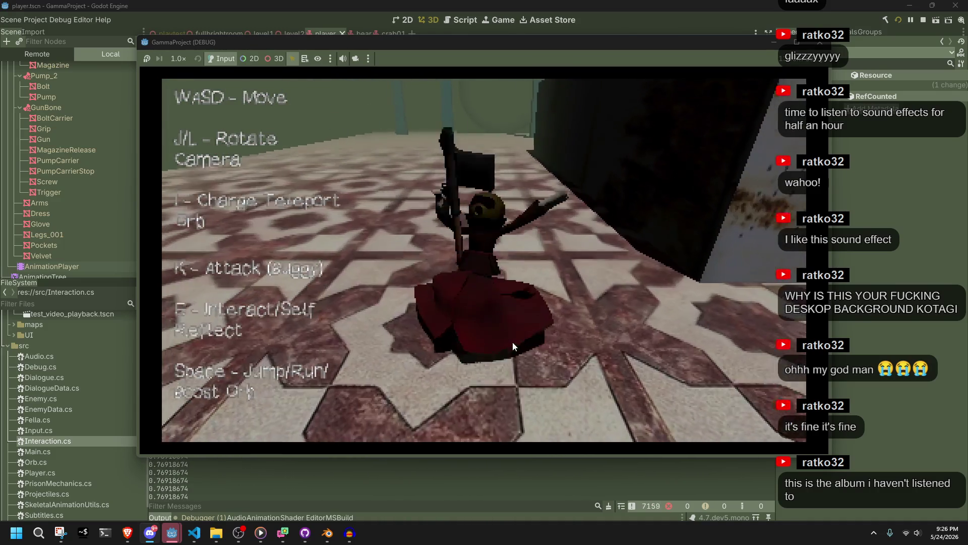
# Climb onto the wall's stone ledge, run along it, step off and back, then jump
pyautogui.press('l')
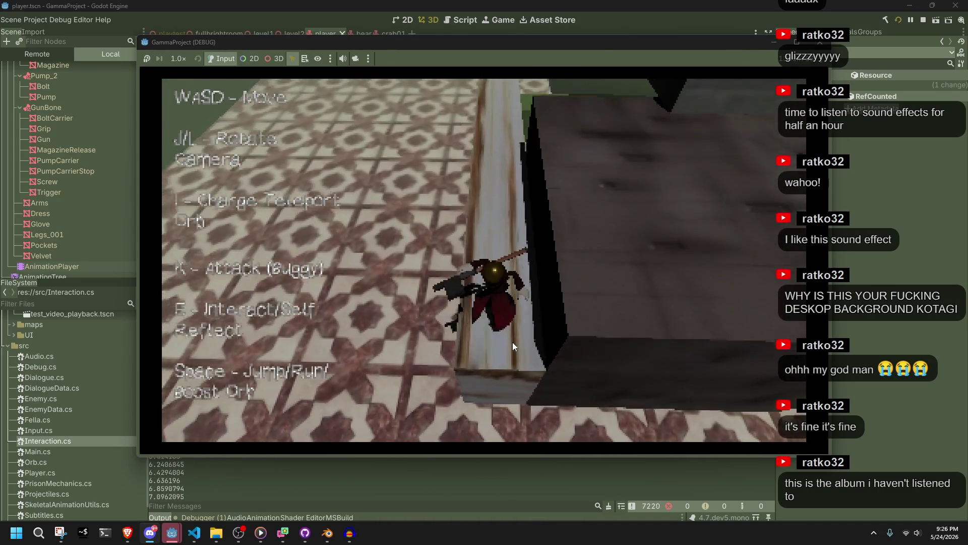
pyautogui.press('w')
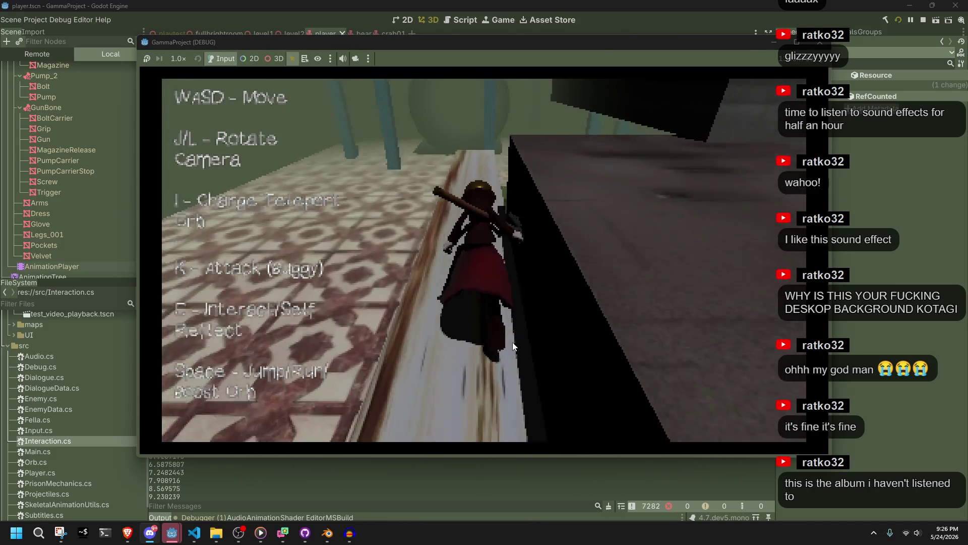
pyautogui.press('l')
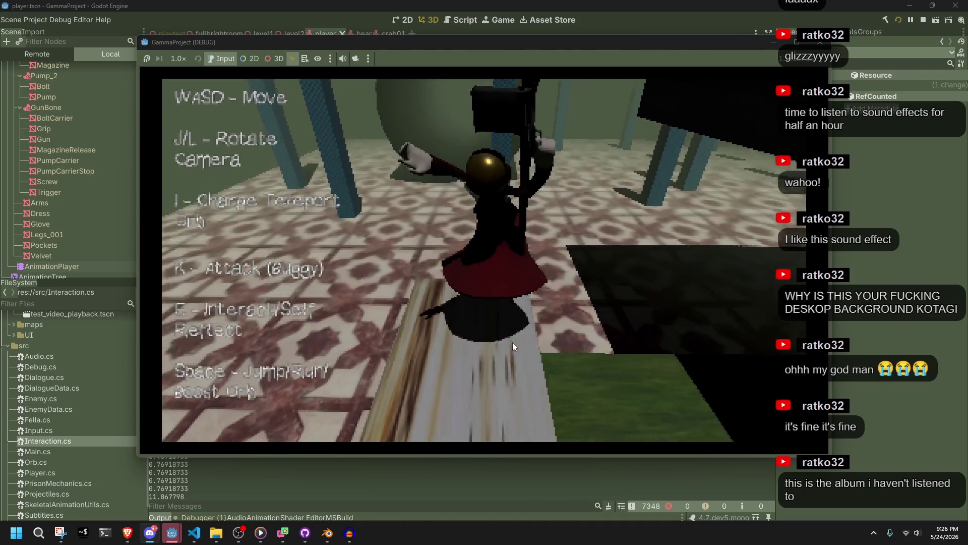
pyautogui.press('l')
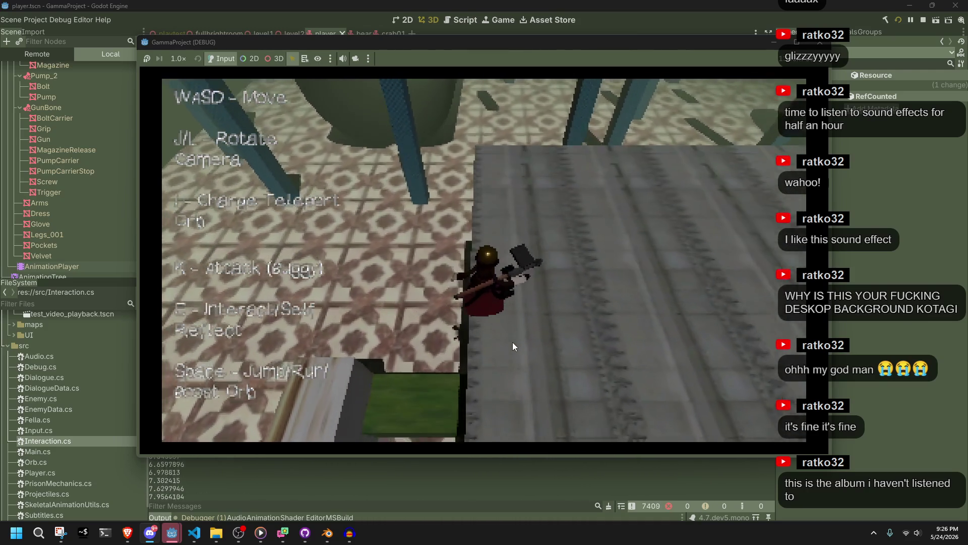
pyautogui.press('d')
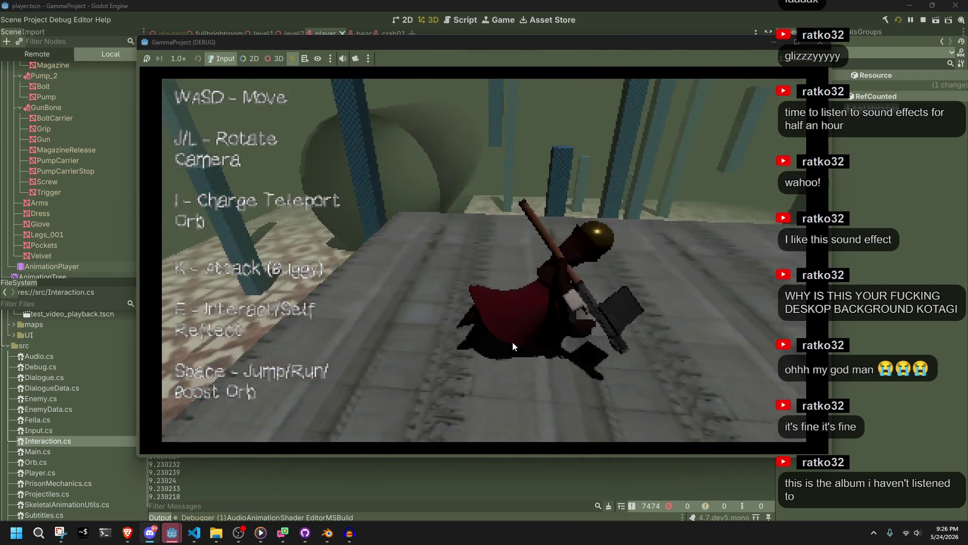
pyautogui.press('l')
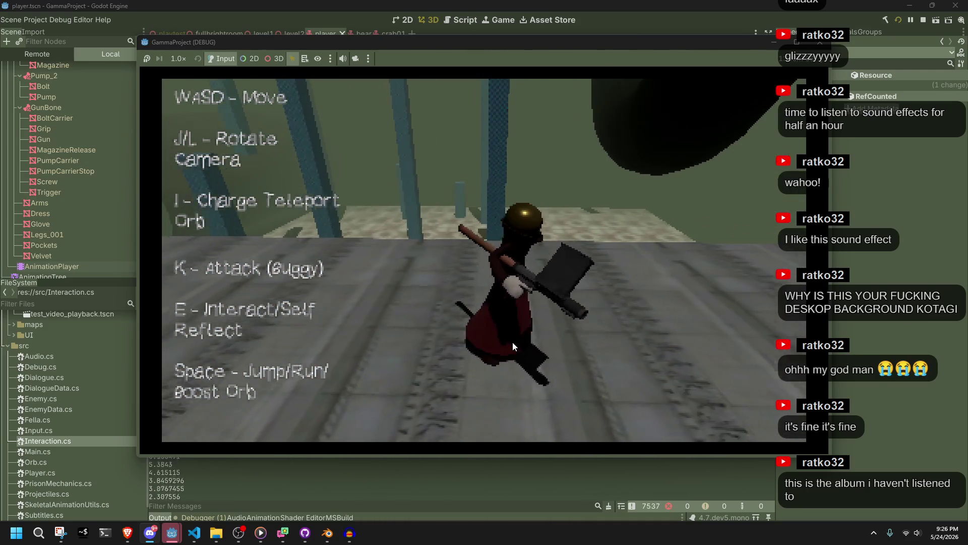
pyautogui.press('a')
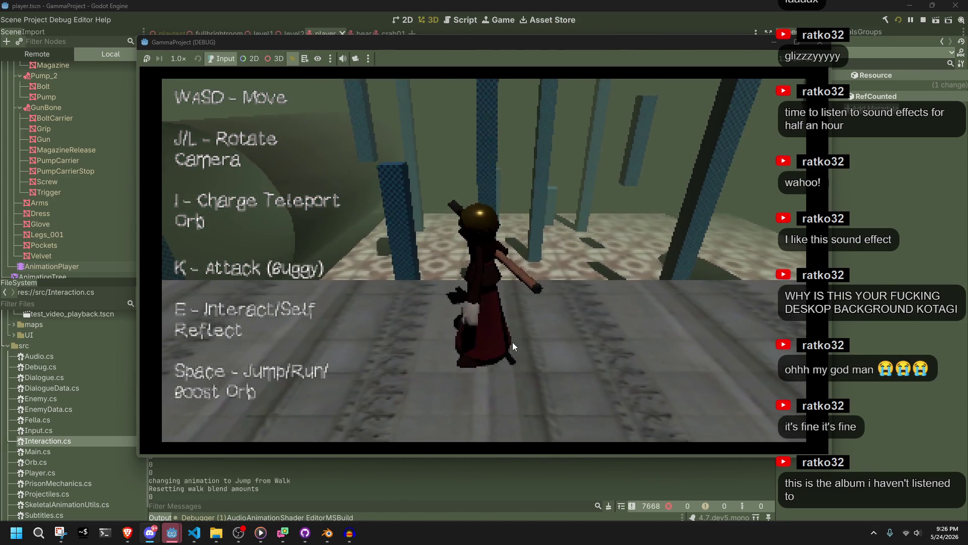
pyautogui.press('space')
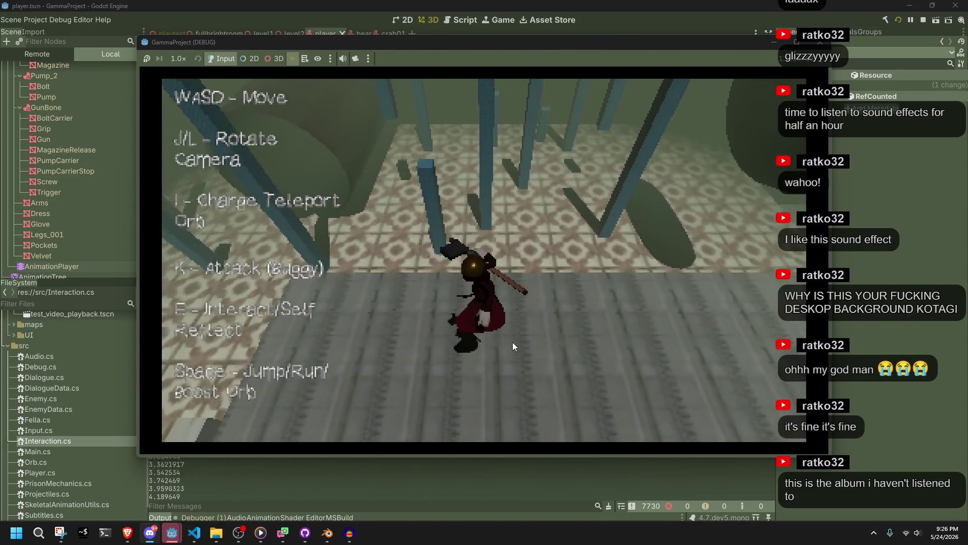
# Spin and run the character across the floor toward the pillars, then jump over the tiled floor
pyautogui.press('w')
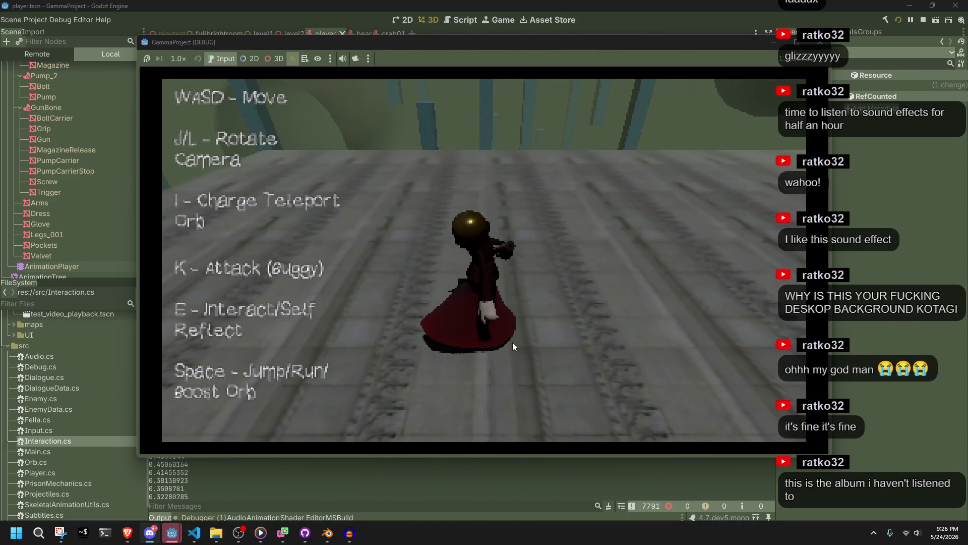
pyautogui.press('w')
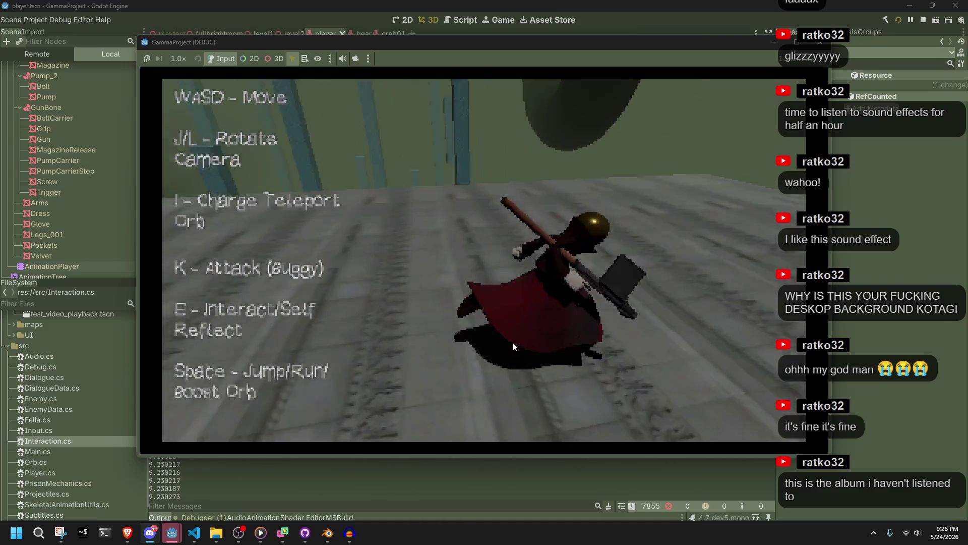
pyautogui.press('w')
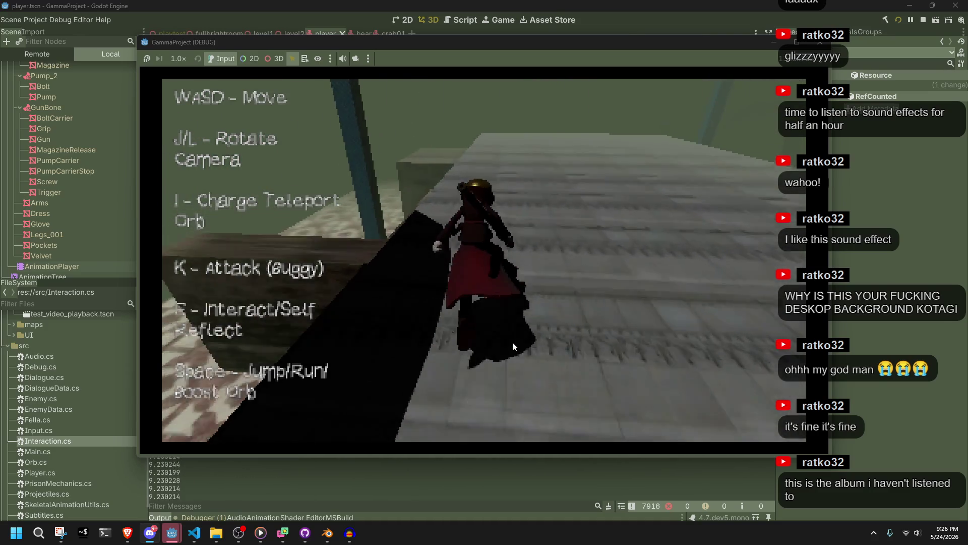
pyautogui.press('w')
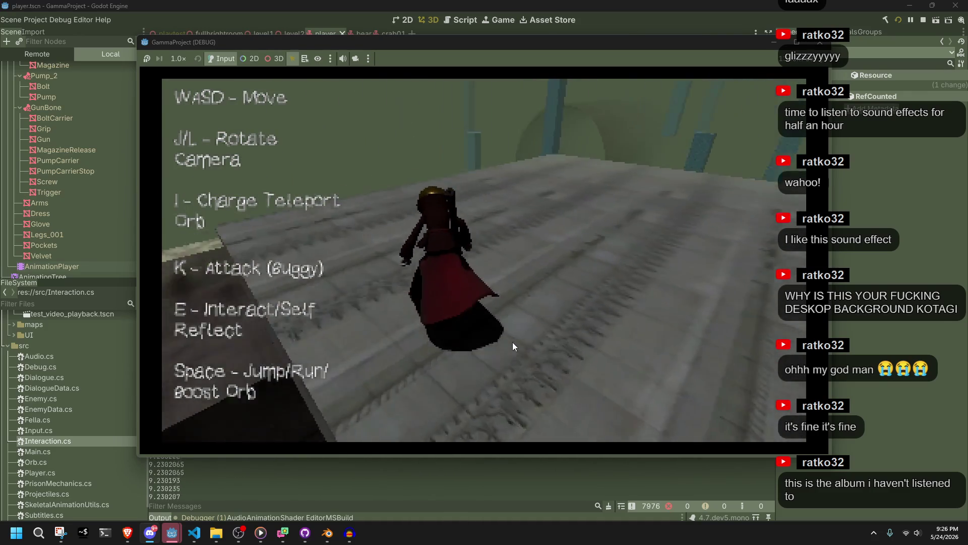
pyautogui.press('w')
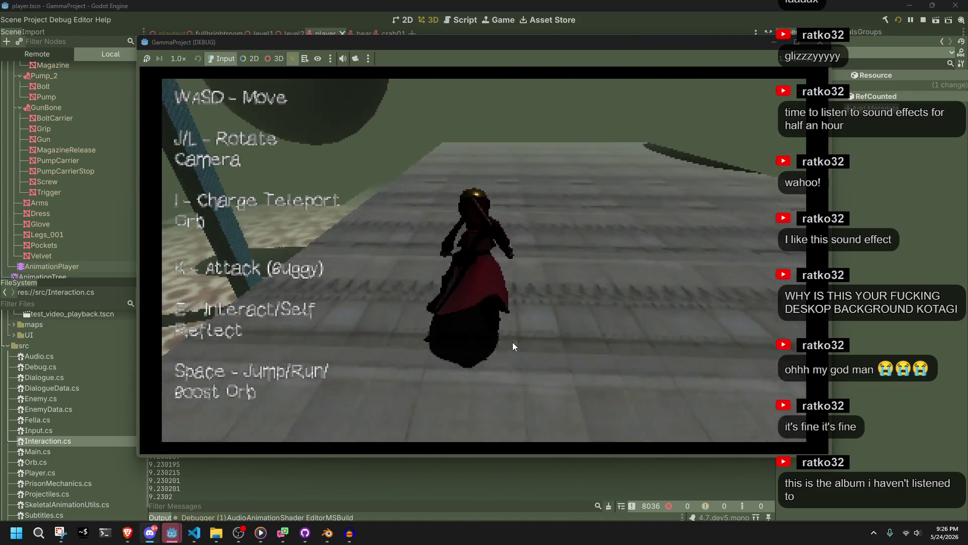
pyautogui.press('w')
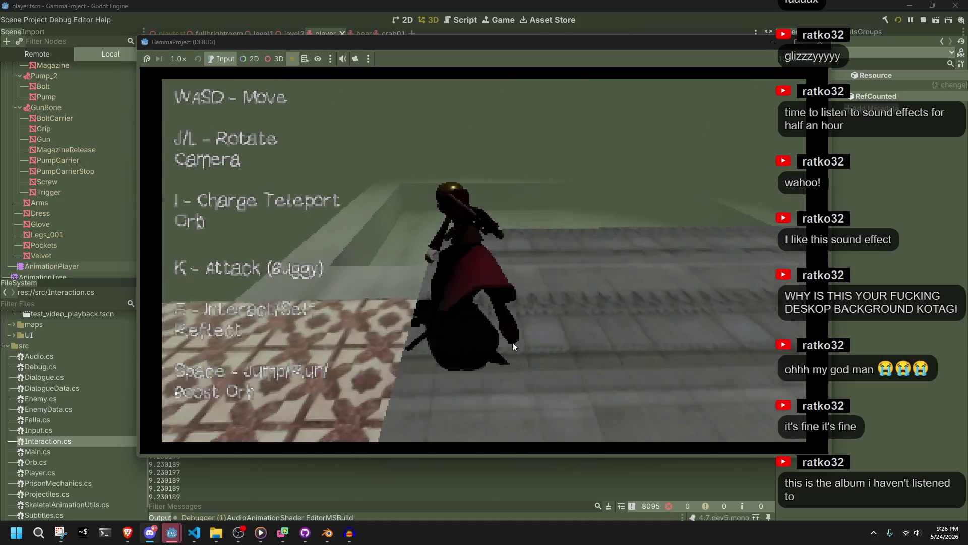
pyautogui.press('space')
# Run down the corridor, leap right, and swing the camera around near the checkered pillar
pyautogui.press('w')
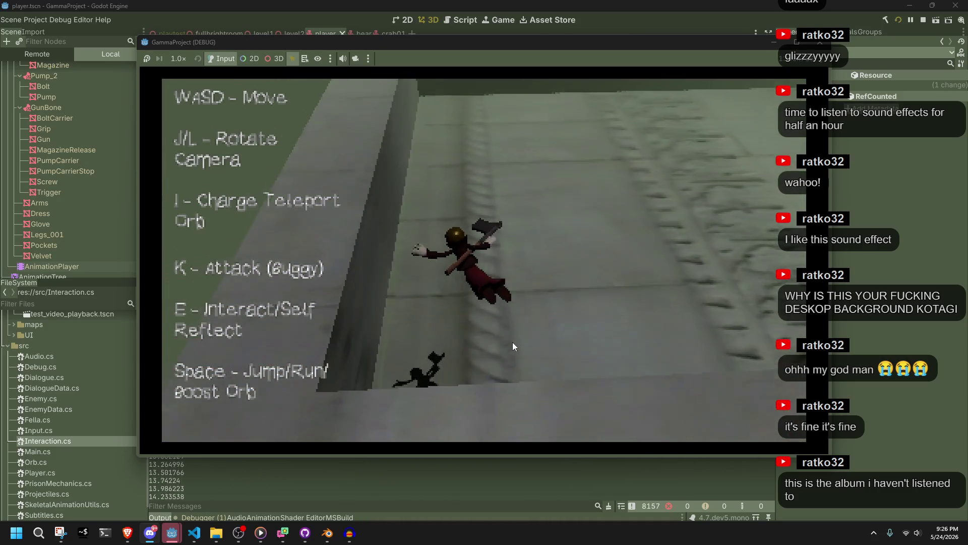
pyautogui.press('w')
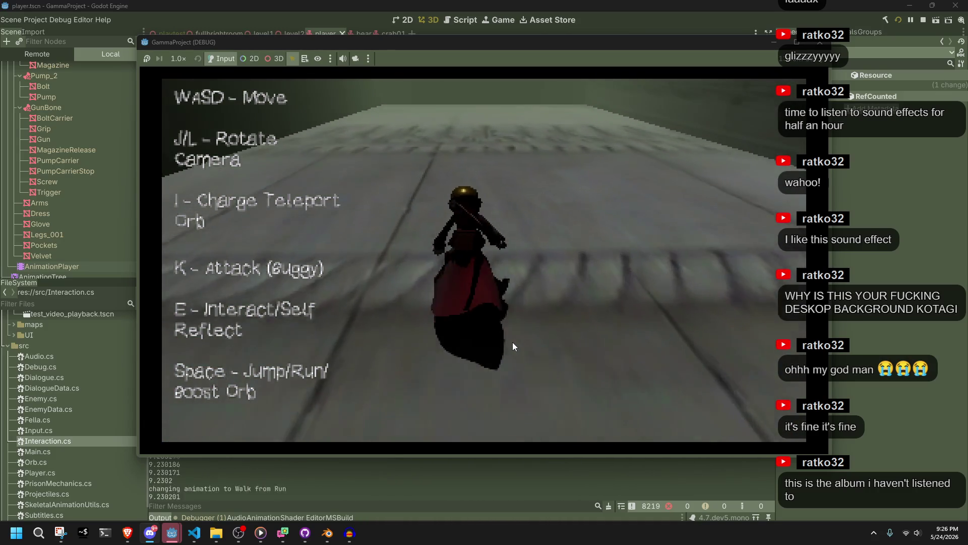
pyautogui.press('w')
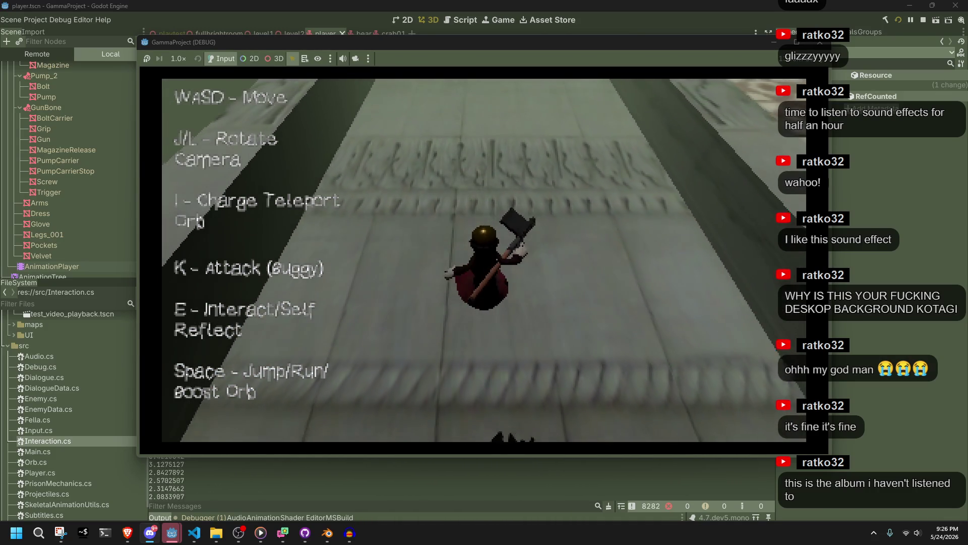
pyautogui.press('w')
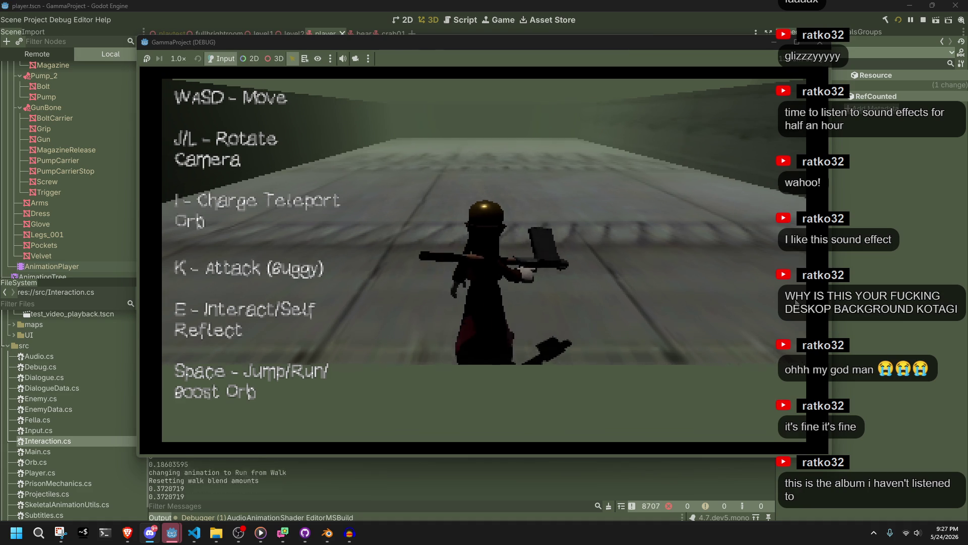
pyautogui.press('space')
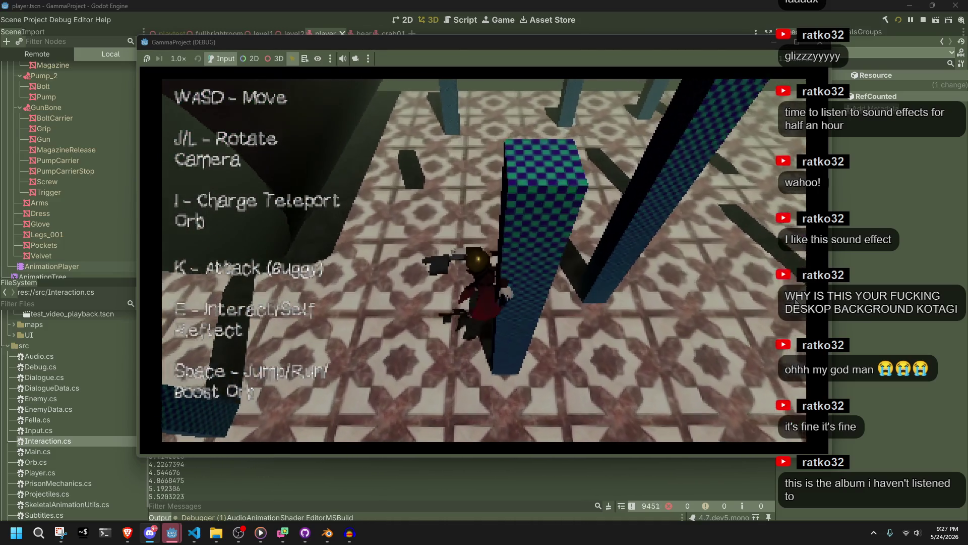
pyautogui.press('l')
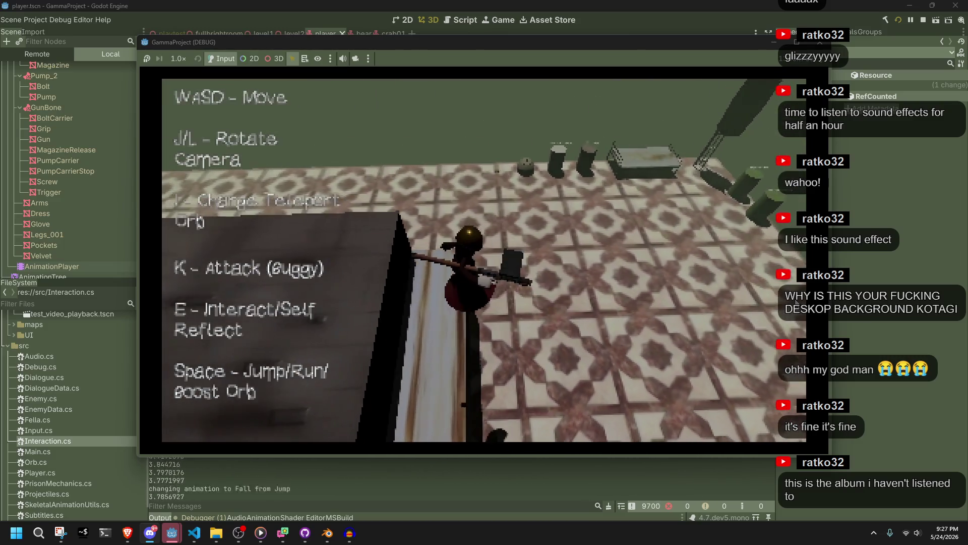
pyautogui.press('l')
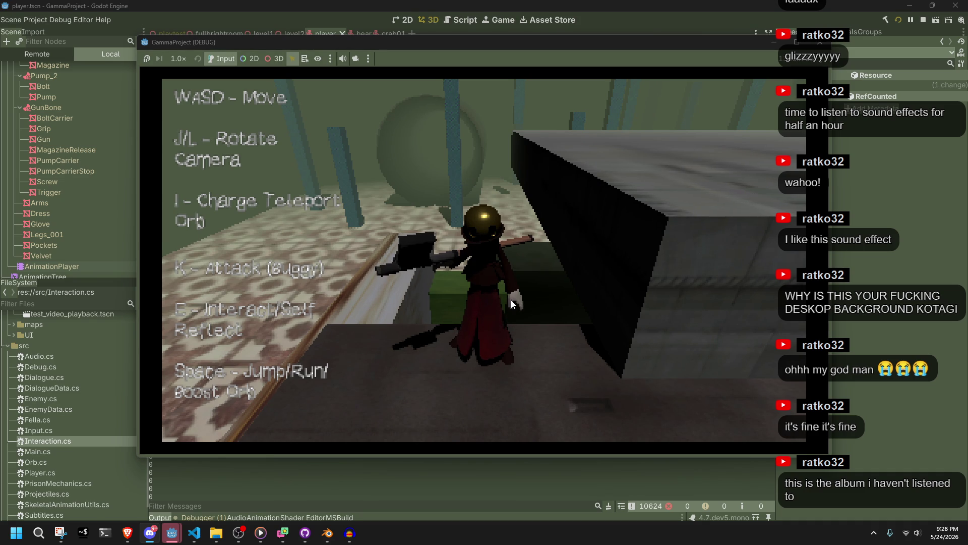
# Walk the character off the ledge to fall, cross the tiled floor, and jump and land
pyautogui.press('w')
pyautogui.press('l')
pyautogui.press('w')
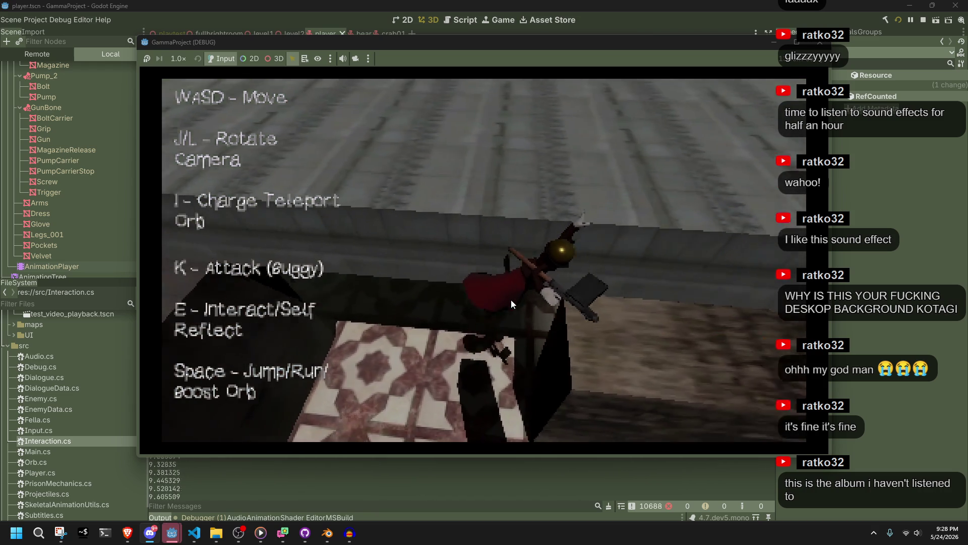
pyautogui.press('w')
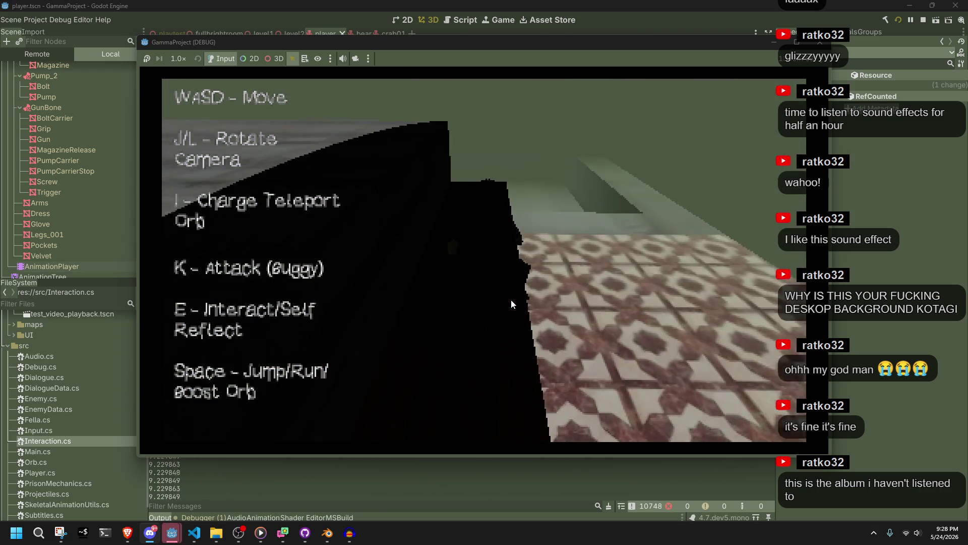
pyautogui.press('w')
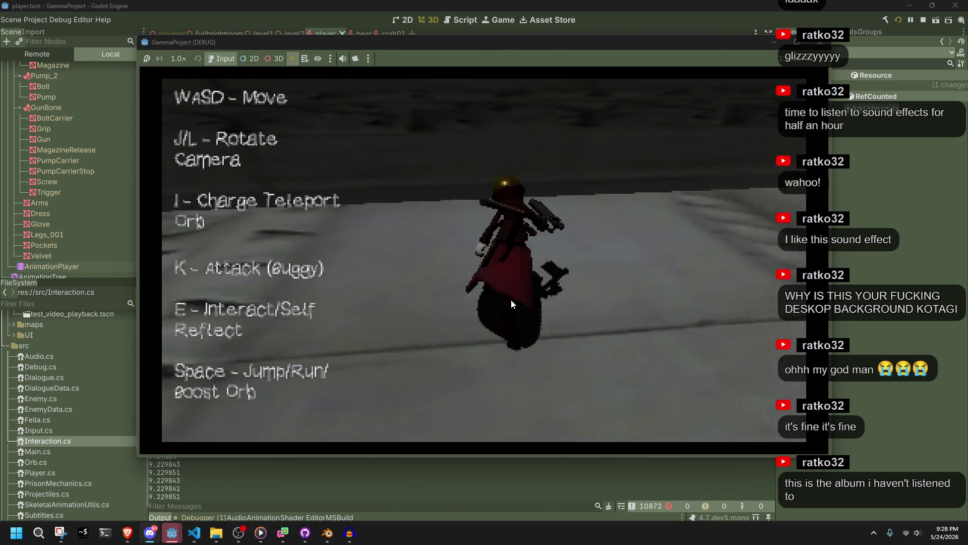
pyautogui.press('space')
pyautogui.press('w')
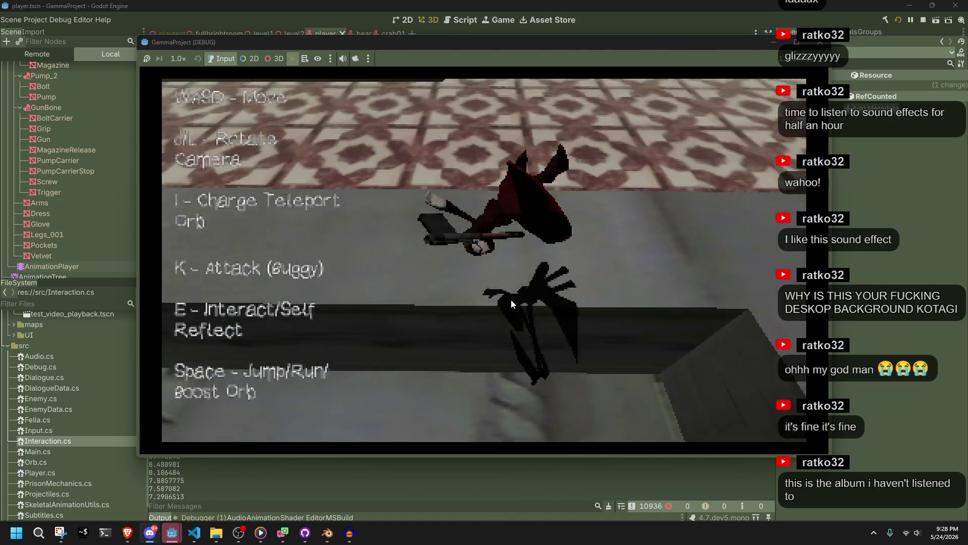
# Walk through the shadowed area to the dark wall, then run along the wooden ramp and floor
pyautogui.press('w')
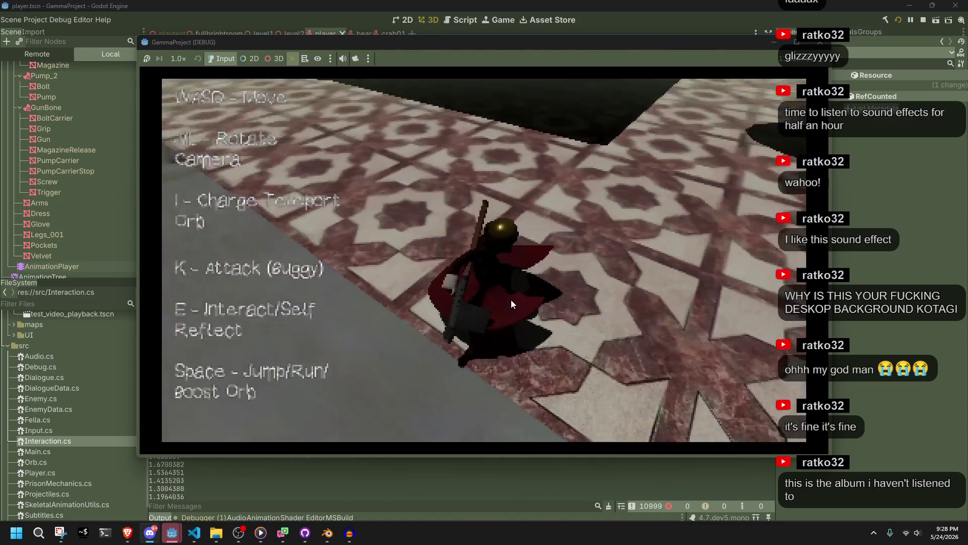
pyautogui.press('w')
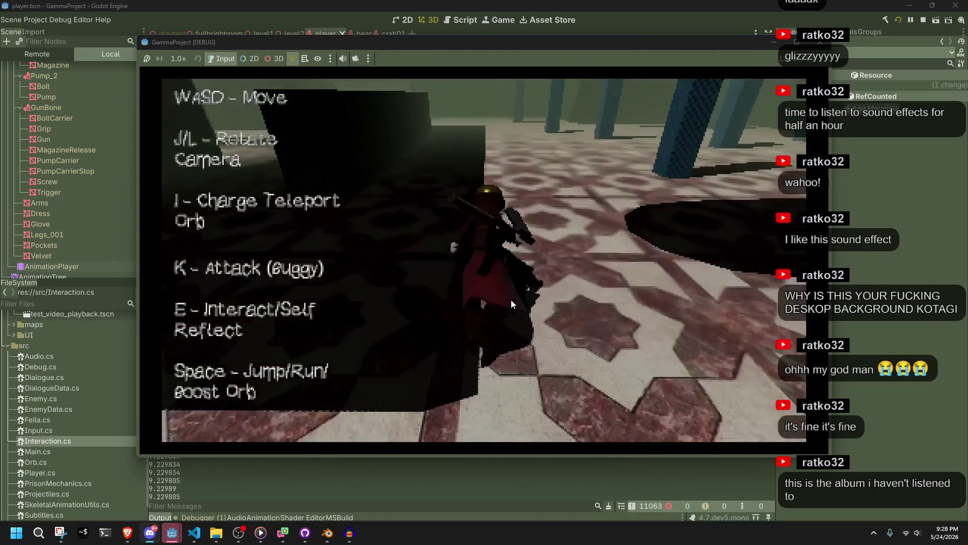
pyautogui.press('w')
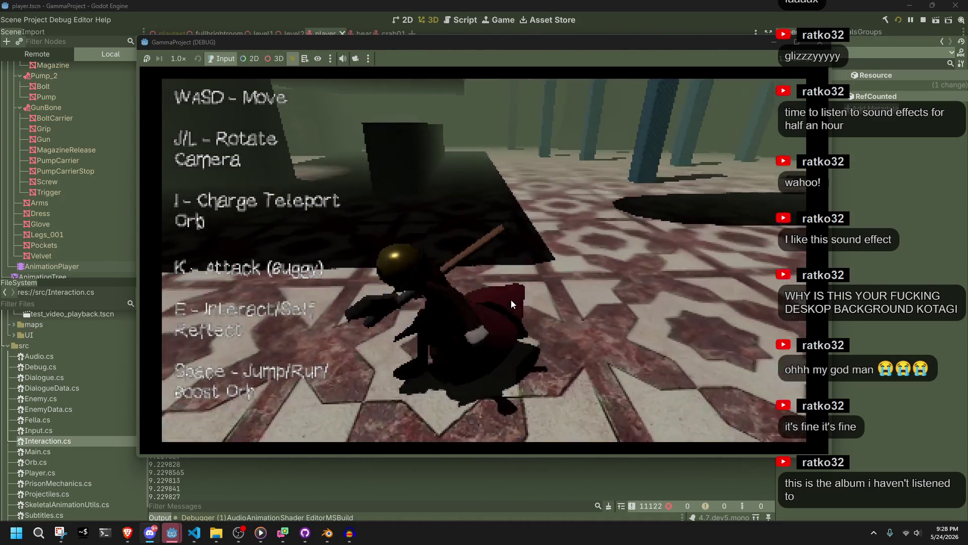
pyautogui.press('w')
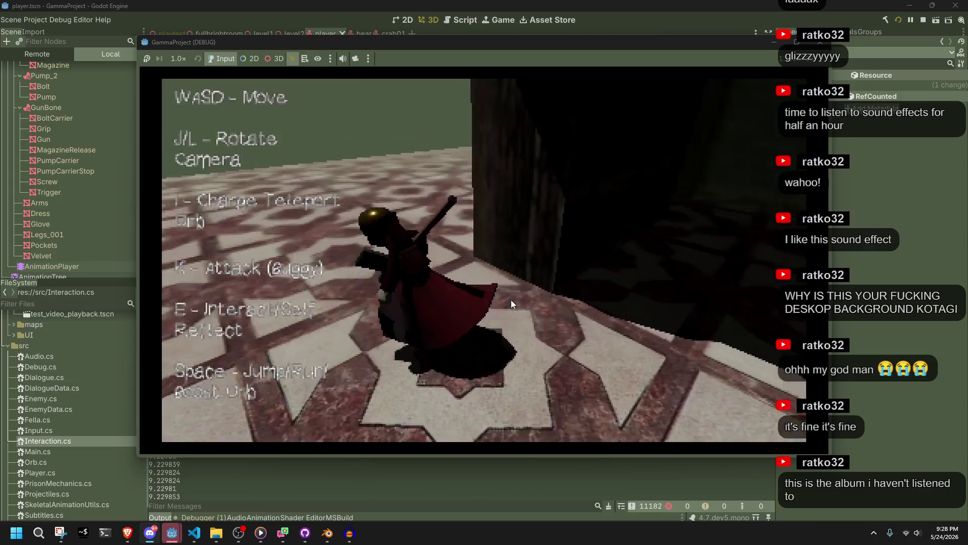
pyautogui.press('w')
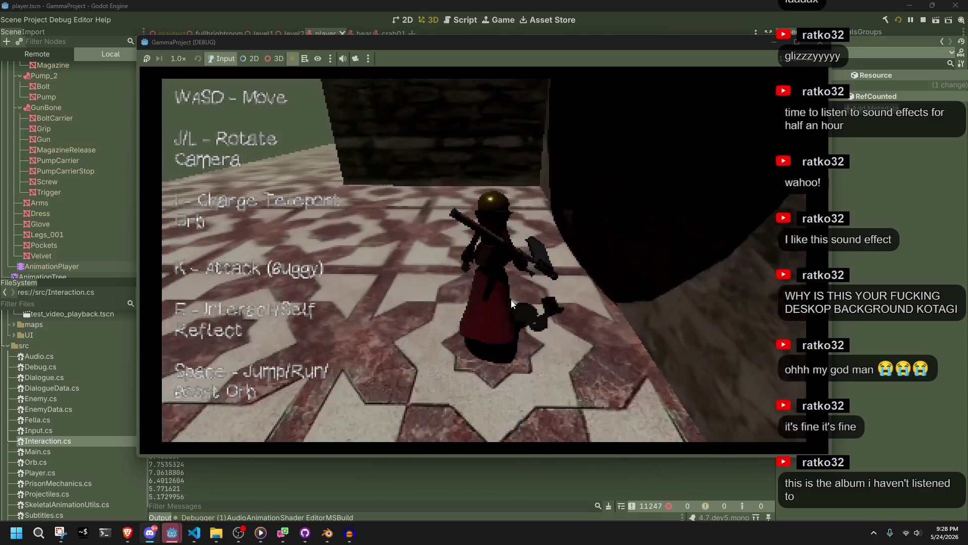
pyautogui.press('w')
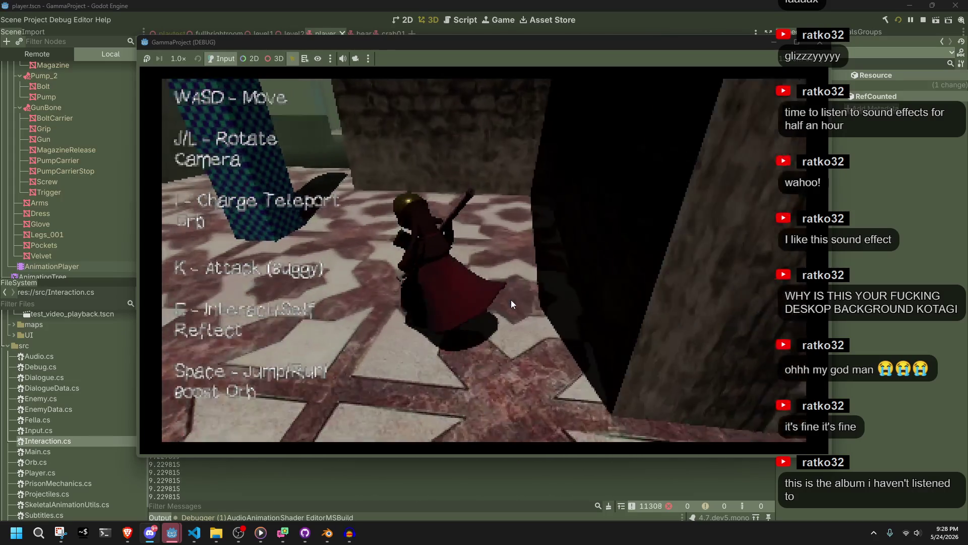
pyautogui.press('w')
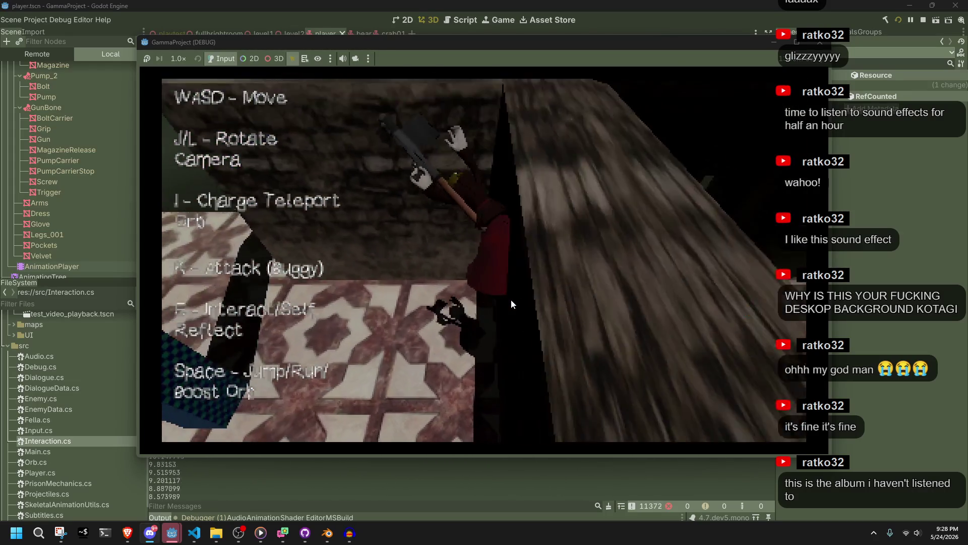
pyautogui.press('w')
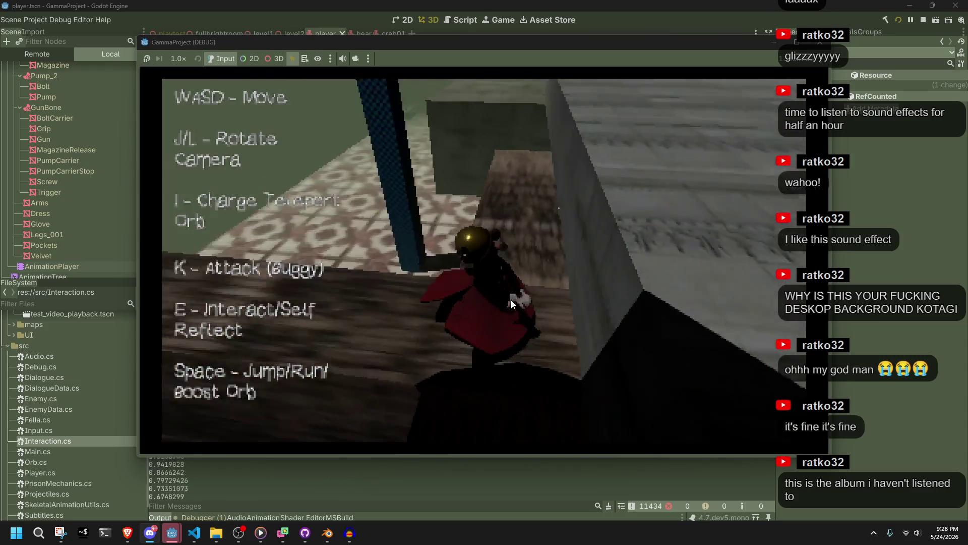
pyautogui.press('w')
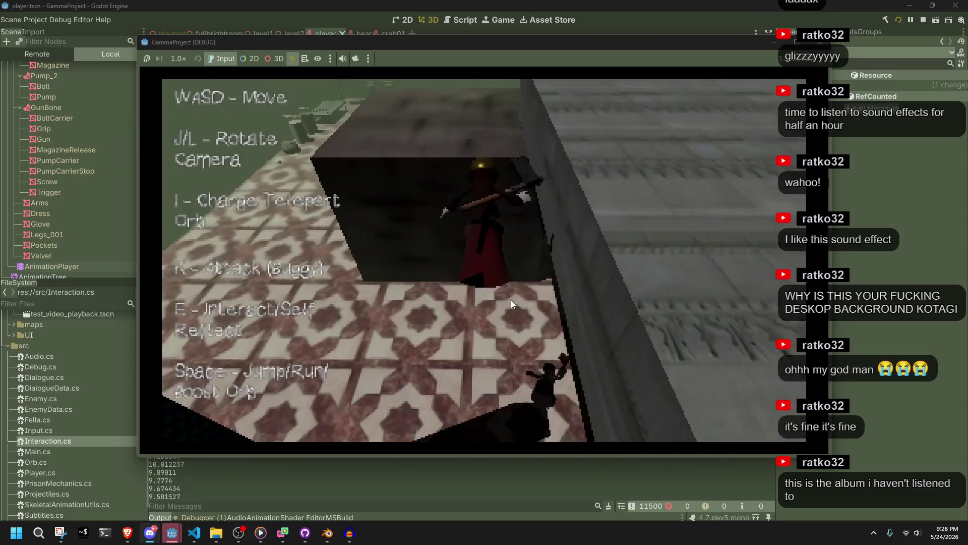
# Ready the weapon, jump off the ledge onto the tiled floor, cross the dark ledge, and stop the game
pyautogui.press('k')
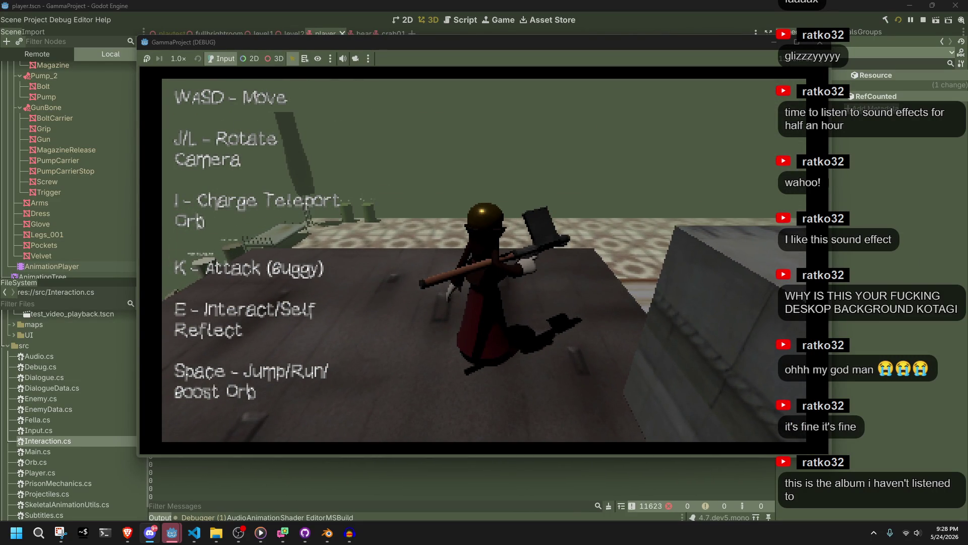
pyautogui.press('space')
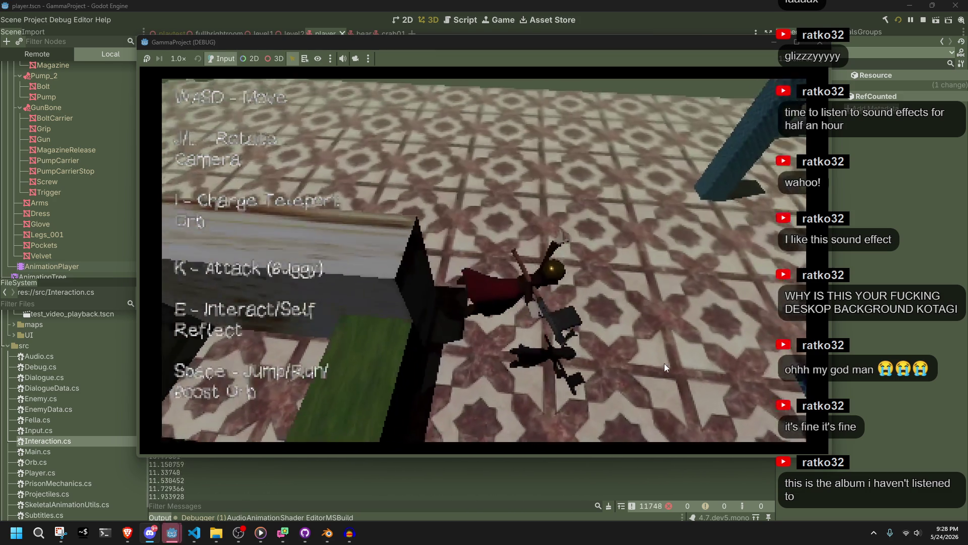
pyautogui.press('w')
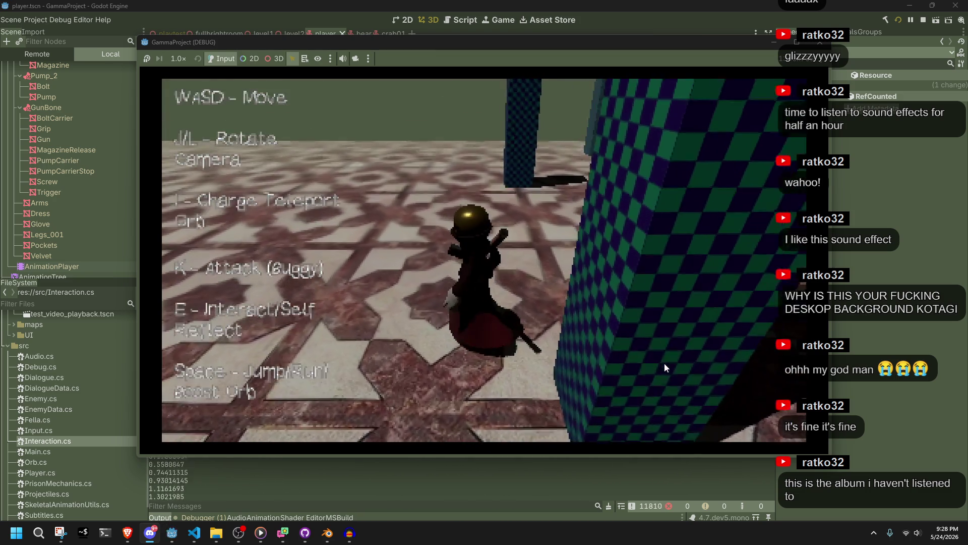
pyautogui.press('l')
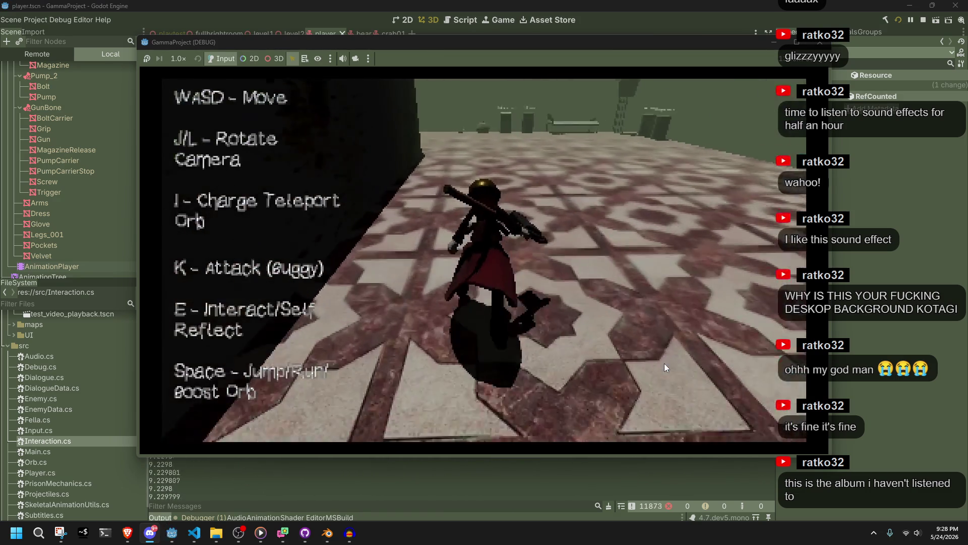
pyautogui.press('l')
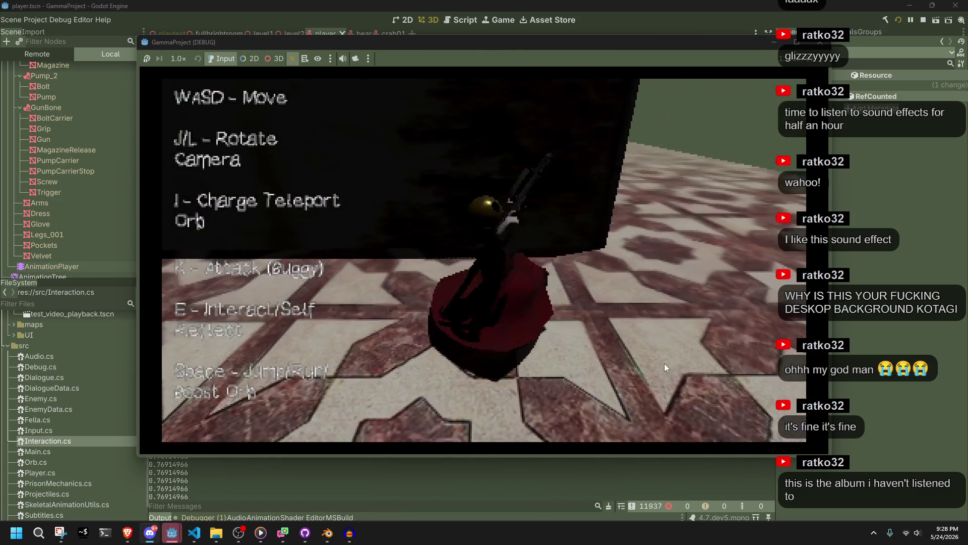
pyautogui.press('l')
pyautogui.press('l')
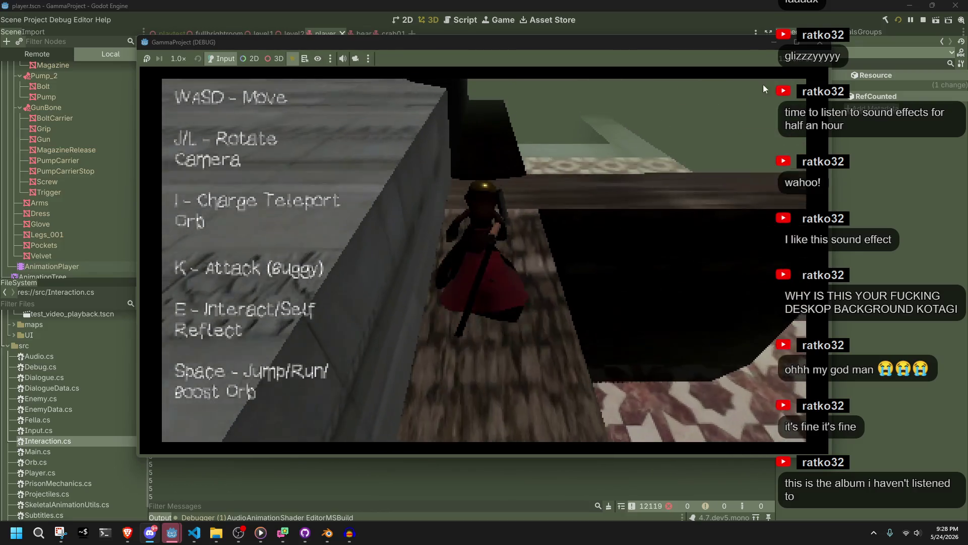
pyautogui.press('F8')
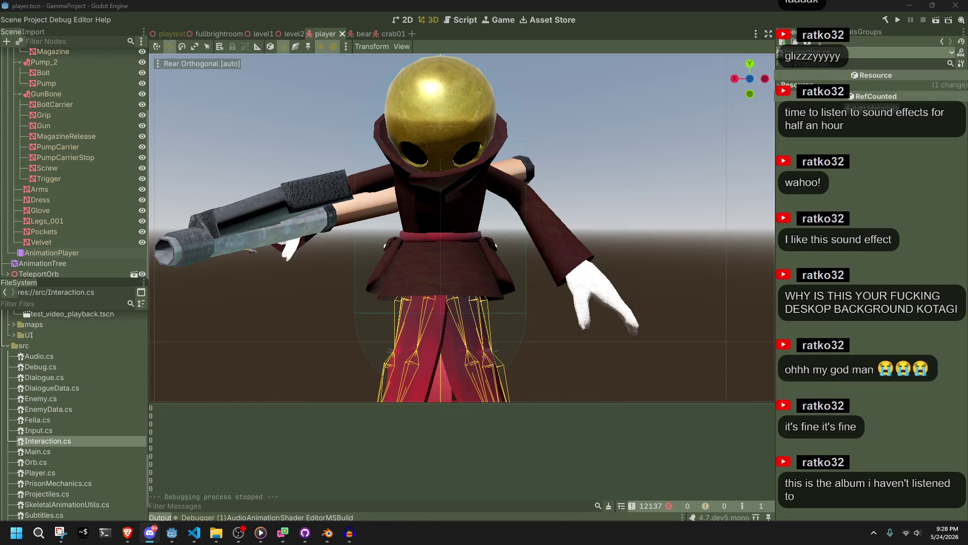
# Back in Player.cs, review the Jump case's GRAVITY_VECTOR line
pyautogui.hotkey('alt', 'Tab')
pyautogui.press('Tab')
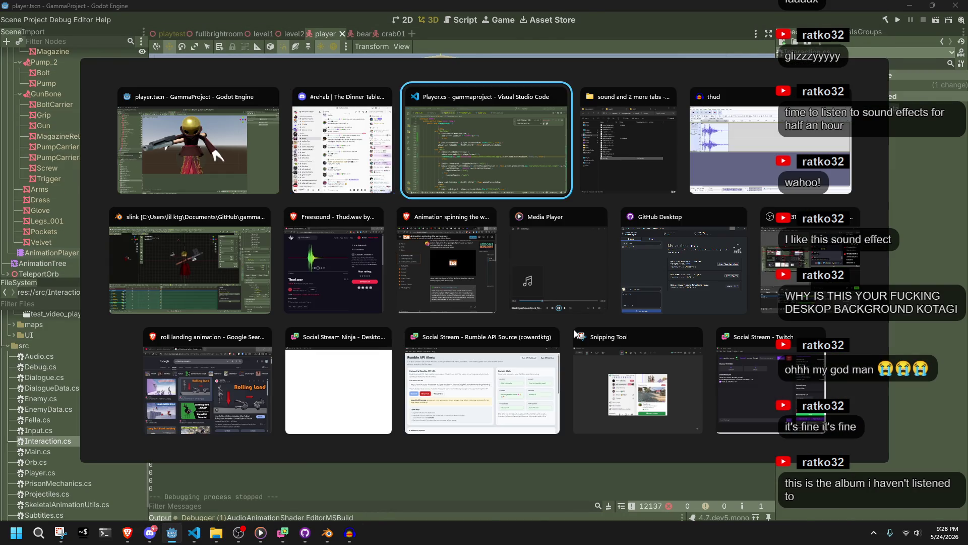
pyautogui.scroll(5, 555, 332)
pyautogui.scroll(14, 482, 412)
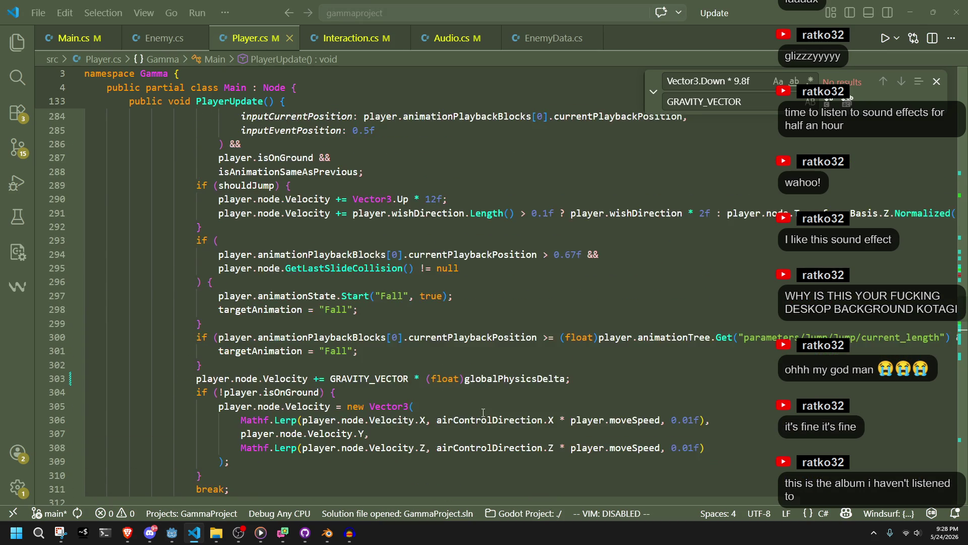
pyautogui.scroll(5, 481, 412)
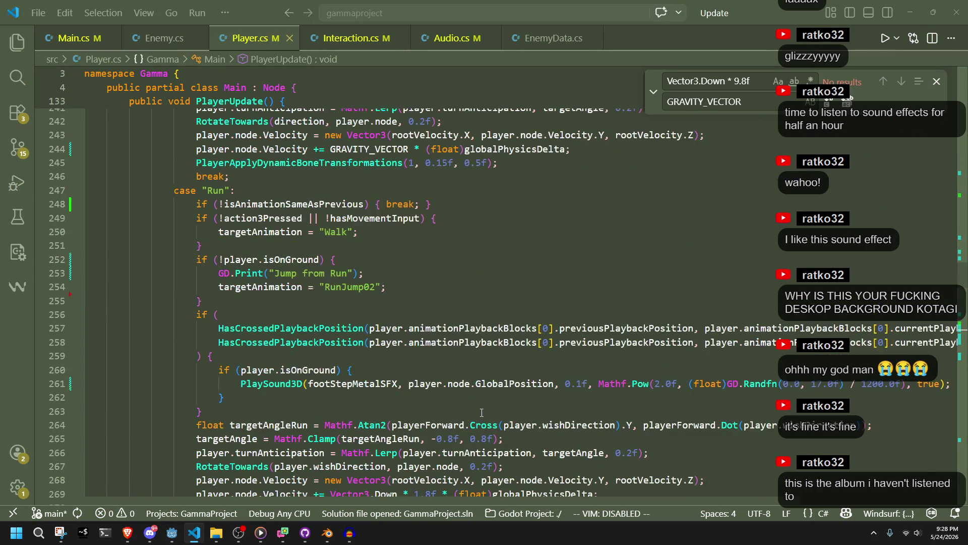
pyautogui.scroll(-9, 481, 413)
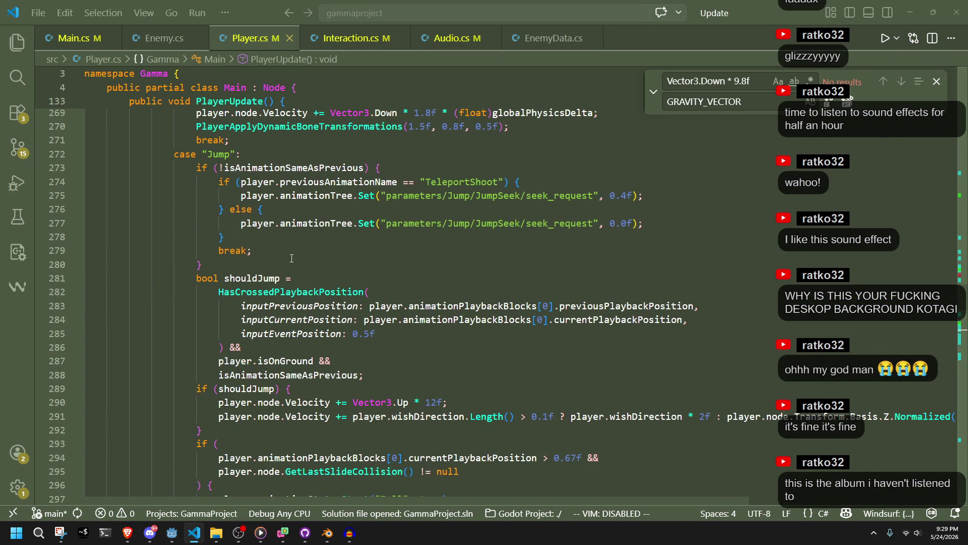
pyautogui.scroll(-7, 292, 258)
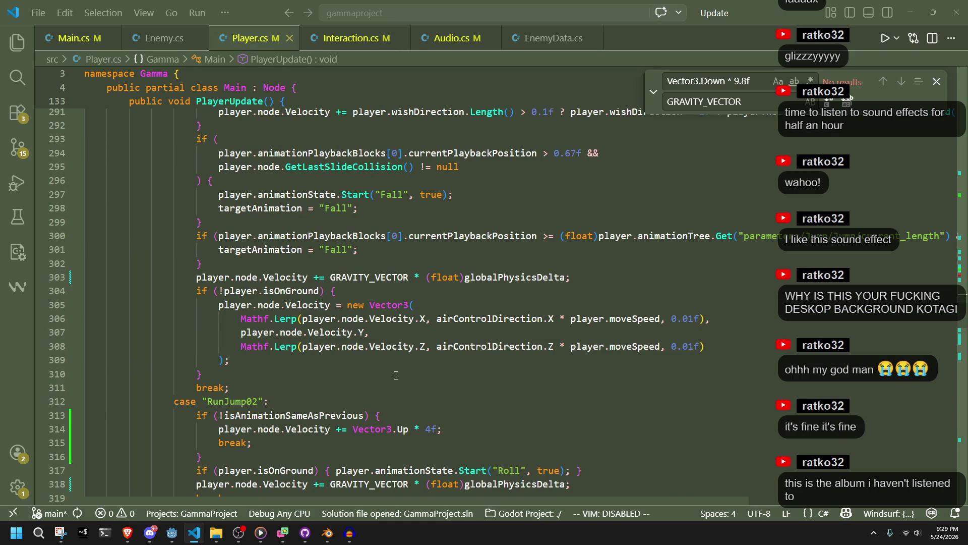
pyautogui.scroll(1, 396, 375)
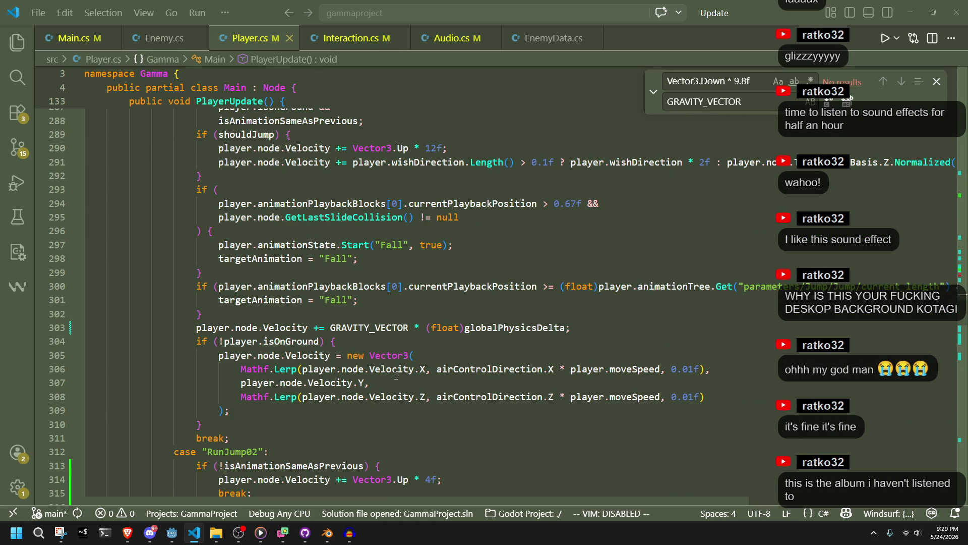
pyautogui.click(373, 333)
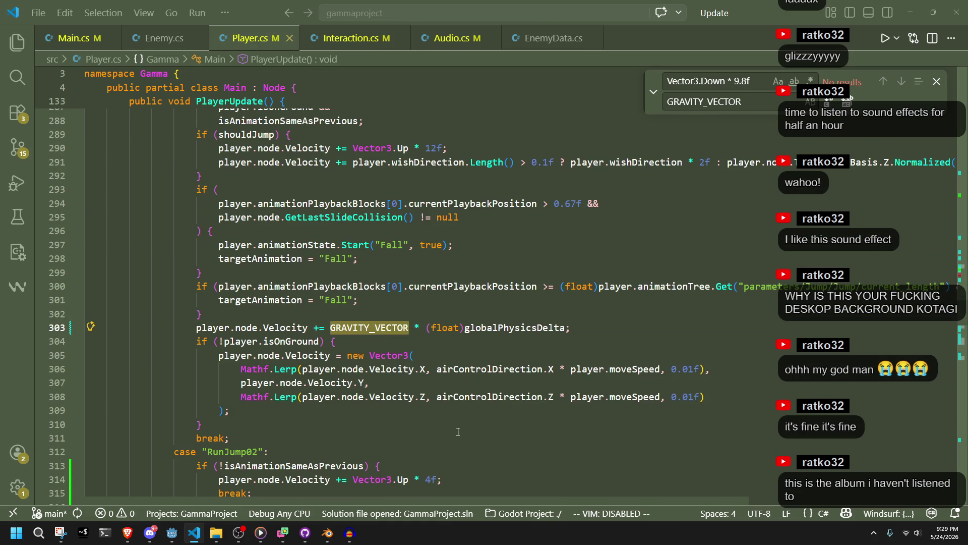
pyautogui.scroll(4, 458, 432)
pyautogui.scroll(3, 458, 432)
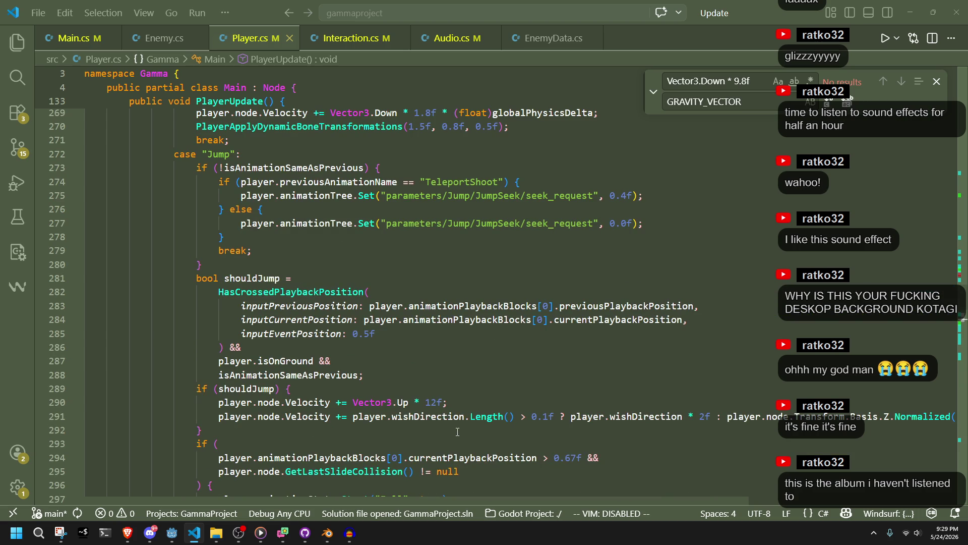
pyautogui.scroll(-2, 457, 432)
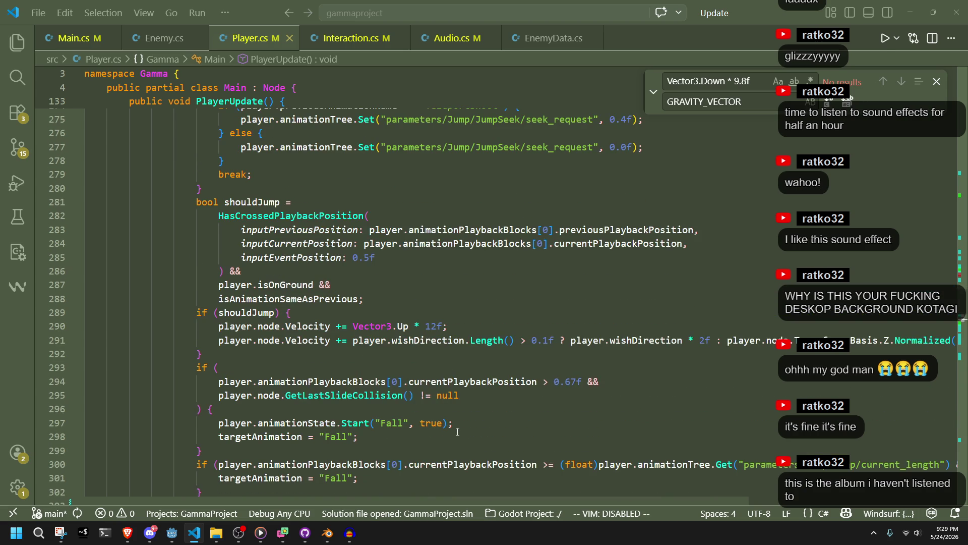
# Inspect the Fall condition's GetLastSlideCollision() check and braces, then bring the sound assets folder forward
pyautogui.click(419, 408)
pyautogui.doubleClick(399, 396)
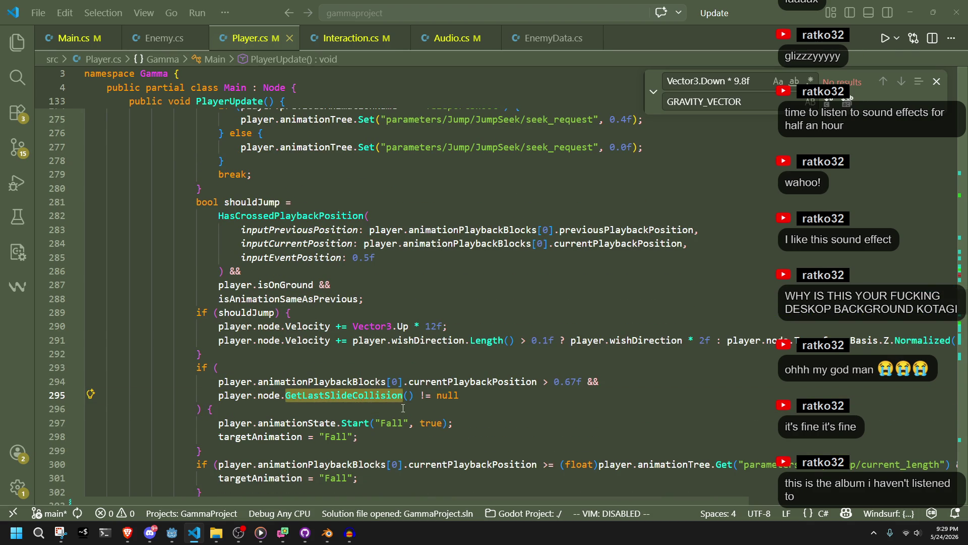
pyautogui.click(404, 409)
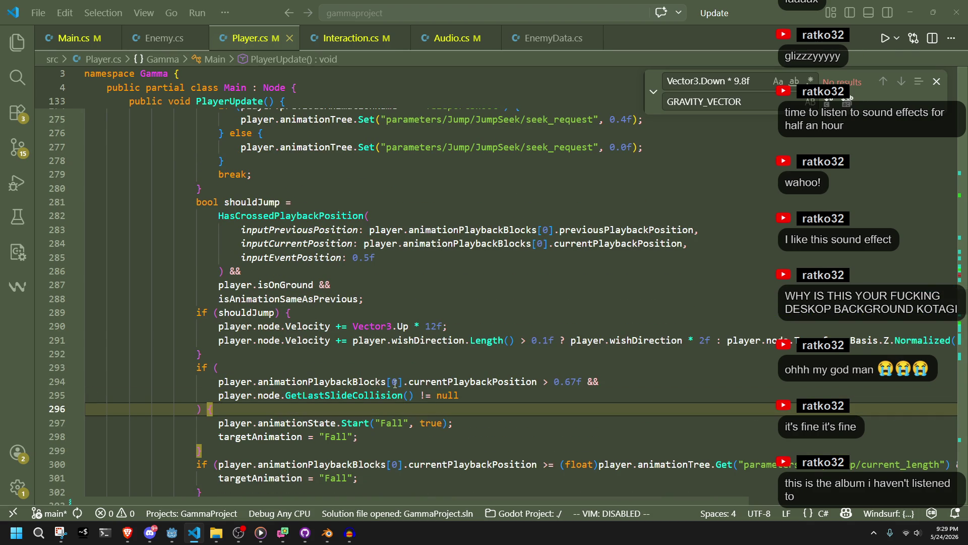
pyautogui.doubleClick(384, 396)
pyautogui.click(382, 410)
pyautogui.hotkey('alt', 'Tab')
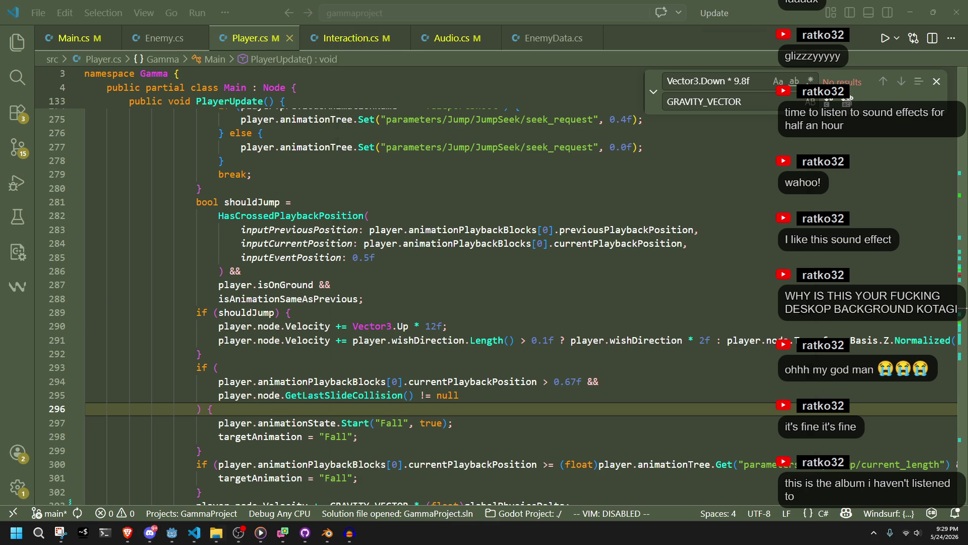
pyautogui.click(217, 532)
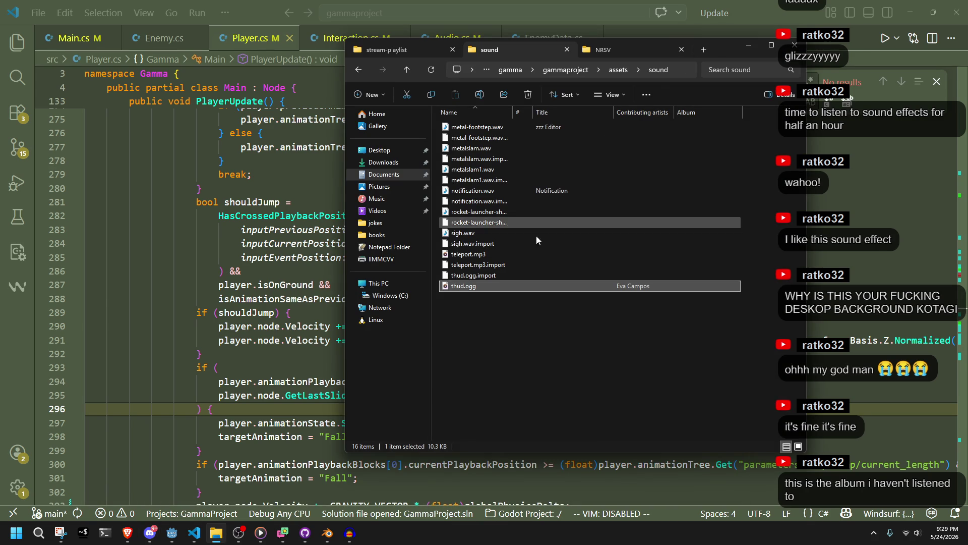
# Deselect thud.ogg, minimize the sound folder, and return to the shouldJump isOnGround line in Player.cs
pyautogui.hotkey('alt', 'Tab')
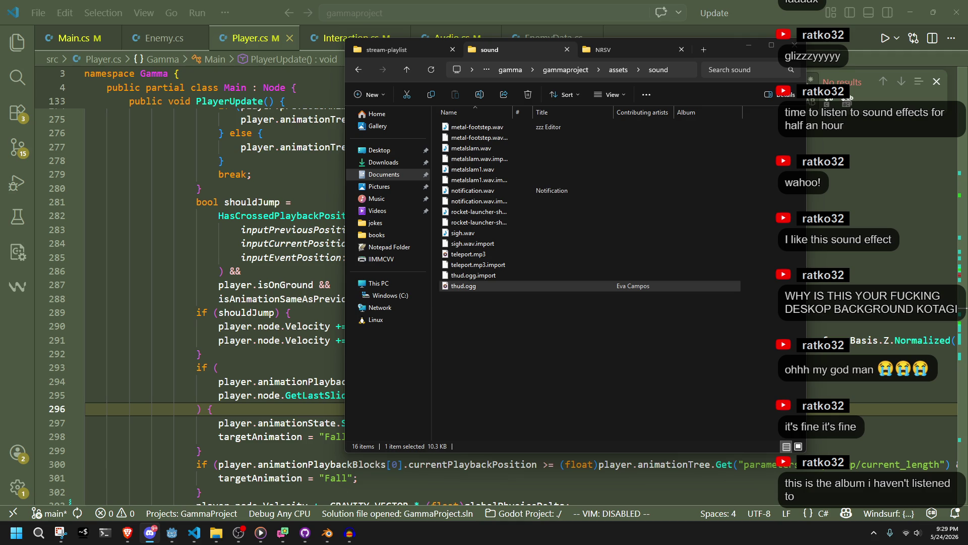
pyautogui.click(635, 321)
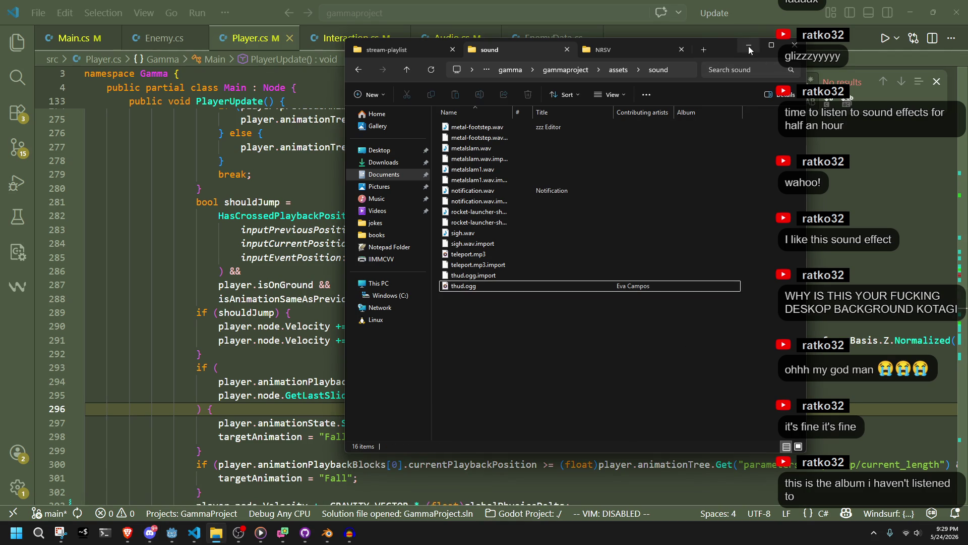
pyautogui.click(749, 49)
pyautogui.click(449, 287)
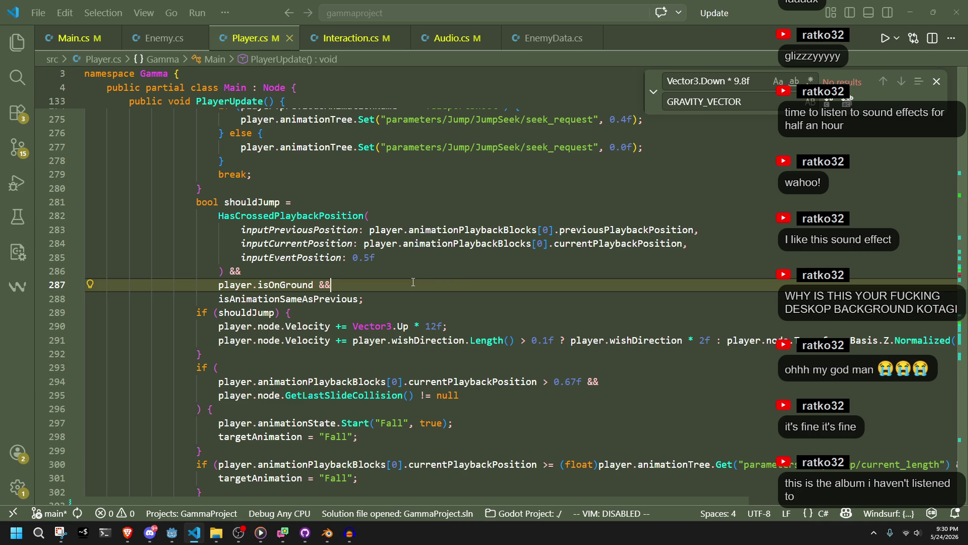
# Review the fall-check block on lines 288–299, including its Fall assignment on line 298
pyautogui.click(434, 294)
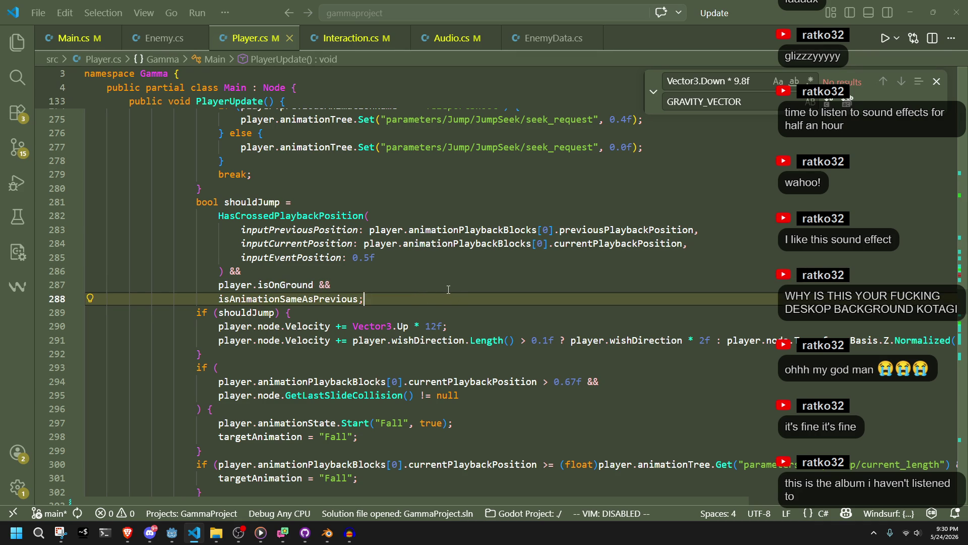
pyautogui.click(402, 355)
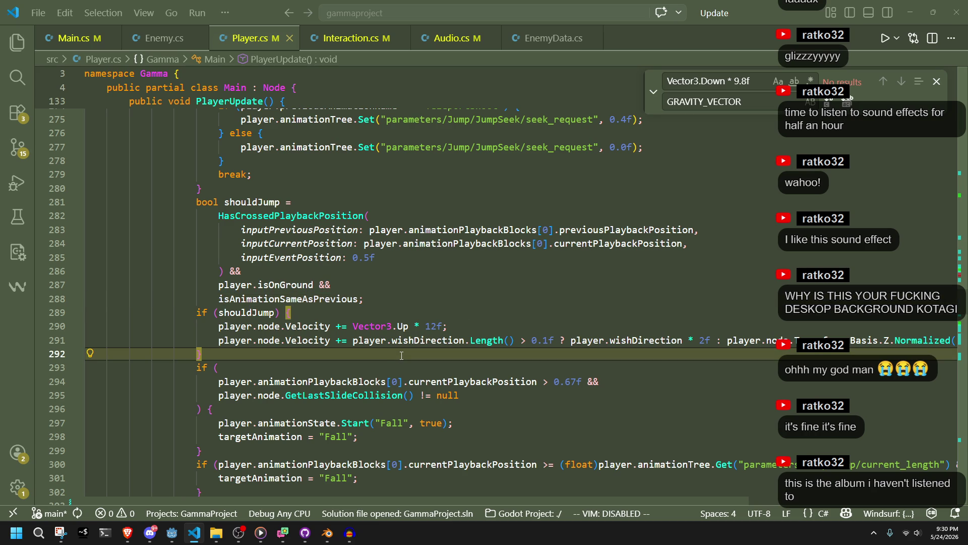
pyautogui.hotkey('alt', 'Tab')
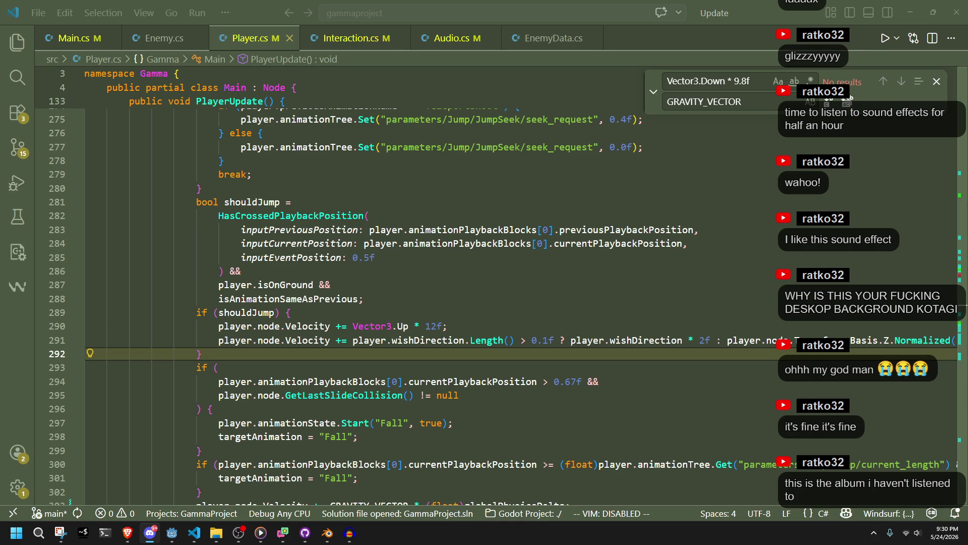
pyautogui.click(637, 367)
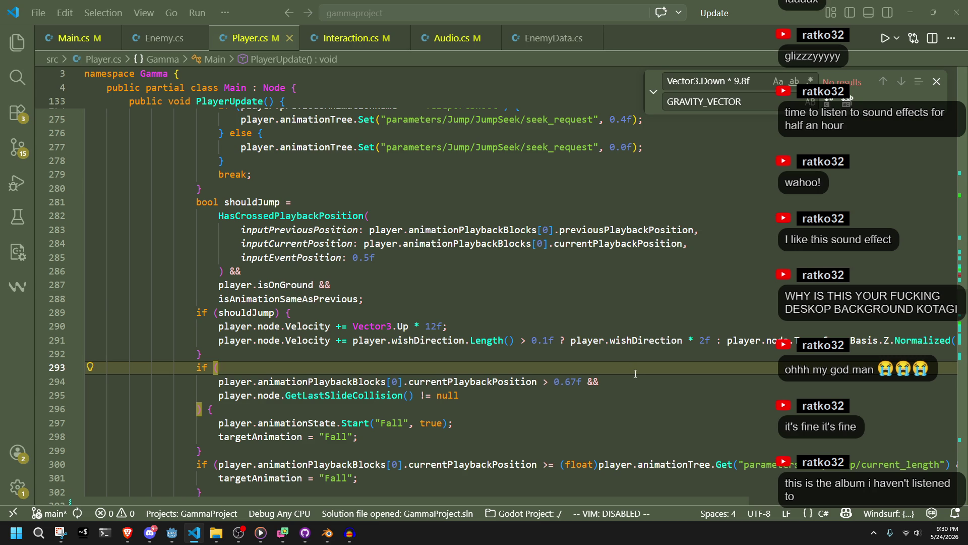
pyautogui.write('(')
pyautogui.click(651, 409)
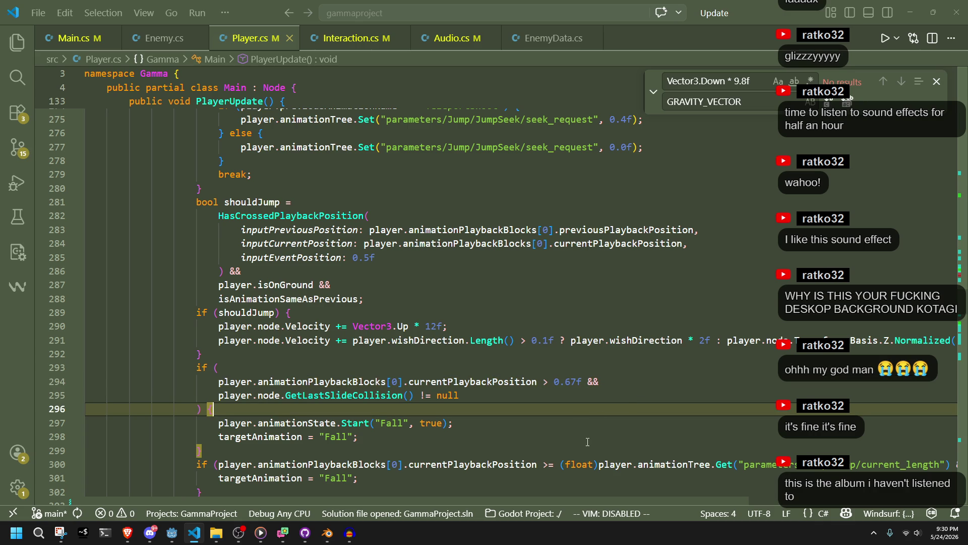
pyautogui.scroll(-2, 589, 439)
pyautogui.click(419, 365)
pyautogui.click(418, 371)
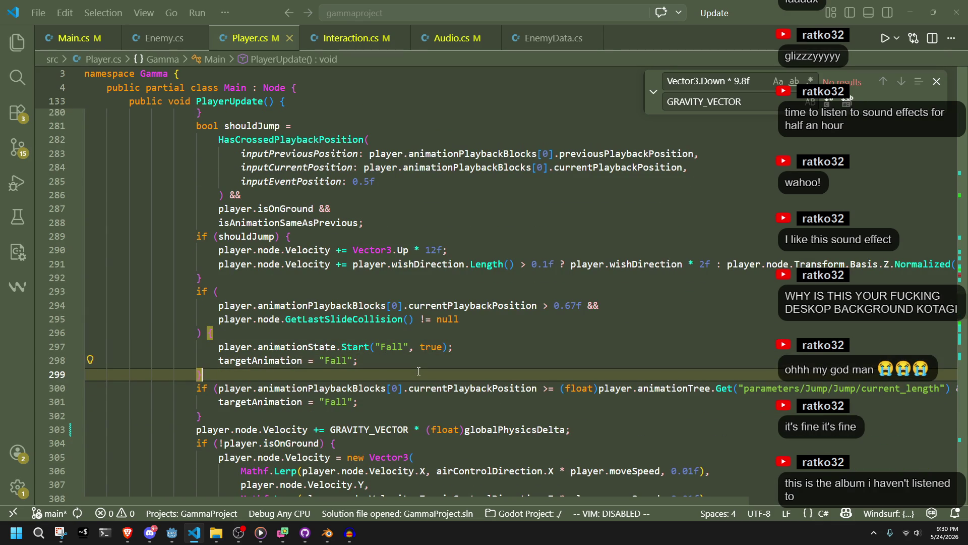
pyautogui.scroll(7, 418, 372)
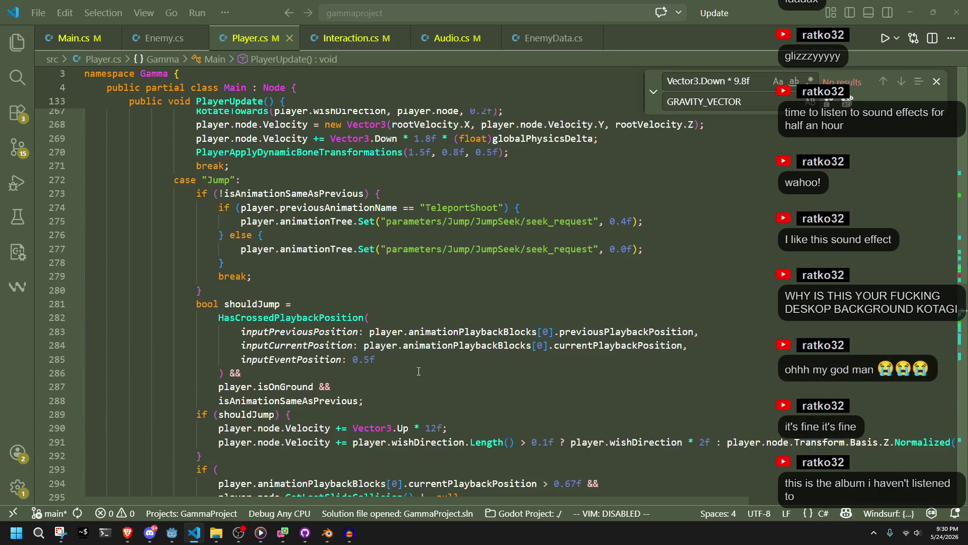
pyautogui.scroll(-6, 419, 371)
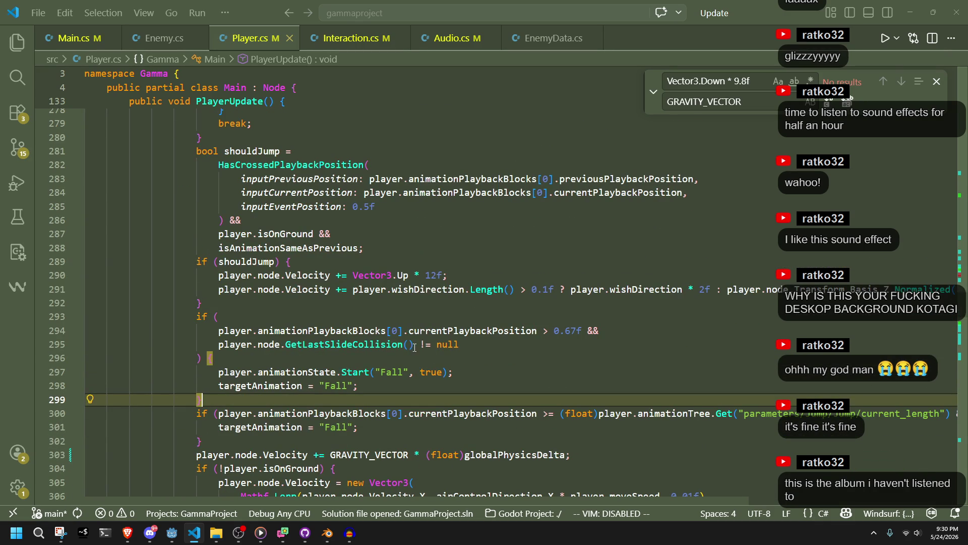
pyautogui.click(432, 356)
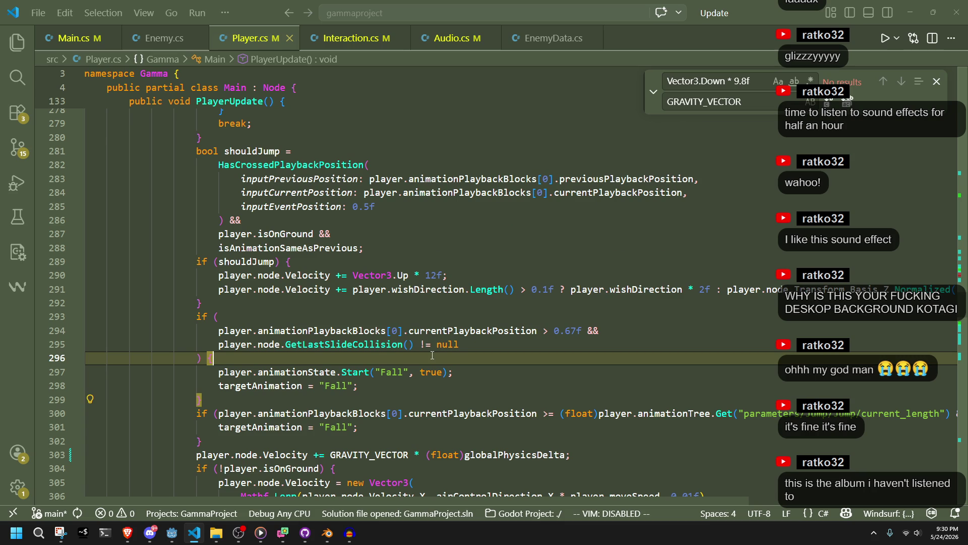
pyautogui.click(425, 383)
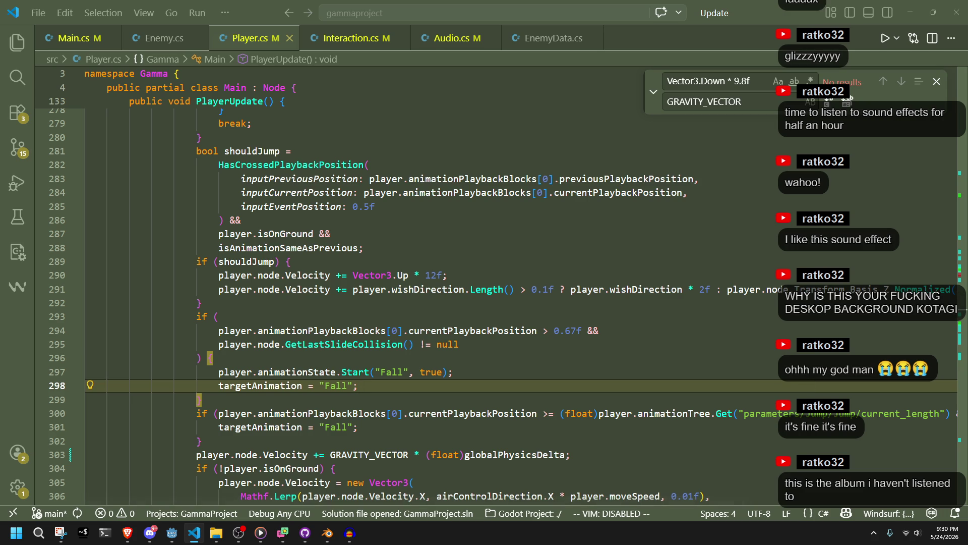
# Recheck the collision check on line 295 and the Fall assignment through line 302
pyautogui.hotkey('alt', 'Tab')
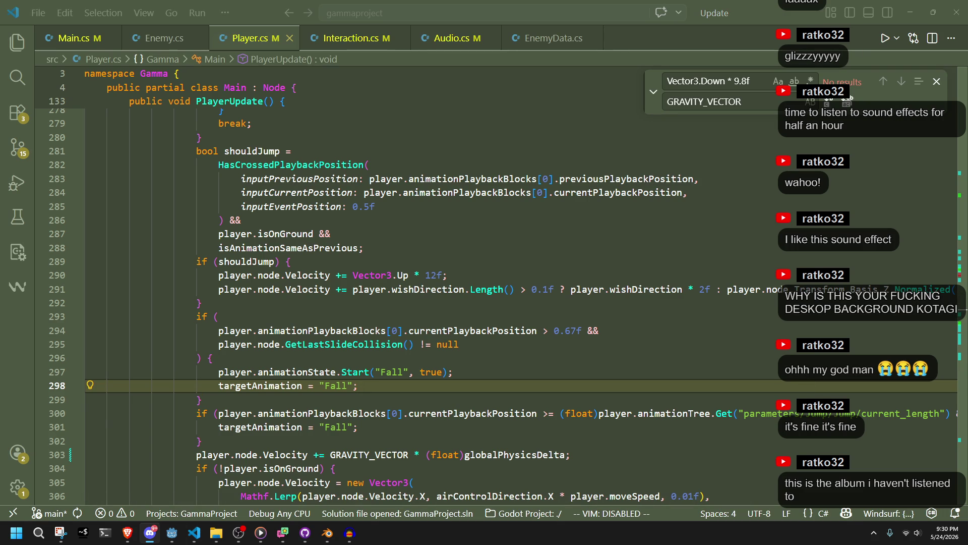
pyautogui.click(746, 357)
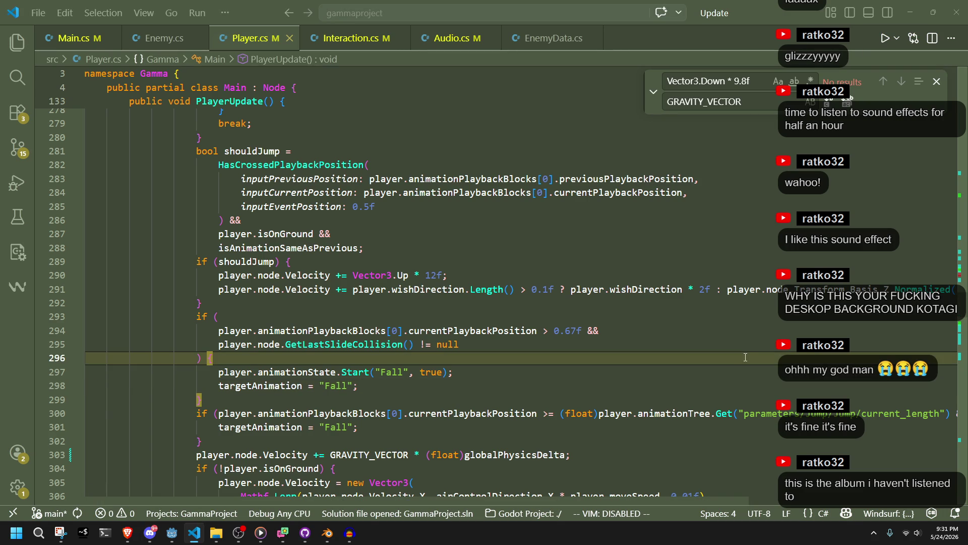
pyautogui.click(466, 344)
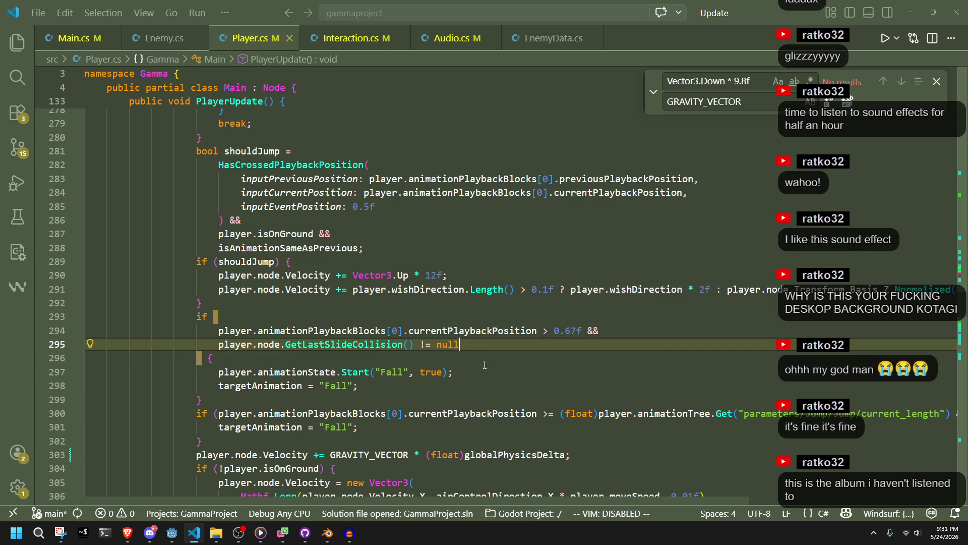
pyautogui.click(461, 386)
pyautogui.click(458, 422)
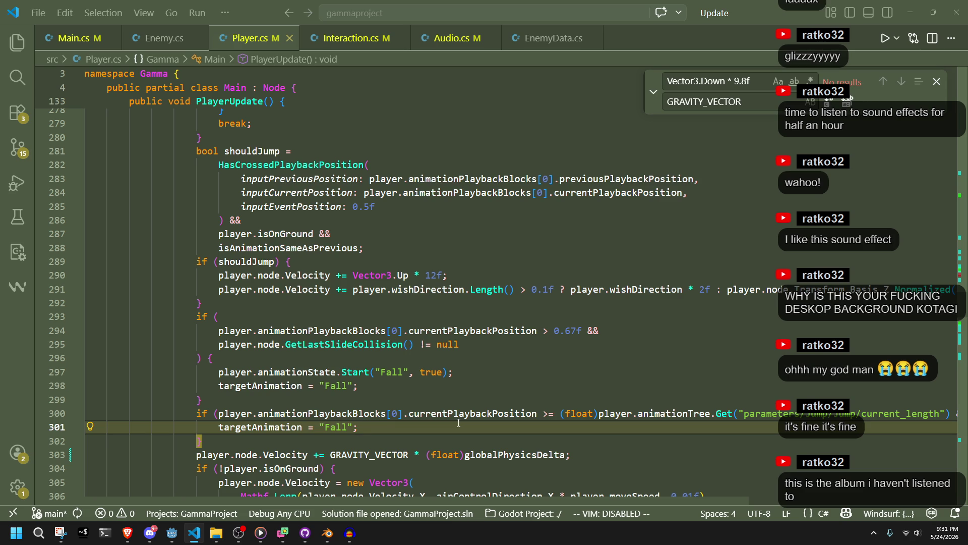
pyautogui.press('Up')
pyautogui.press('Up')
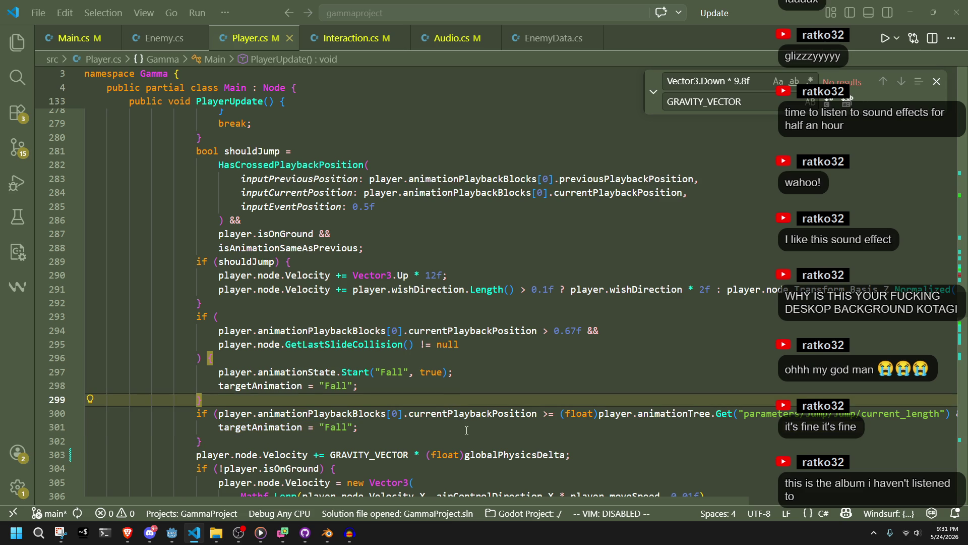
pyautogui.press('Down')
pyautogui.press('Down')
pyautogui.scroll(1, 468, 429)
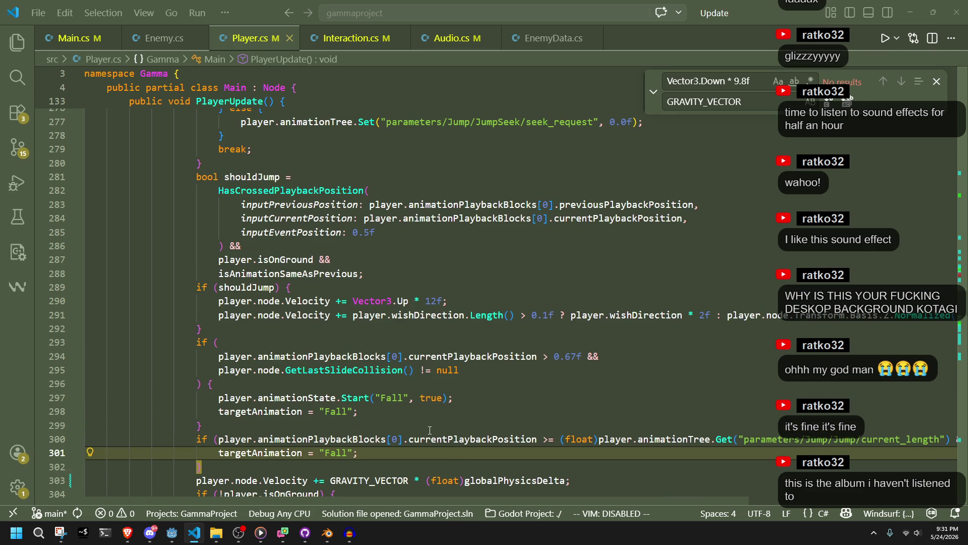
pyautogui.scroll(-2, 430, 429)
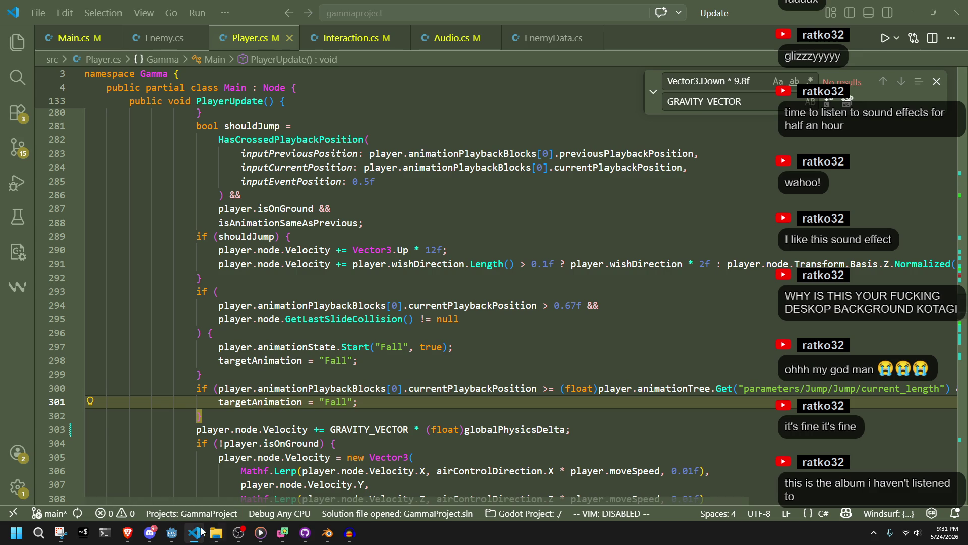
pyautogui.moveTo(172, 532)
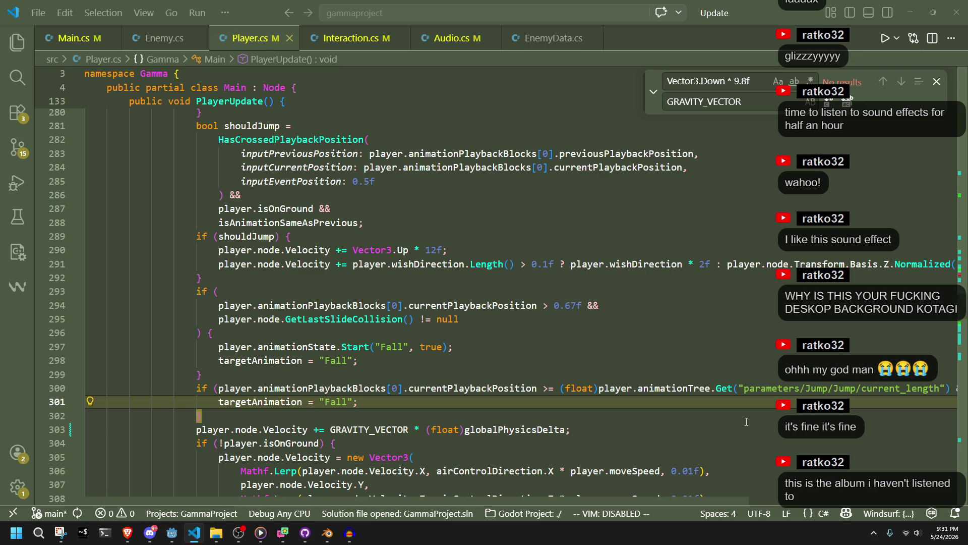
pyautogui.press('Down')
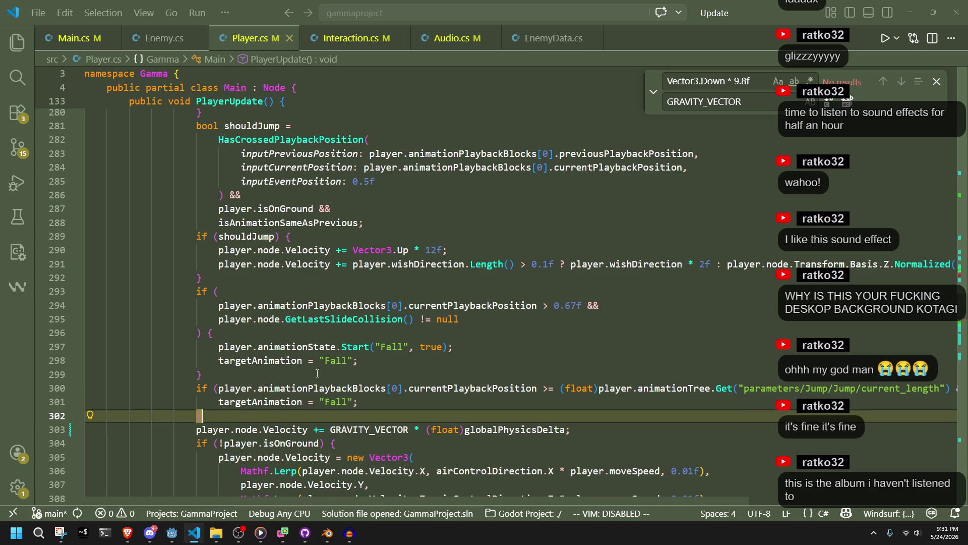
# Delete the Fall block on lines 292–299, then build and run the game in Godot
pyautogui.click(317, 373)
pyautogui.moveTo(321, 374); pyautogui.dragTo(299, 286)
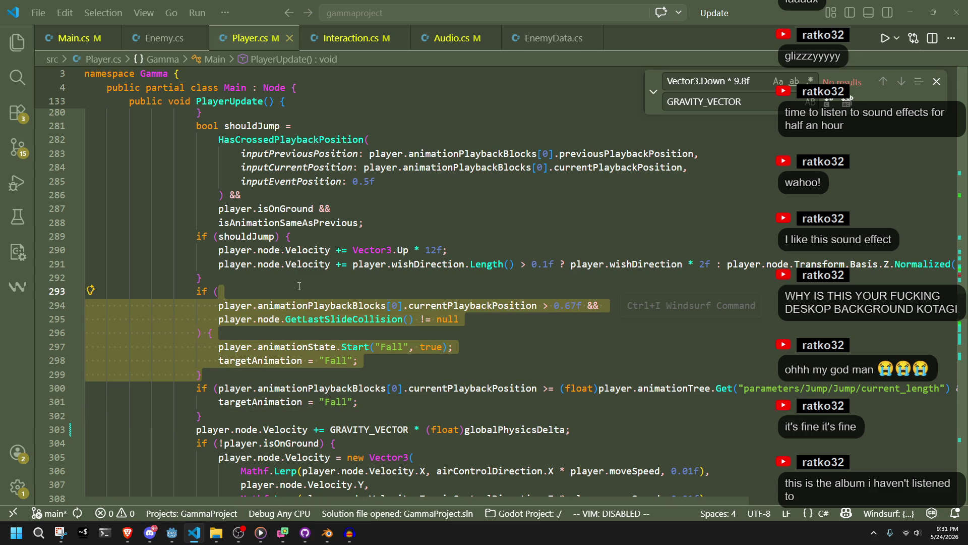
pyautogui.click(303, 343)
pyautogui.click(290, 335)
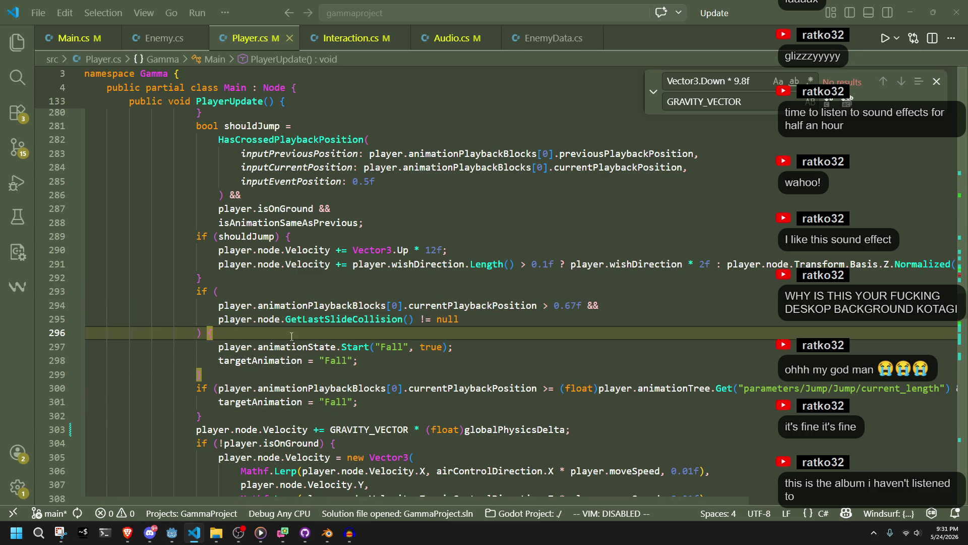
pyautogui.click(304, 376)
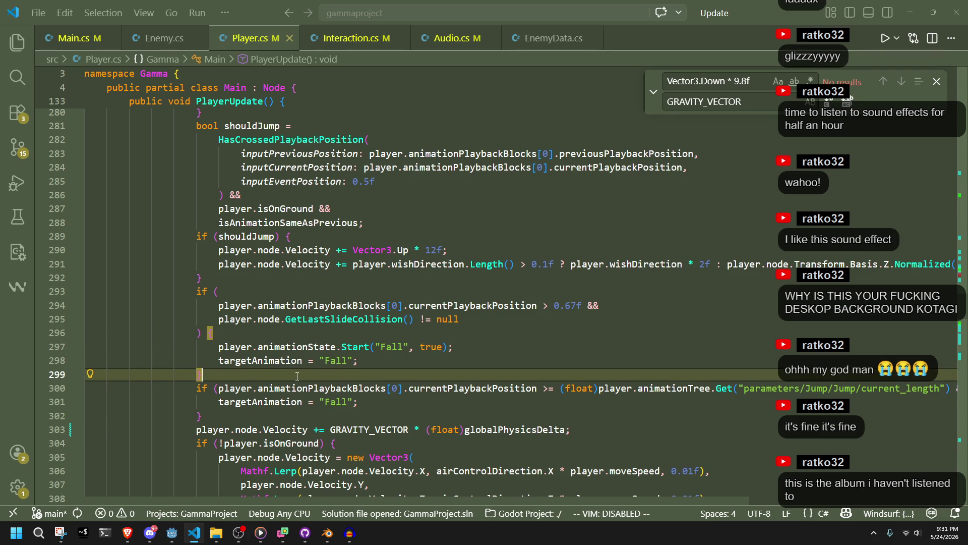
pyautogui.moveTo(299, 373); pyautogui.dragTo(301, 281)
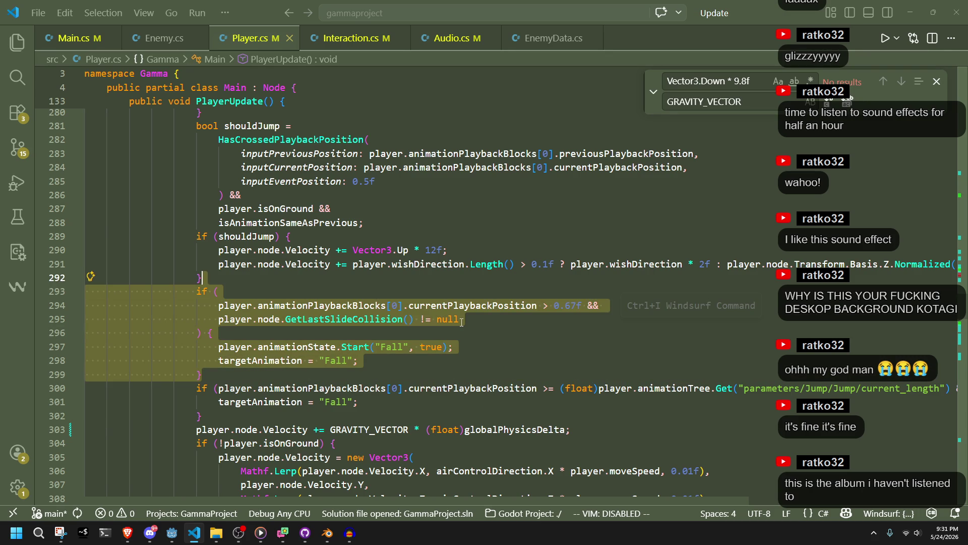
pyautogui.press('Delete')
pyautogui.hotkey('alt', 'Tab')
pyautogui.click(900, 24)
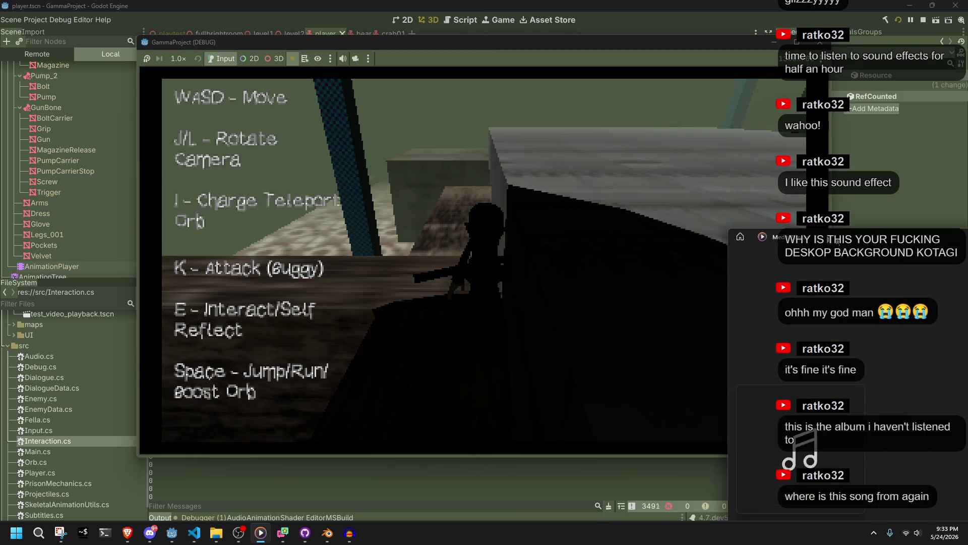
# Move the Media Player window aside, show the desktop, and drag the Reddit window on screen
pyautogui.moveTo(531, 129); pyautogui.dragTo(509, 110)
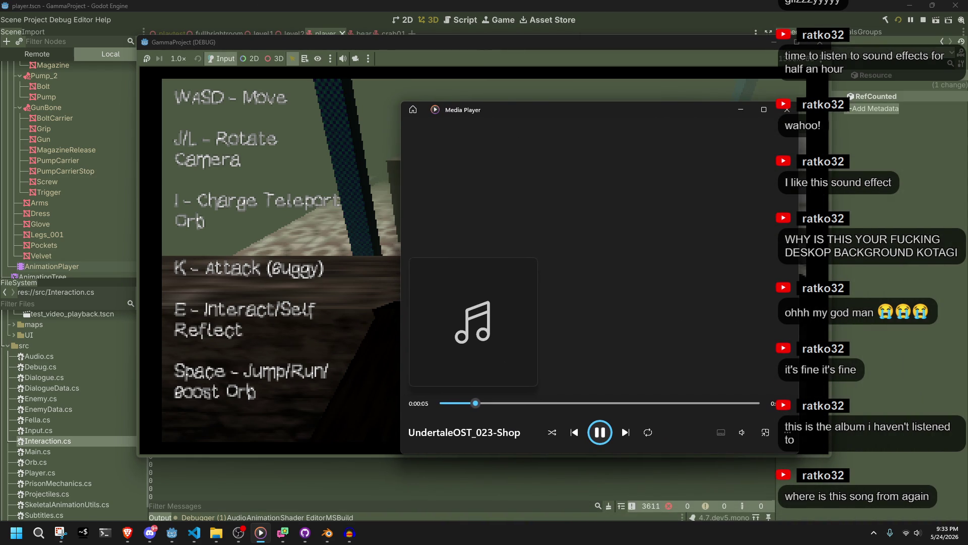
pyautogui.press('super+d')
pyautogui.press('super+d')
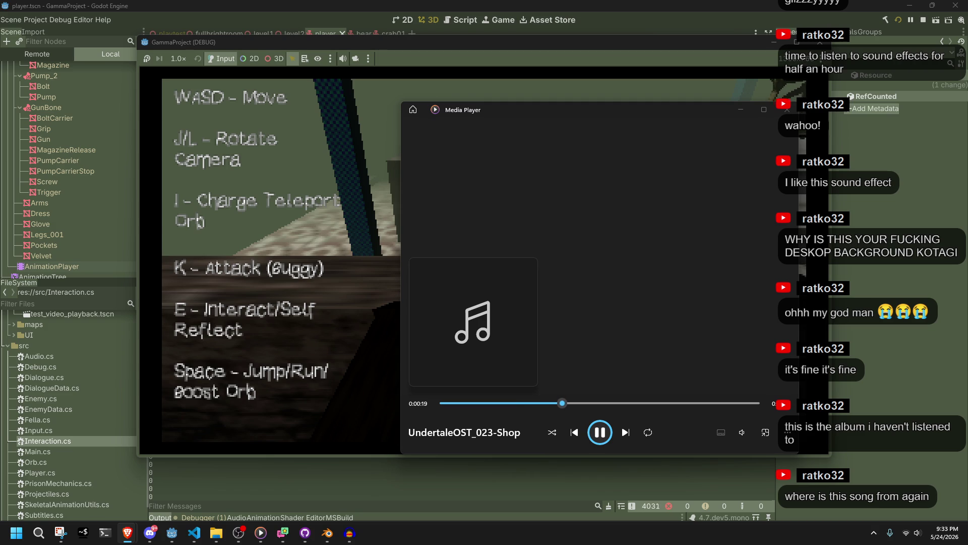
pyautogui.moveTo(967, 183)
pyautogui.mouseDown()
pyautogui.moveTo(944, 162)
pyautogui.moveTo(755, 197)
pyautogui.mouseUp()
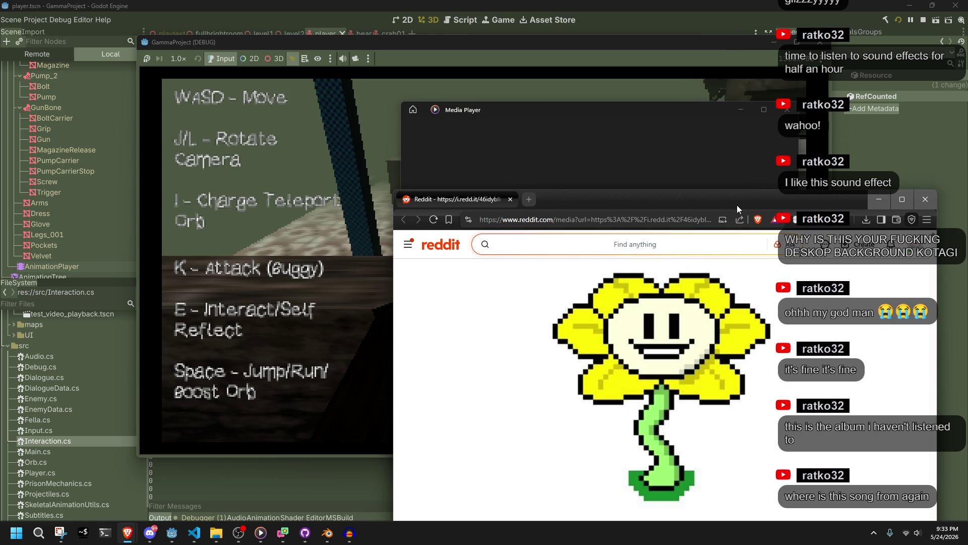
# Move and close the Reddit window, then minimize Media Player to reveal the game
pyautogui.hotkey('alt', 'Tab')
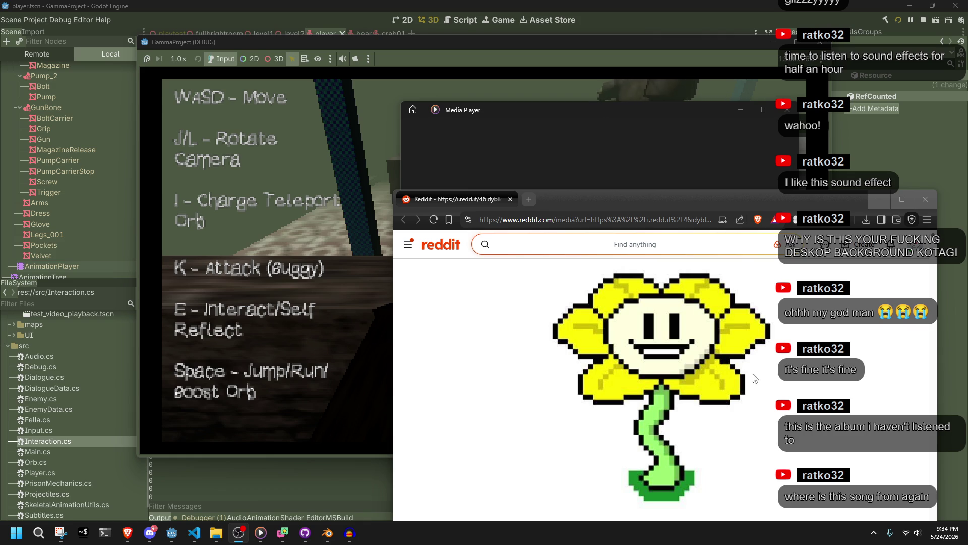
pyautogui.moveTo(573, 202); pyautogui.dragTo(529, 177)
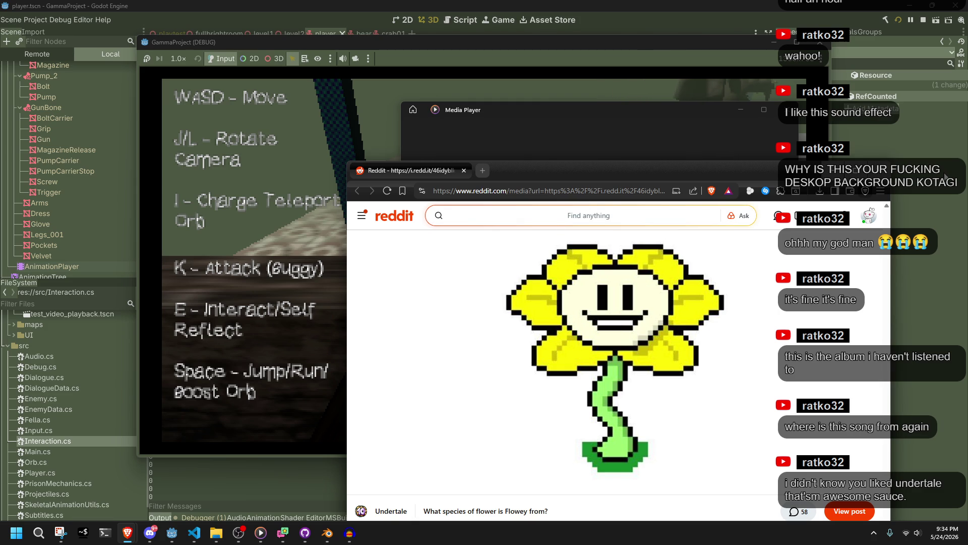
pyautogui.click(881, 176)
pyautogui.click(741, 110)
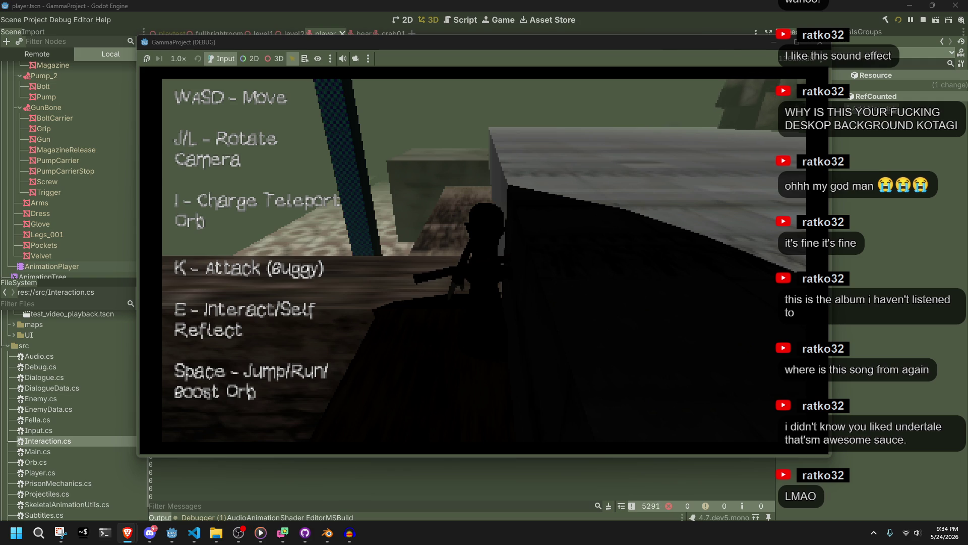
# Run the character forward along the floor toward the wall, rotating the camera around it
pyautogui.press('w')
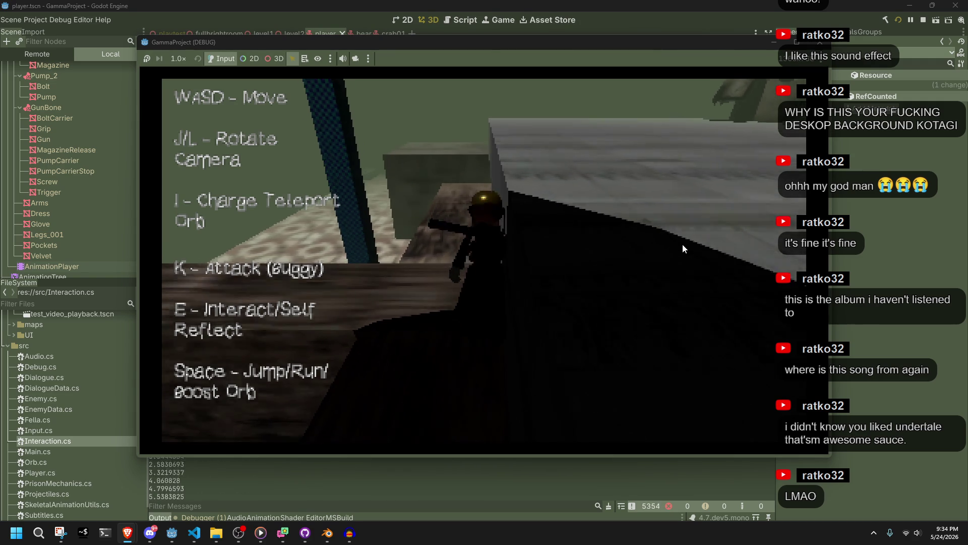
pyautogui.press('w')
pyautogui.press('w')
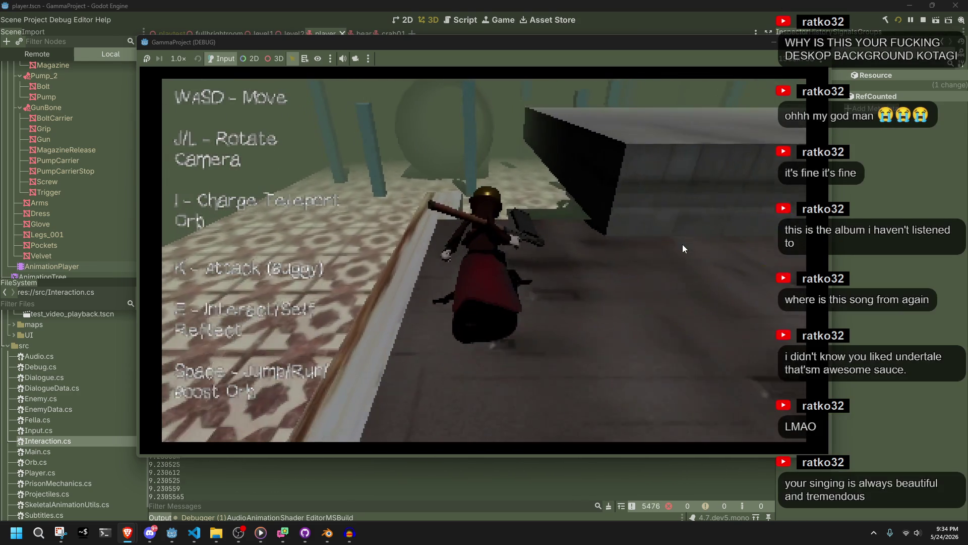
pyautogui.press('w')
pyautogui.press('w')
pyautogui.press('w')
pyautogui.press('w')
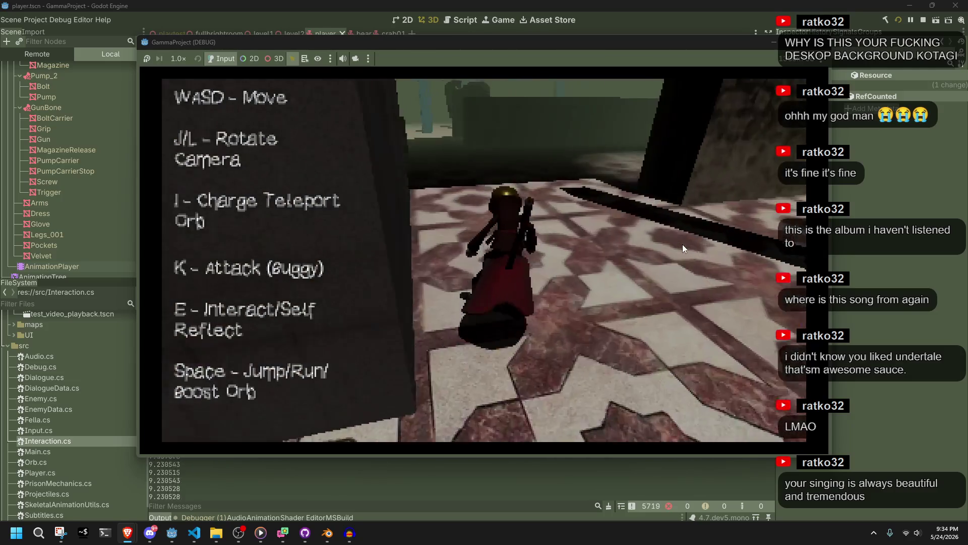
pyautogui.press('w')
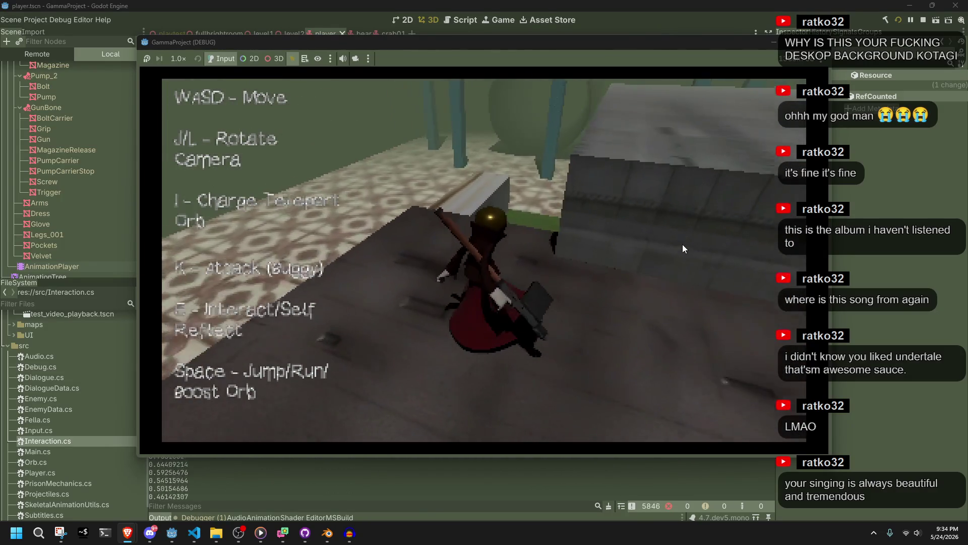
pyautogui.press('w')
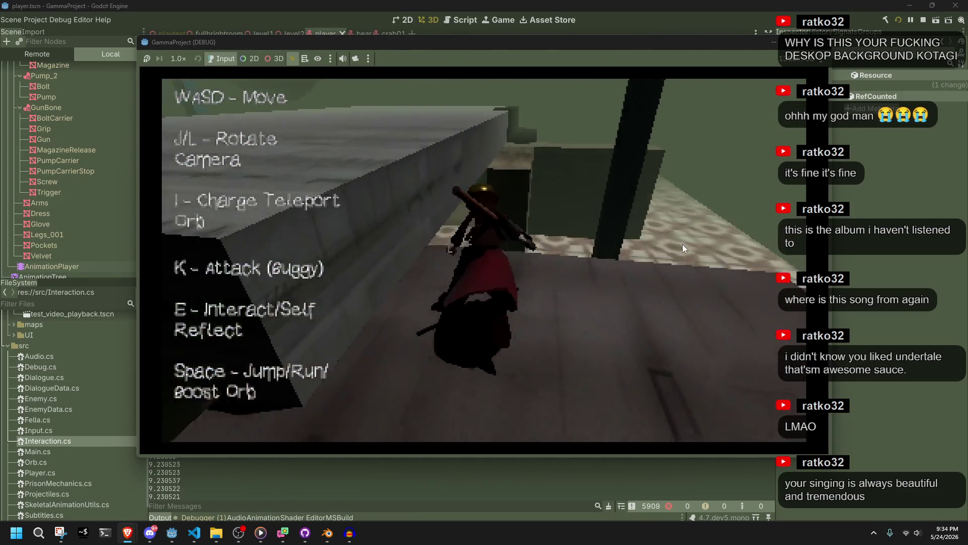
pyautogui.press('w')
pyautogui.press('w')
# Jump onto the grey surface and back to the tiled floor, then run on and attack the crab
pyautogui.press('space')
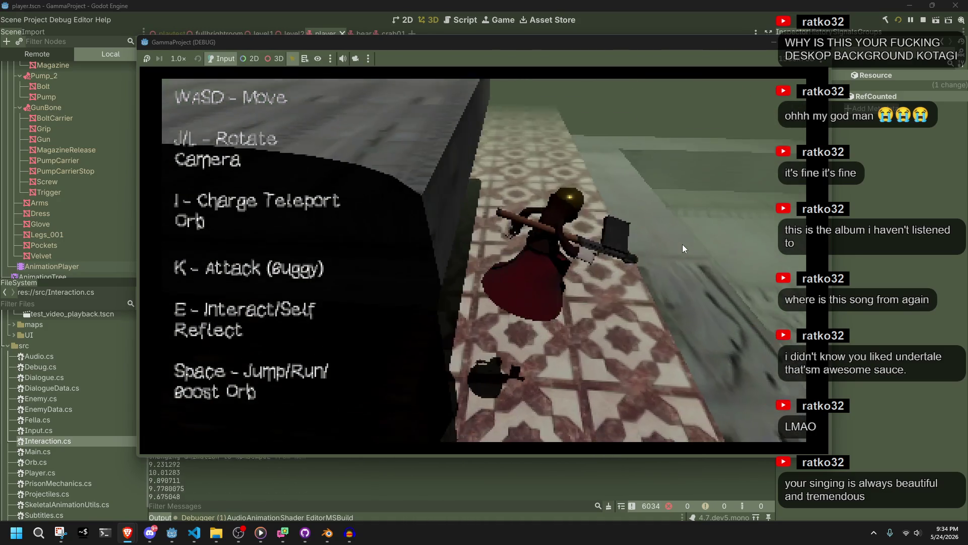
pyautogui.press('w')
pyautogui.press('w')
pyautogui.press('space')
pyautogui.press('w')
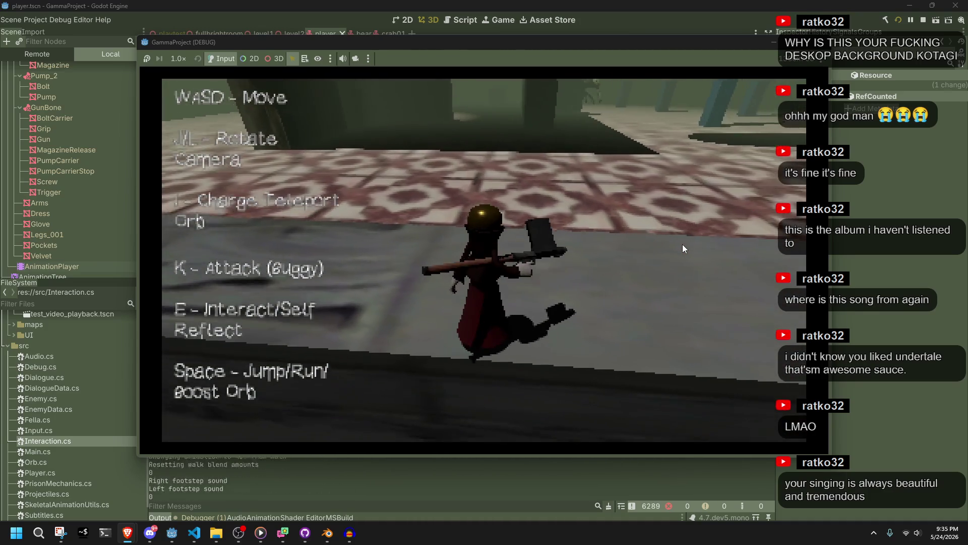
pyautogui.press('w')
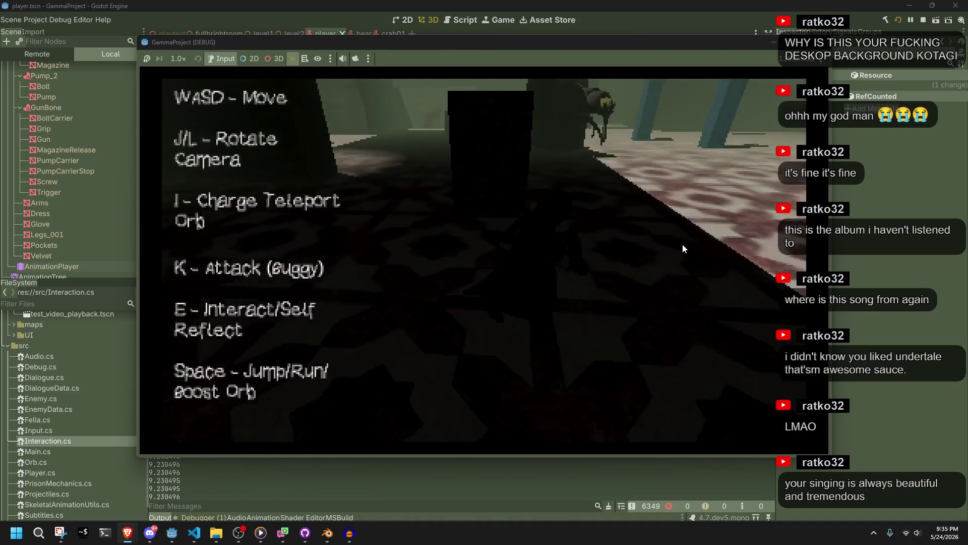
pyautogui.press('w')
pyautogui.press('k')
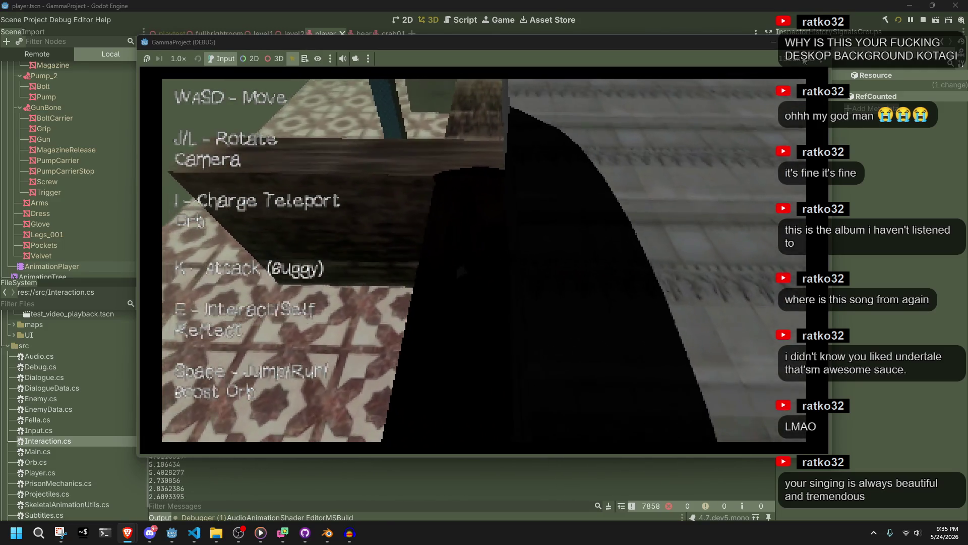
# Stop the running game and find RunJump02's jump block in Player.cs in VS Code
pyautogui.click(820, 42)
pyautogui.click(195, 533)
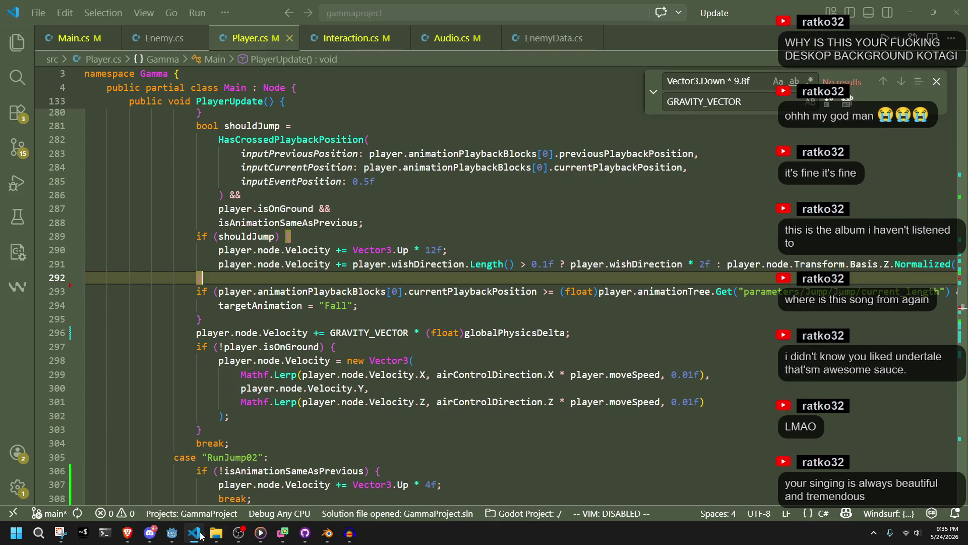
pyautogui.scroll(4, 321, 449)
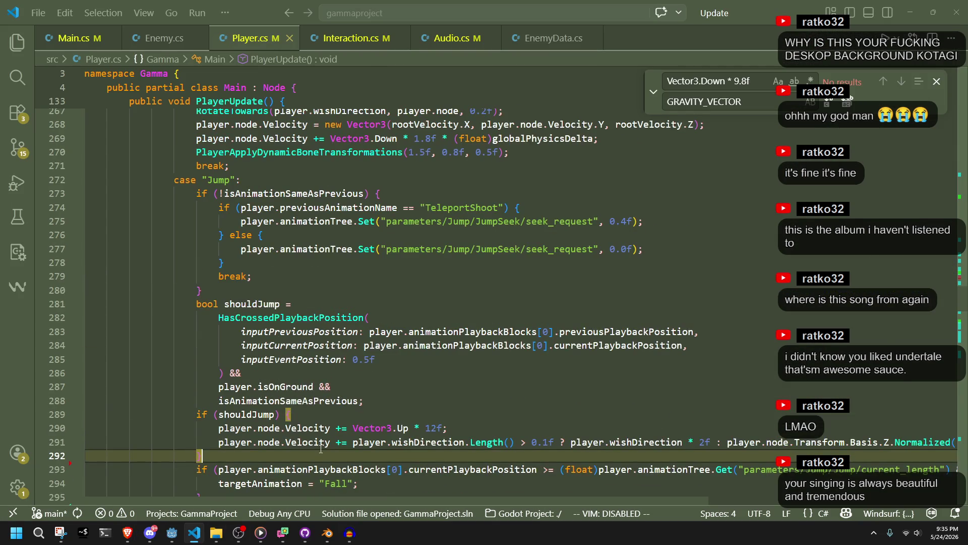
pyautogui.scroll(9, 321, 449)
pyautogui.scroll(20, 318, 447)
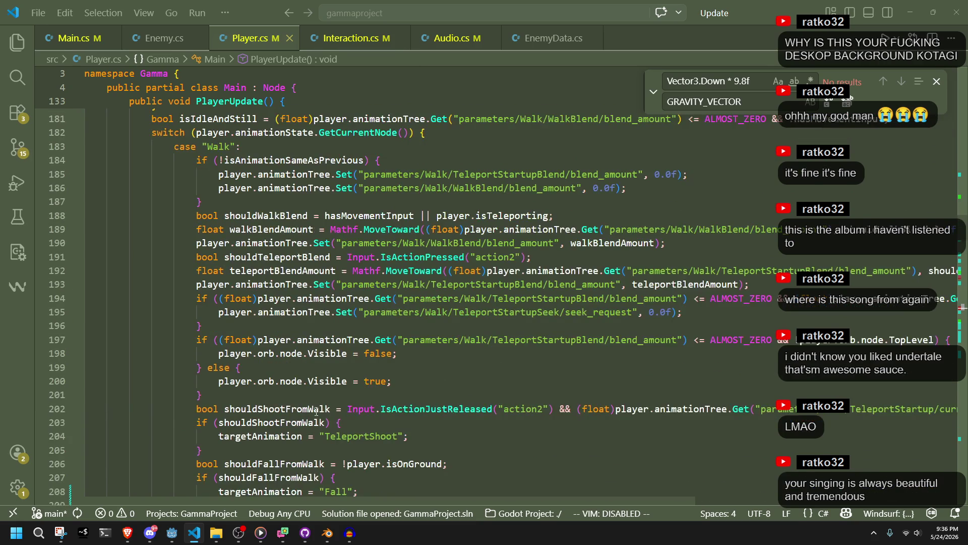
pyautogui.scroll(-20, 317, 411)
pyautogui.scroll(-7, 336, 419)
# Add RotateTowards(player.node.Velocity, player.node, 0.2f) to RunJump02, then rebuild and relaunch the game
pyautogui.click(271, 331)
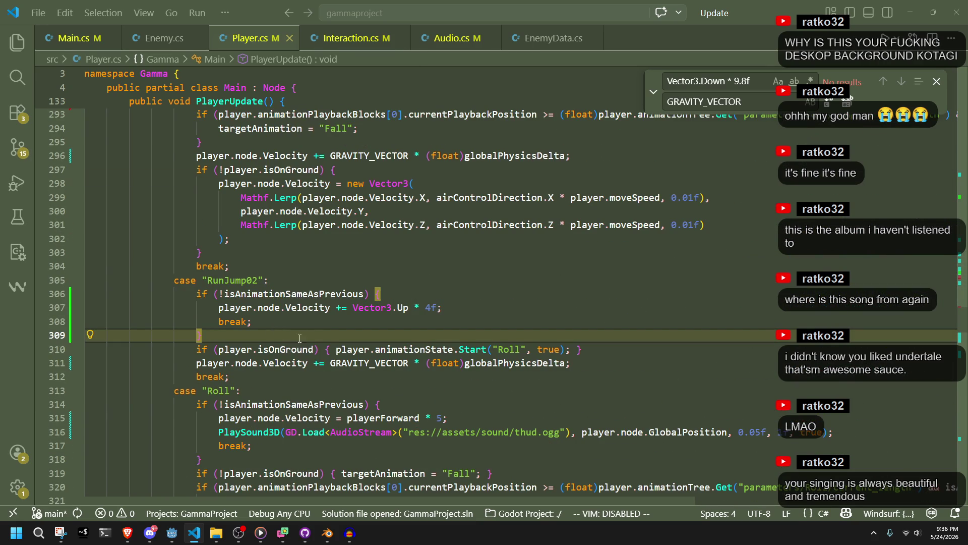
pyautogui.press('Return')
pyautogui.write('Rotate')
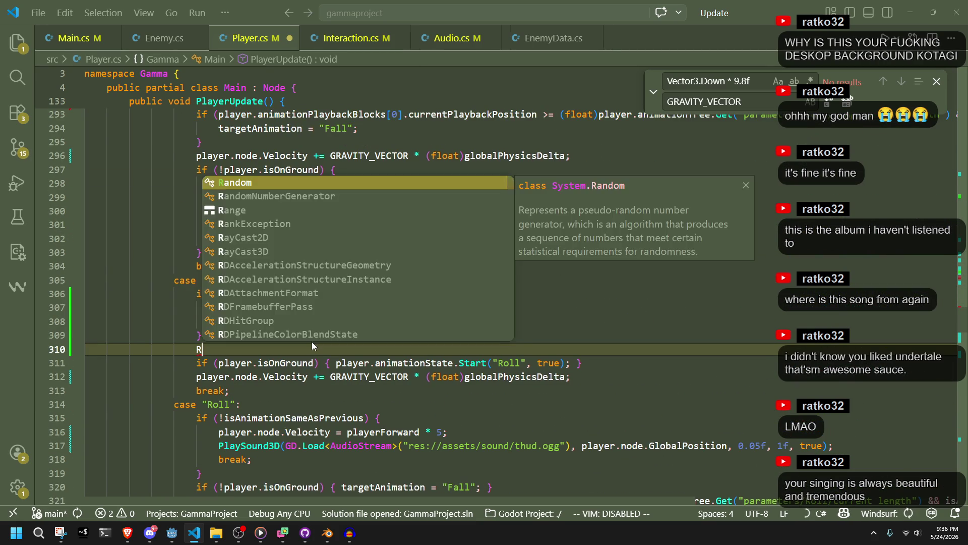
pyautogui.press('Return')
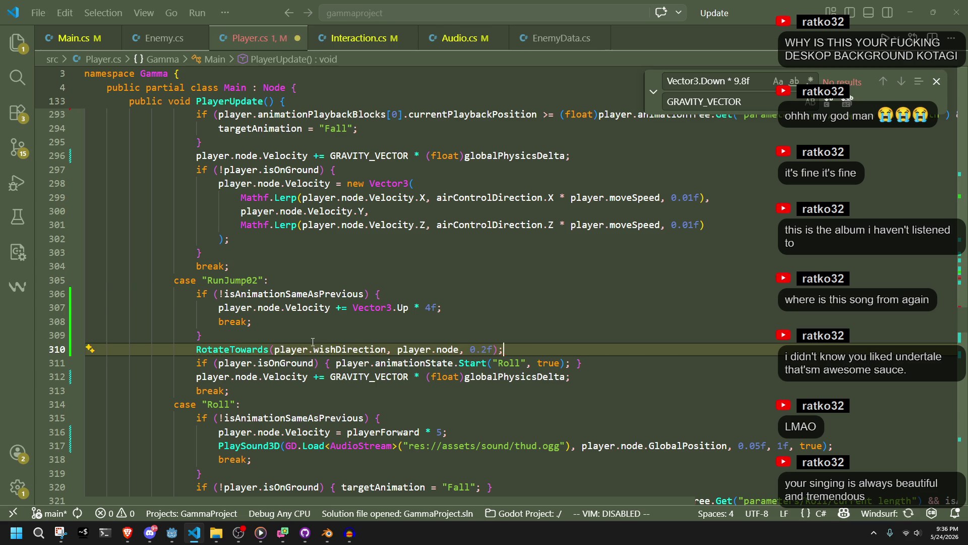
pyautogui.press('BackSpace')
pyautogui.press('BackSpace')
pyautogui.press('BackSpace')
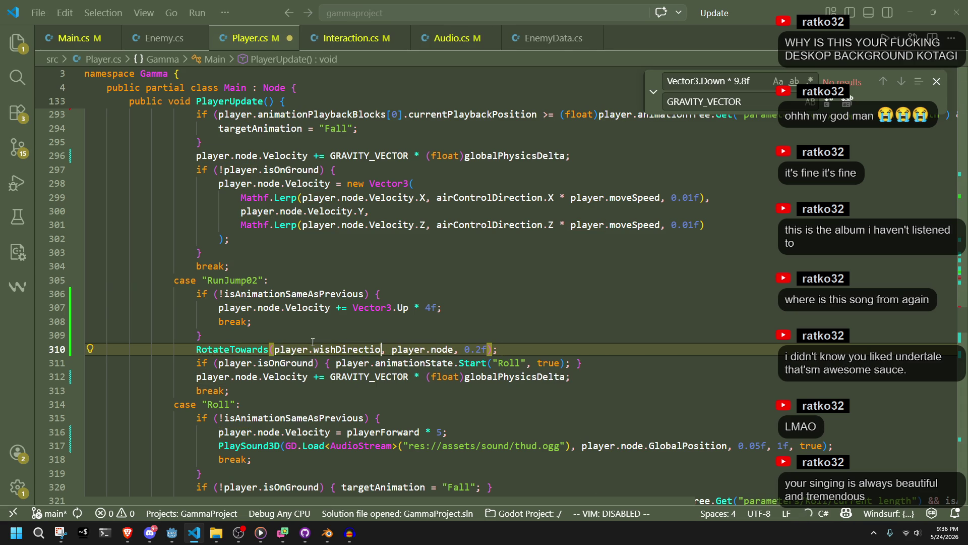
pyautogui.write('node.veloc')
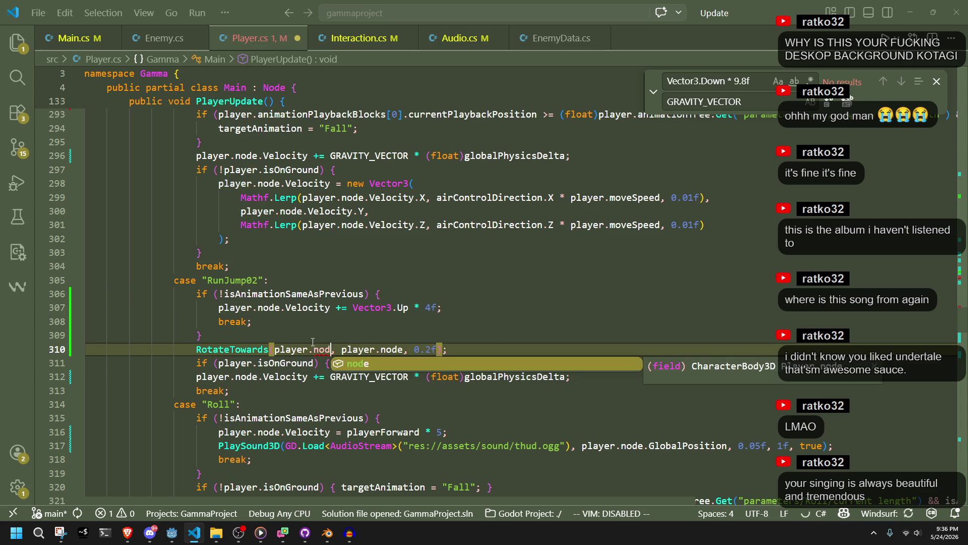
pyautogui.press('Return')
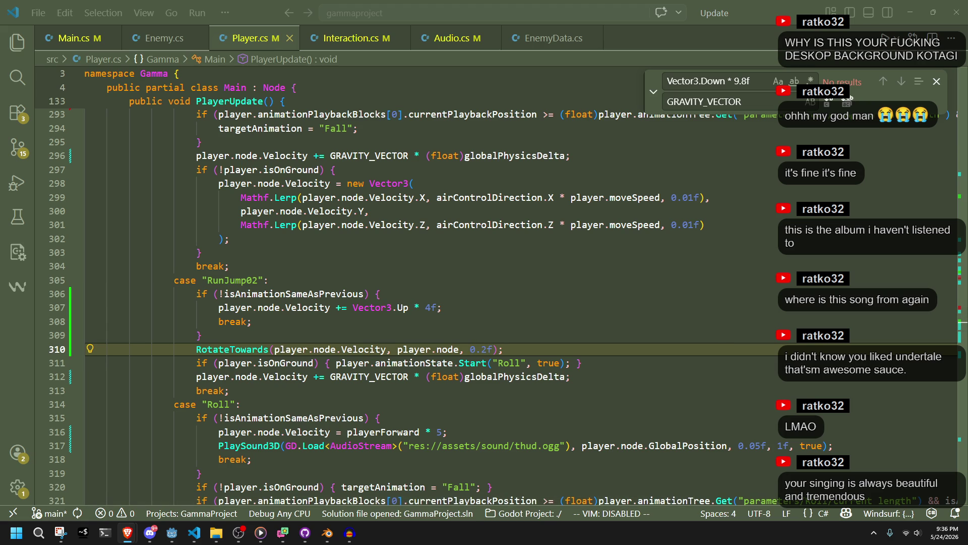
pyautogui.click(503, 408)
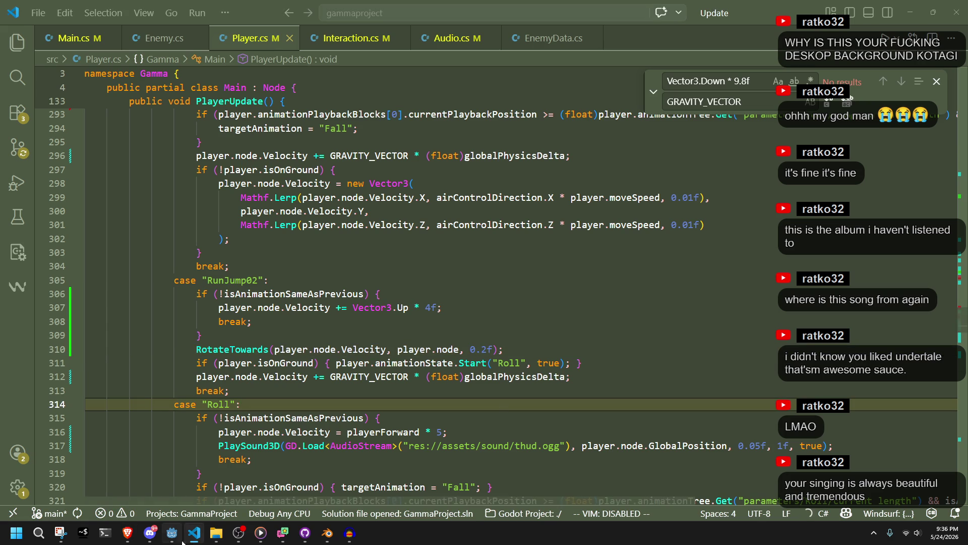
pyautogui.click(172, 534)
pyautogui.click(900, 19)
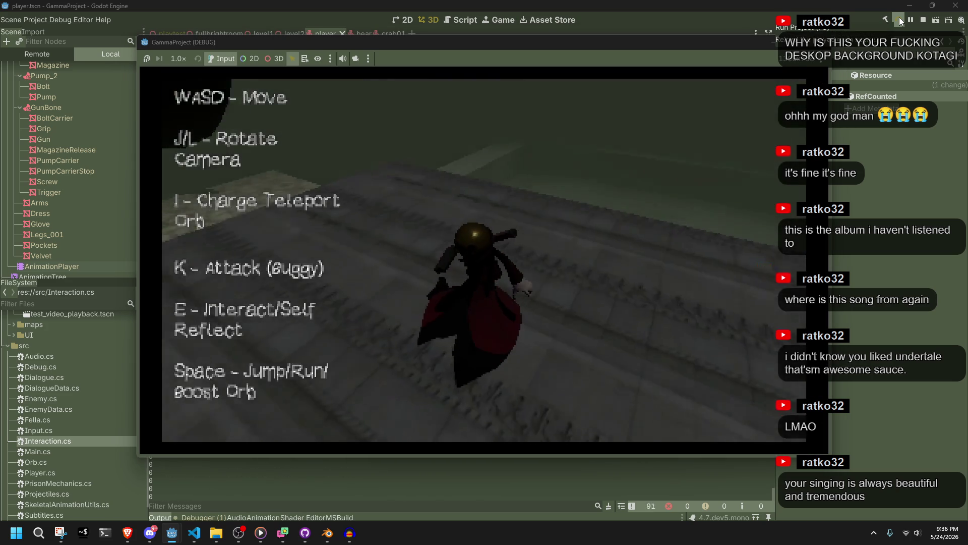
# Walk the character forward with W along the ledge in the relaunched game
pyautogui.press('w')
pyautogui.press('w')
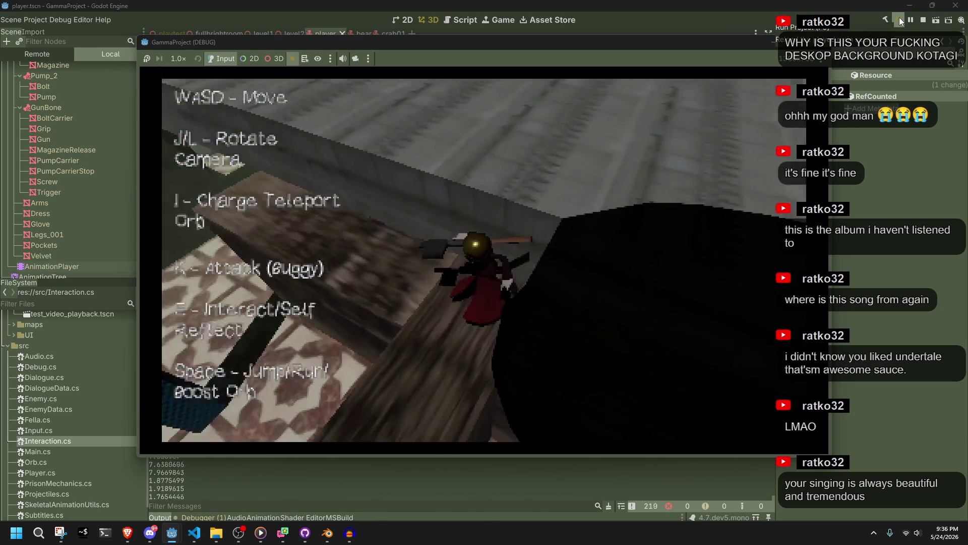
pyautogui.press('w')
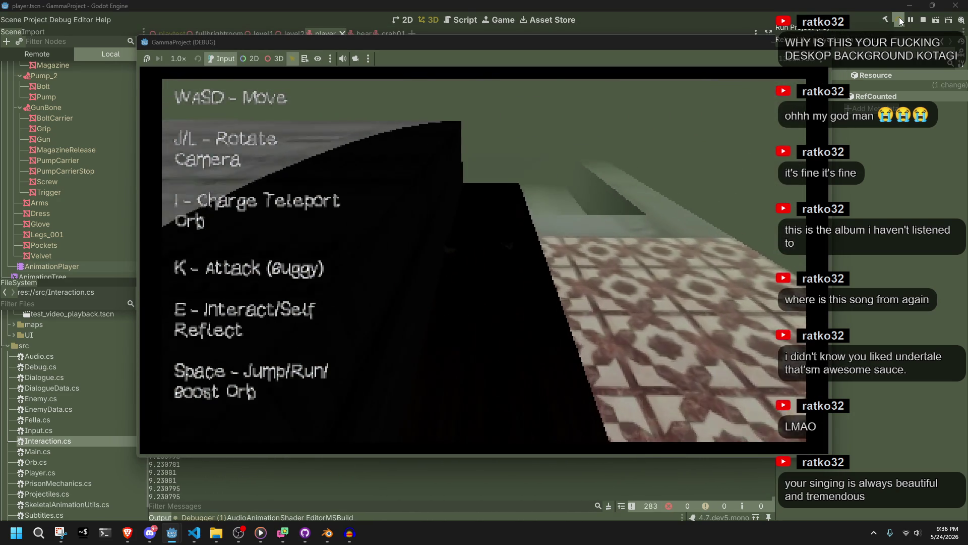
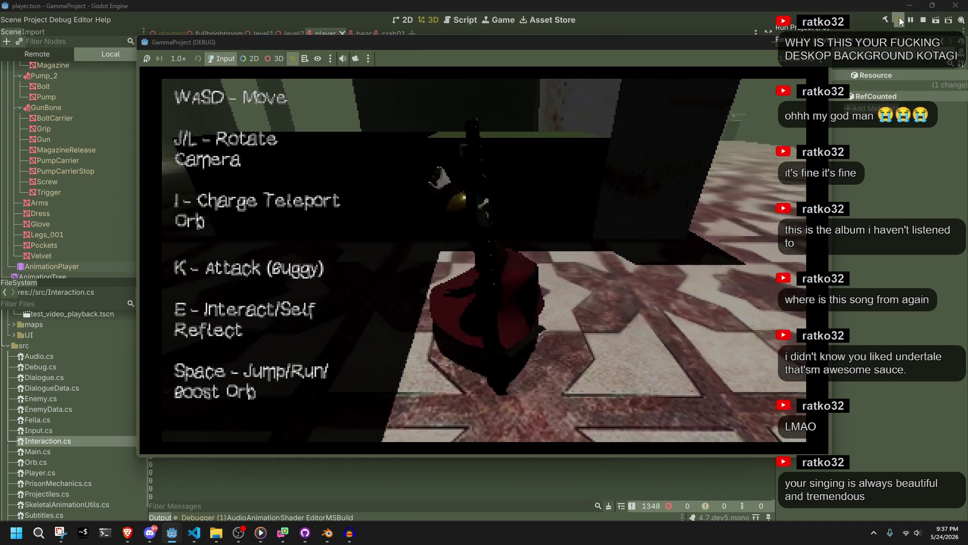
# Walk the character forward onto the tiled and grey floors, then stop the running game
pyautogui.press('w')
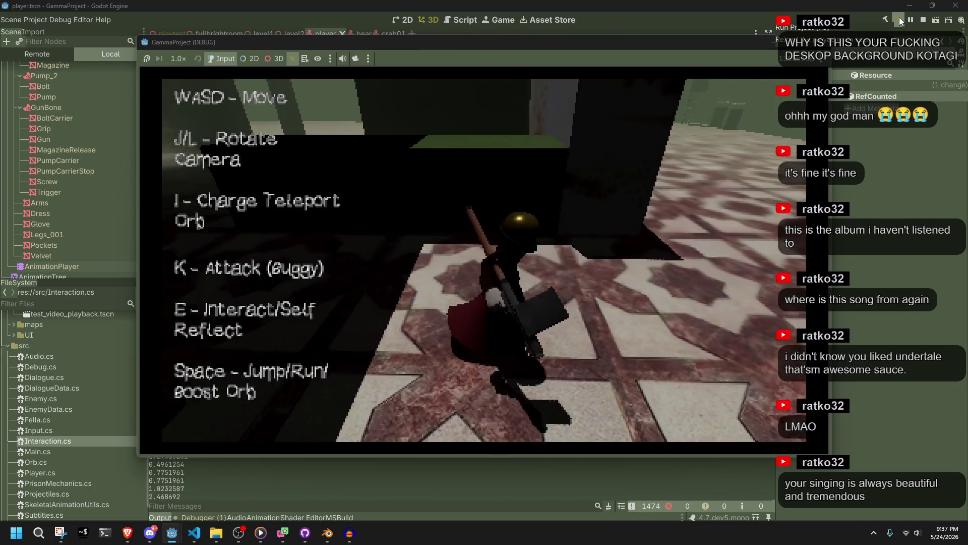
pyautogui.press('w')
pyautogui.press('w')
pyautogui.press('w')
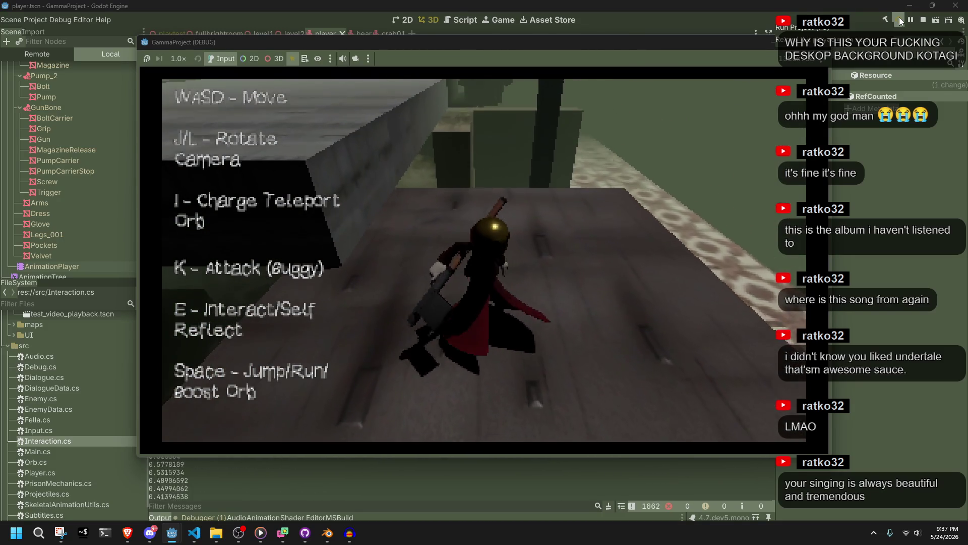
pyautogui.press('w')
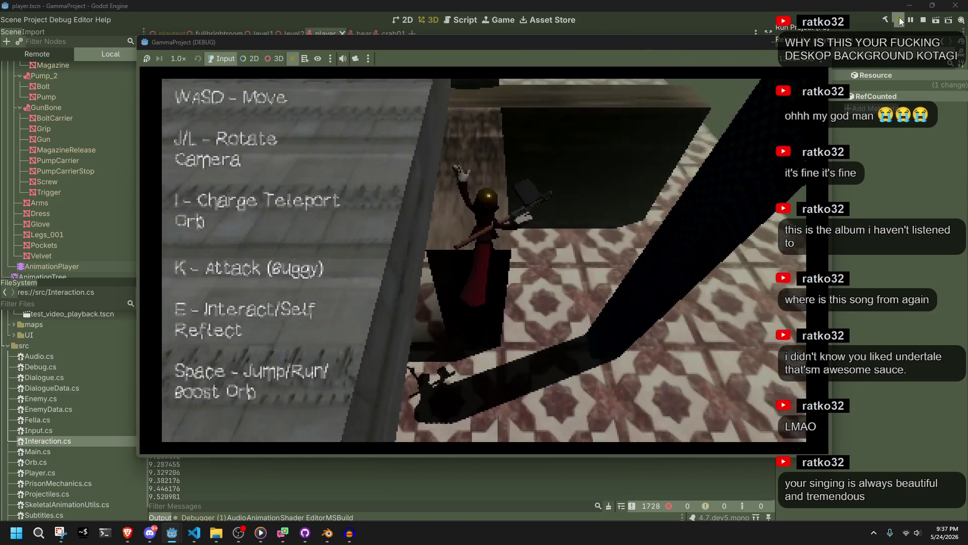
pyautogui.press('w')
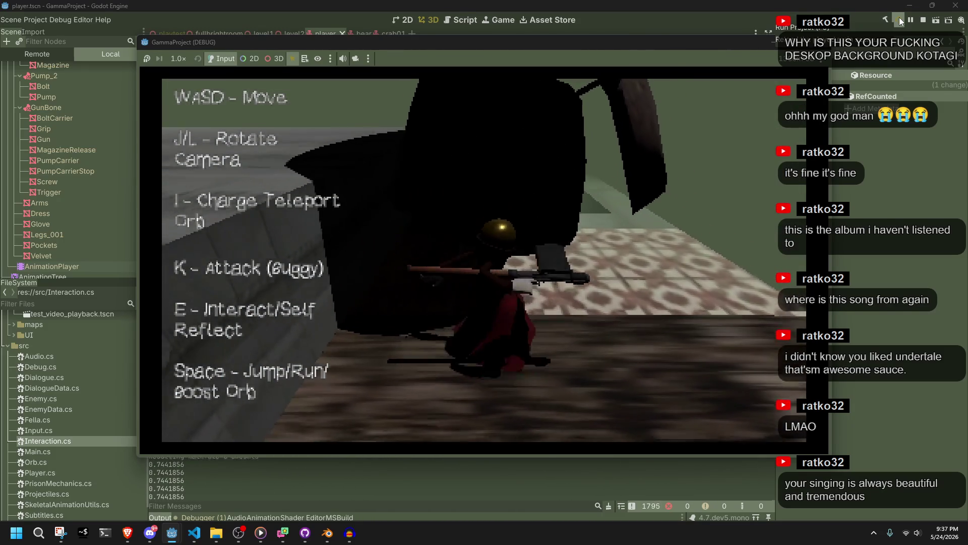
pyautogui.press('w')
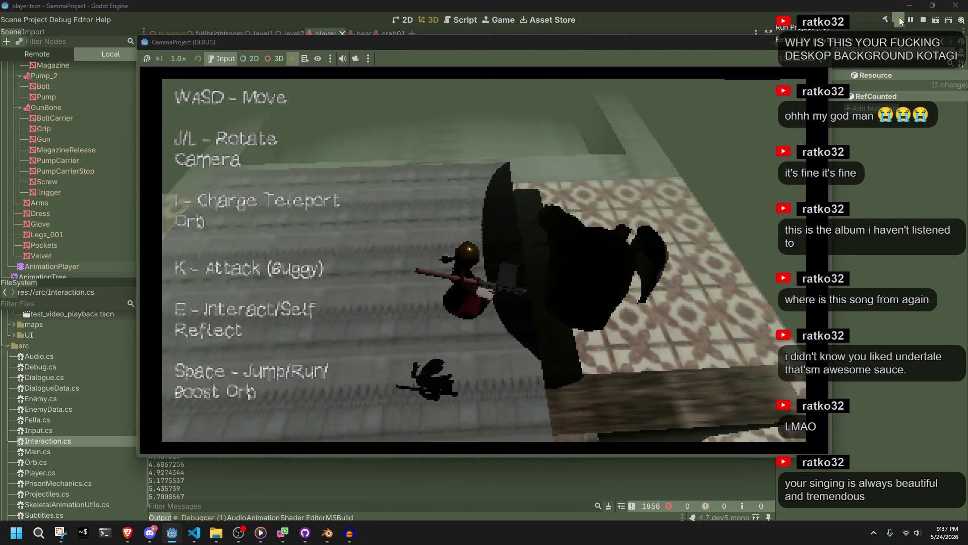
pyautogui.press('w')
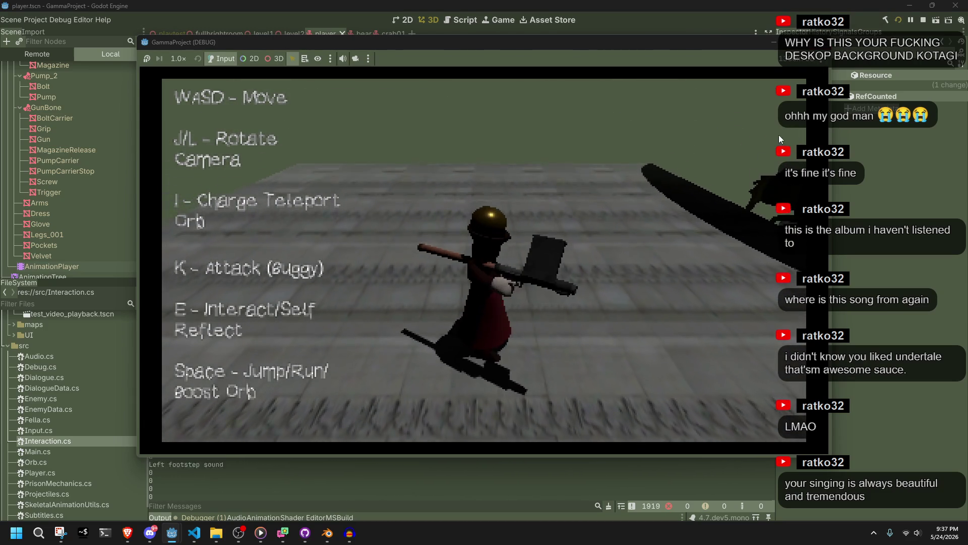
pyautogui.click(818, 42)
# Add a RayCast3D child node, move it directly under the Player root, and save the scene
pyautogui.scroll(3, 116, 221)
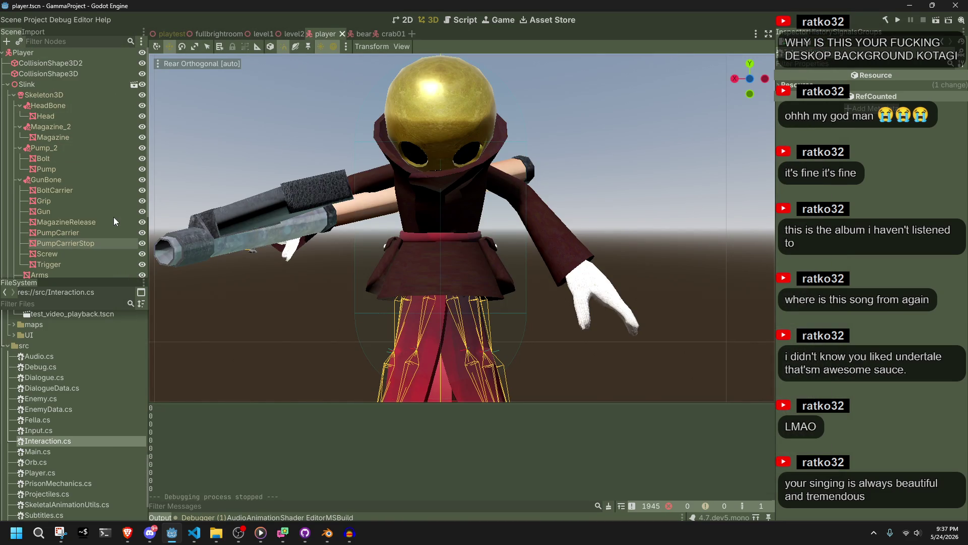
pyautogui.click(76, 74)
pyautogui.rightClick(71, 53)
pyautogui.click(89, 58)
pyautogui.write('raycast')
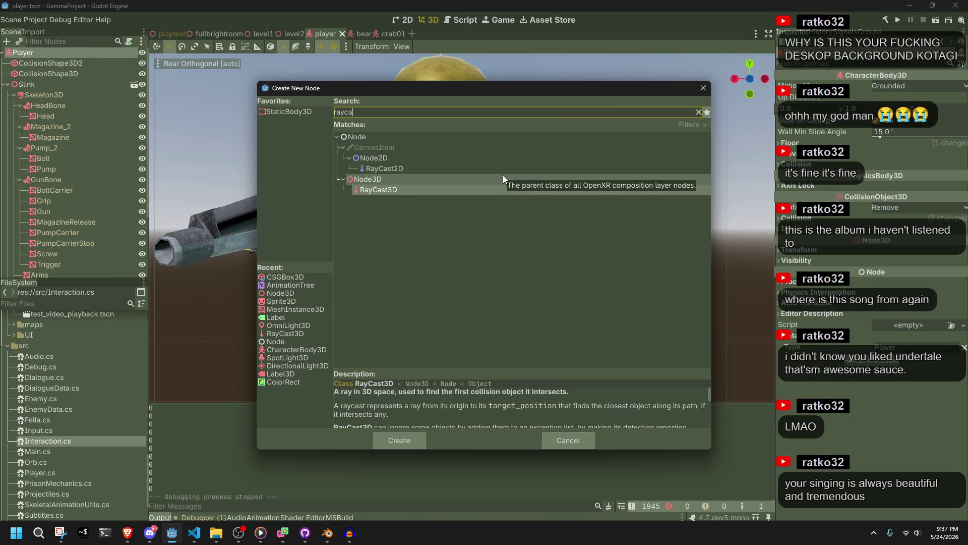
pyautogui.press('Return')
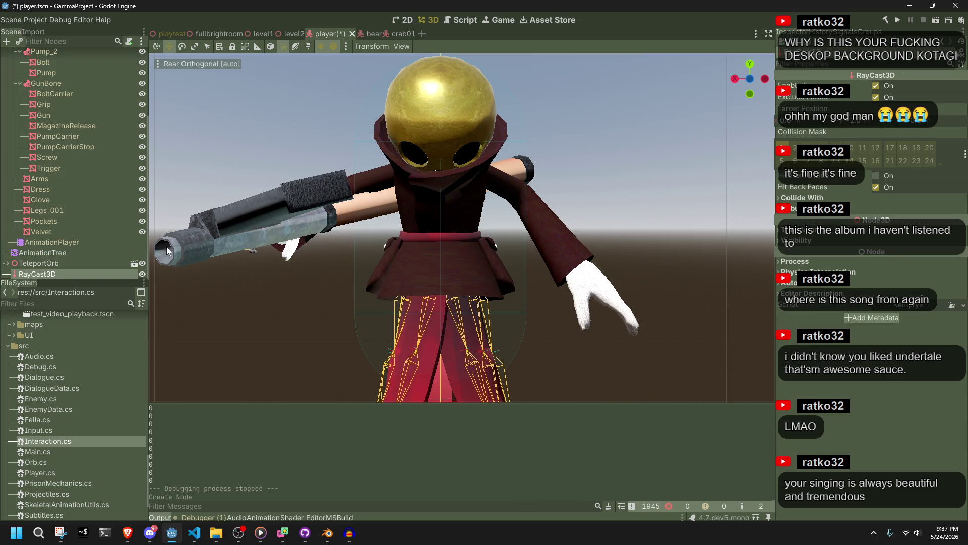
pyautogui.moveTo(98, 270)
pyautogui.mouseDown()
pyautogui.moveTo(76, 91)
pyautogui.moveTo(57, 80)
pyautogui.moveTo(74, 67)
pyautogui.moveTo(75, 79)
pyautogui.mouseUp()
pyautogui.doubleClick(66, 86)
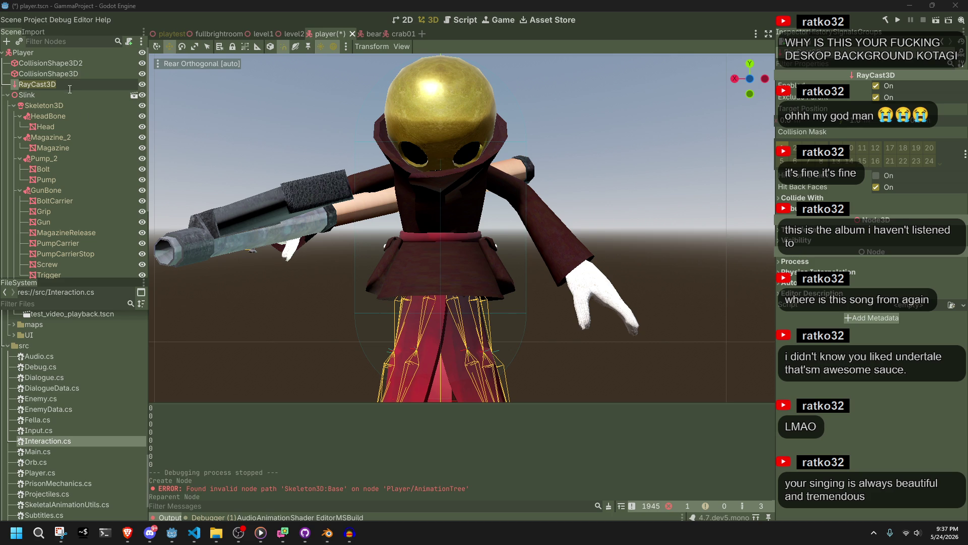
pyautogui.press('Return')
pyautogui.hotkey('ctrl', 's')
# From a view straight behind the character, drag the raycast onto the character's body
pyautogui.scroll(-5, 327, 276)
pyautogui.scroll(-4, 571, 321)
pyautogui.moveTo(579, 297)
pyautogui.mouseDown()
pyautogui.moveTo(431, 334)
pyautogui.moveTo(728, 240)
pyautogui.mouseUp()
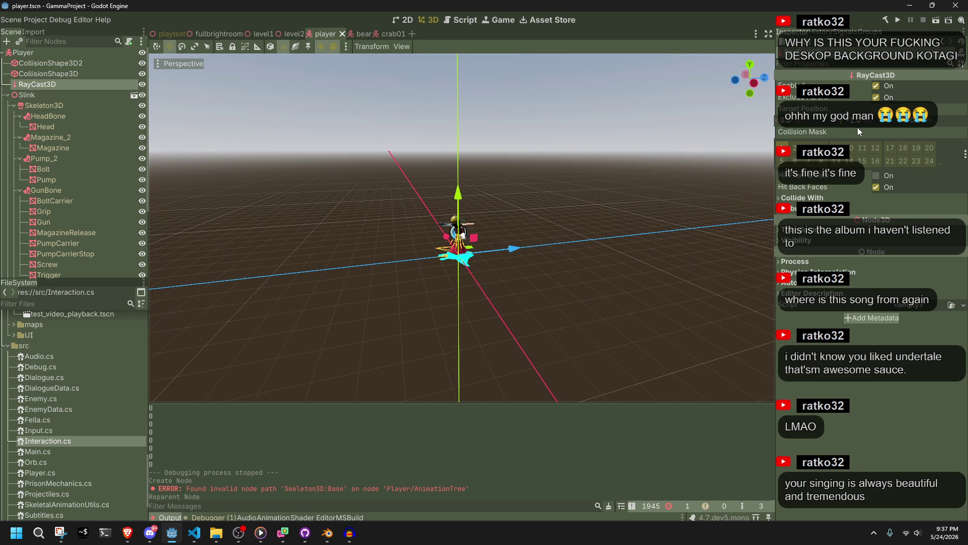
pyautogui.scroll(5, 652, 242)
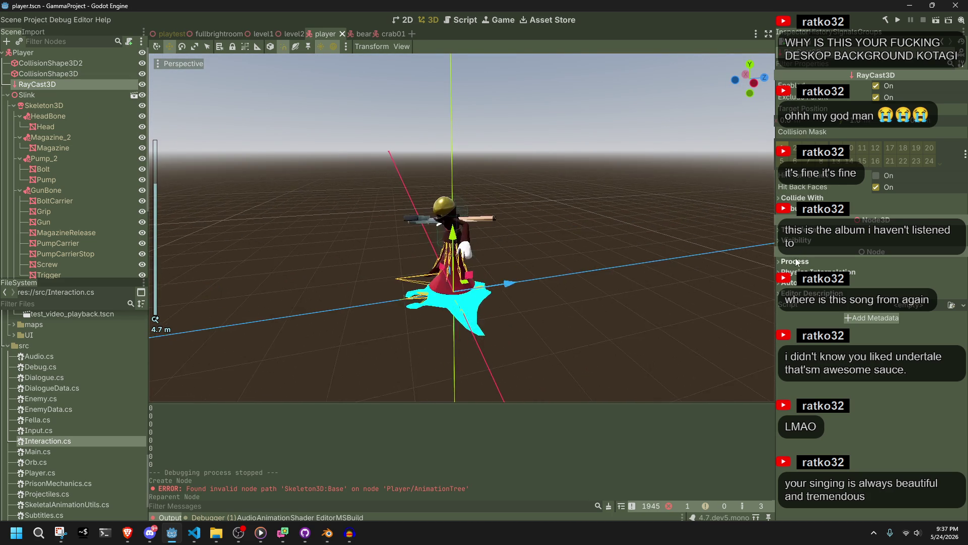
pyautogui.moveTo(564, 346); pyautogui.dragTo(640, 313)
pyautogui.scroll(2, 431, 319)
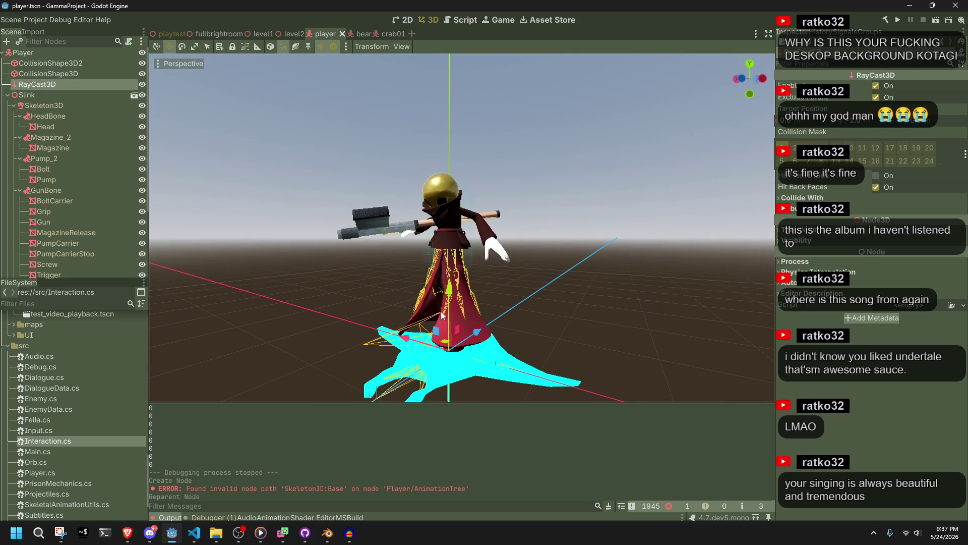
pyautogui.click(745, 78)
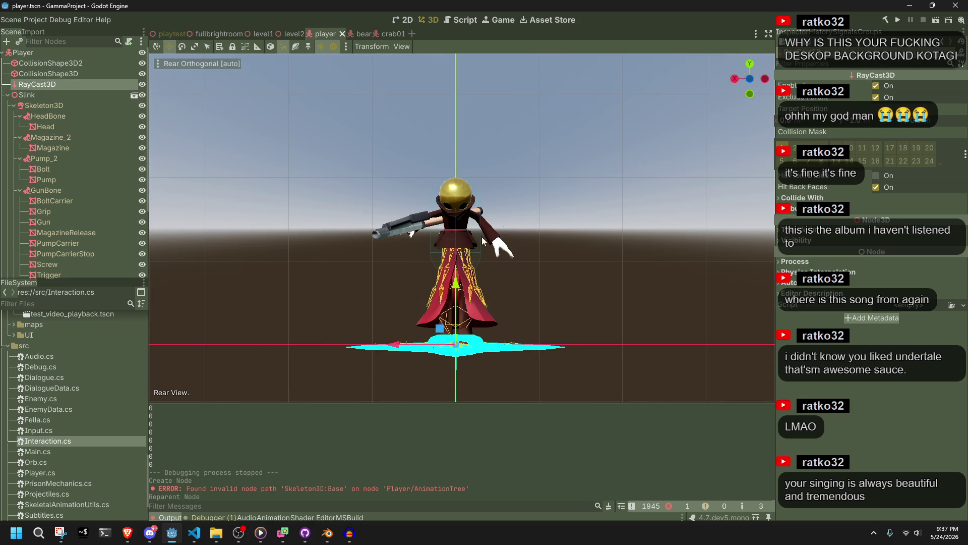
pyautogui.moveTo(461, 277); pyautogui.dragTo(464, 225)
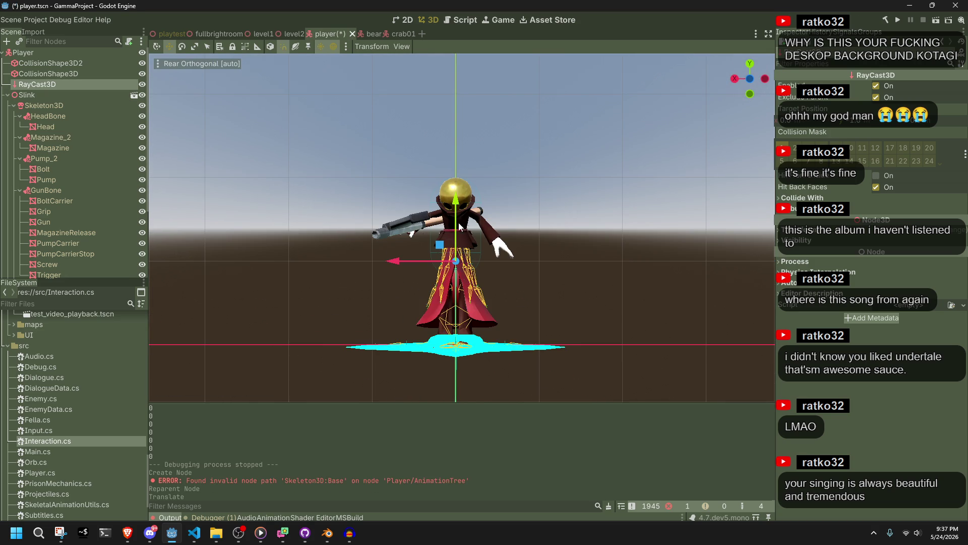
pyautogui.moveTo(393, 263)
pyautogui.mouseDown()
pyautogui.moveTo(306, 247)
pyautogui.moveTo(415, 264)
pyautogui.mouseUp()
pyautogui.moveTo(501, 274); pyautogui.dragTo(547, 279)
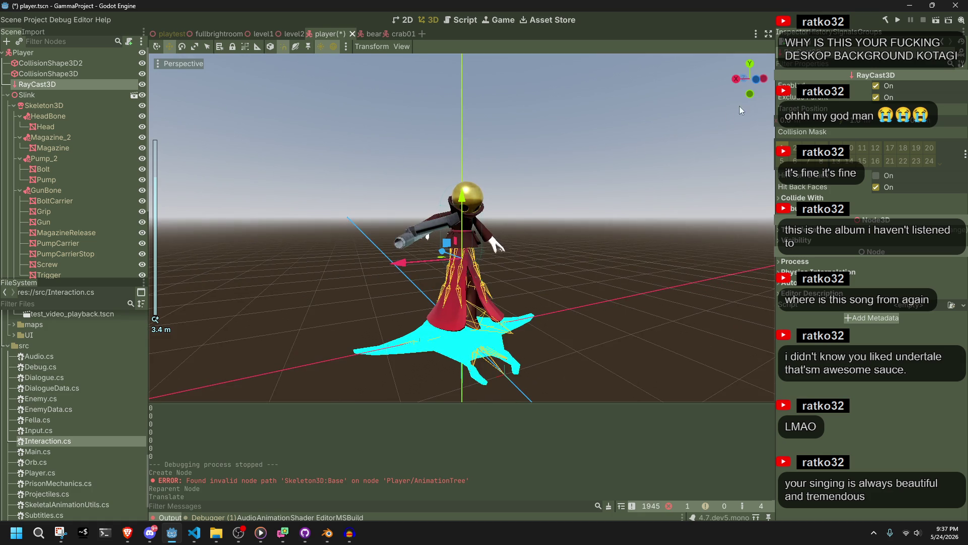
pyautogui.click(758, 81)
pyautogui.moveTo(456, 185)
pyautogui.mouseDown()
pyautogui.moveTo(488, 214)
pyautogui.moveTo(456, 200)
pyautogui.mouseUp()
# Adjust the RayCast3D's Target Position in the Inspector and save the player scene
pyautogui.click(808, 233)
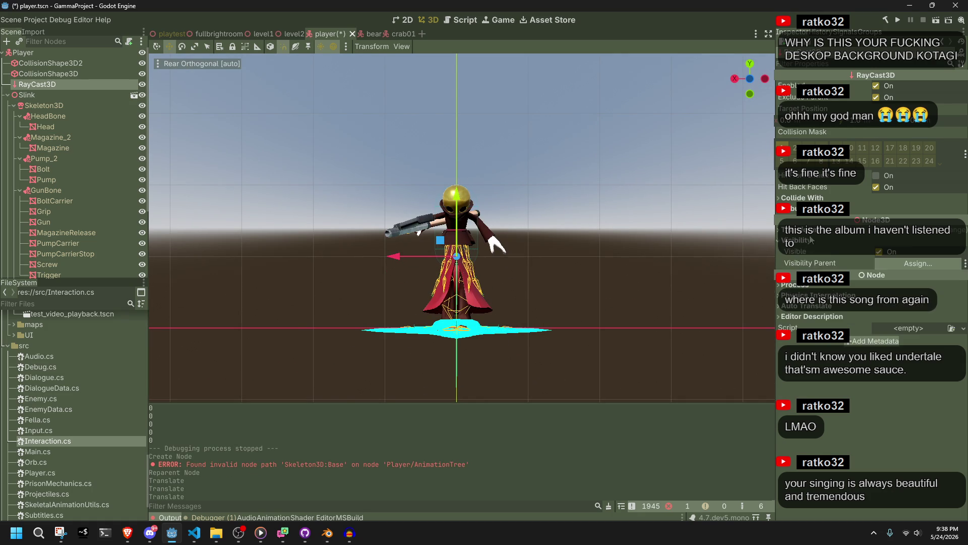
pyautogui.click(808, 233)
pyautogui.moveTo(855, 121); pyautogui.dragTo(864, 122)
pyautogui.scroll(-4, 544, 250)
pyautogui.moveTo(544, 250)
pyautogui.mouseDown()
pyautogui.moveTo(525, 311)
pyautogui.moveTo(382, 319)
pyautogui.moveTo(359, 313)
pyautogui.moveTo(297, 210)
pyautogui.moveTo(64, 139)
pyautogui.mouseUp()
pyautogui.hotkey('ctrl', 's')
pyautogui.scroll(5, 364, 311)
pyautogui.scroll(-3, 64, 139)
pyautogui.scroll(-4, 241, 326)
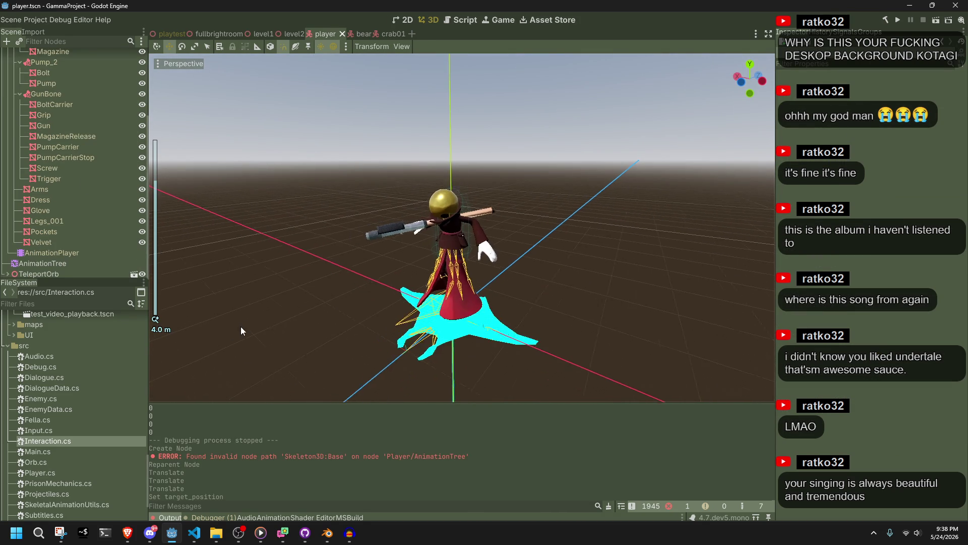
pyautogui.scroll(3, 104, 125)
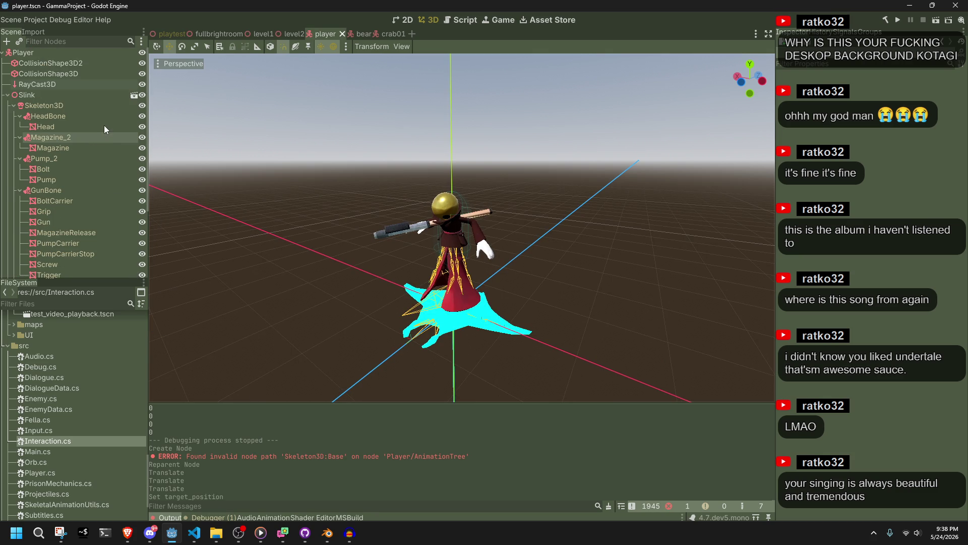
# Hide CollisionShape3D2, clear its separation-ray shape, delete the node, and save the scene
pyautogui.click(83, 74)
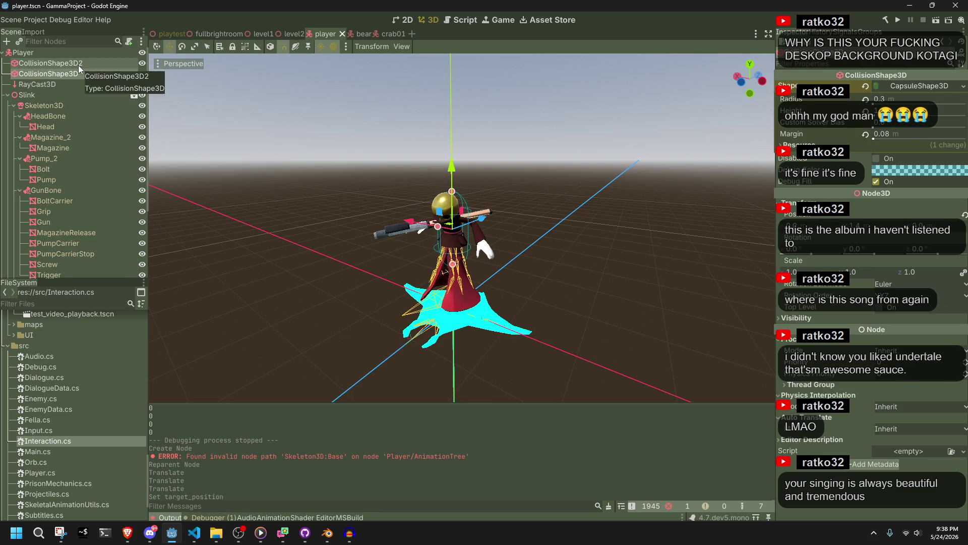
pyautogui.click(79, 64)
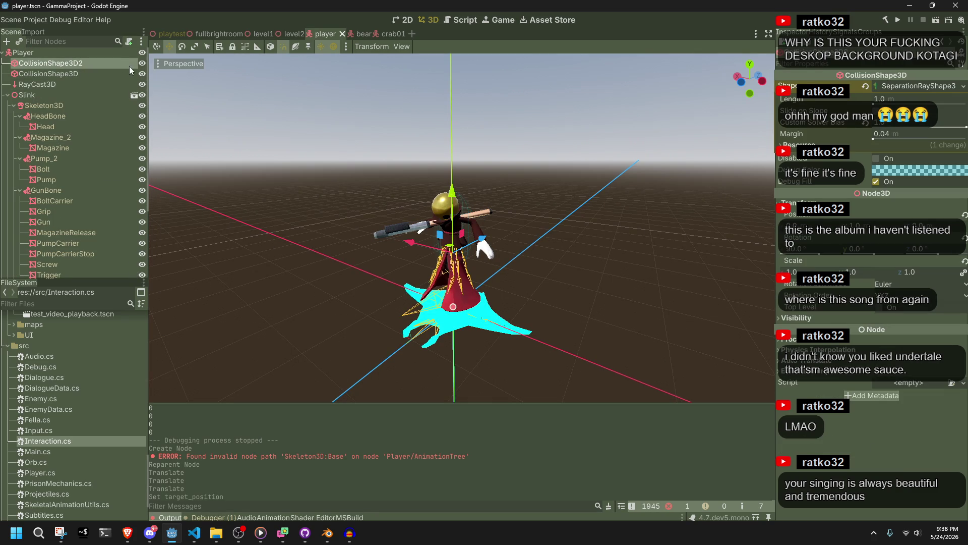
pyautogui.click(142, 64)
pyautogui.scroll(5, 323, 276)
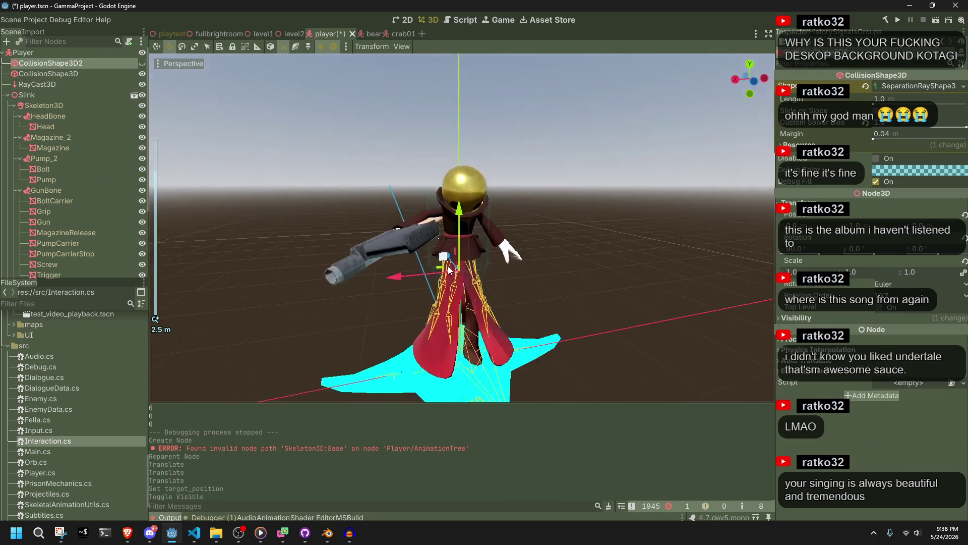
pyautogui.hotkey('ctrl', 's')
pyautogui.click(865, 85)
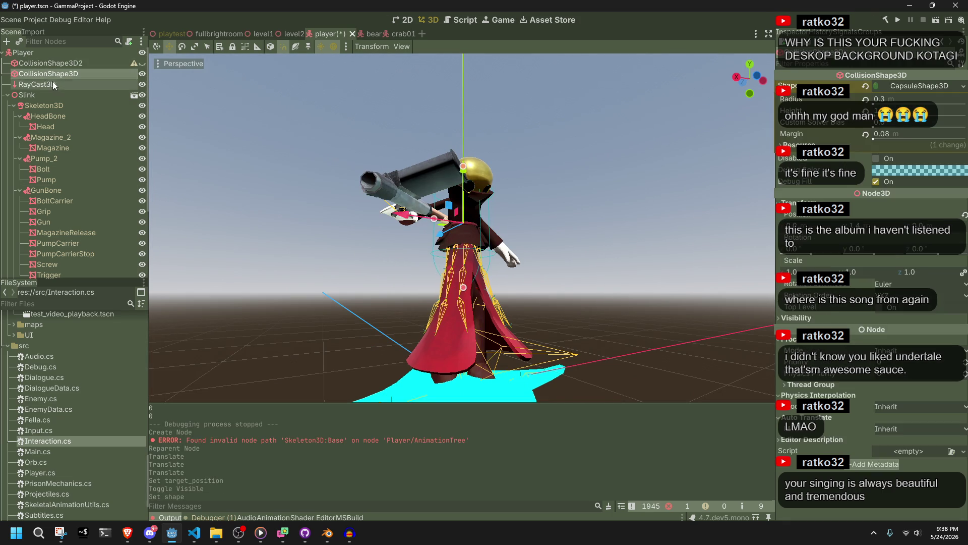
pyautogui.press('Delete')
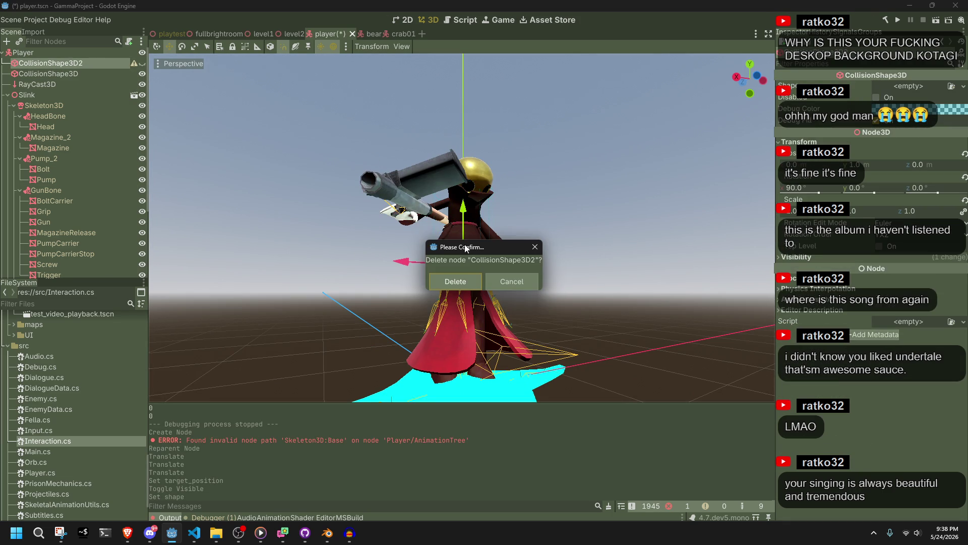
pyautogui.press('Return')
pyautogui.hotkey('ctrl', 's')
# Test-run the game, stop it, select the RayCast3D node, and bring up Player.cs
pyautogui.click(903, 24)
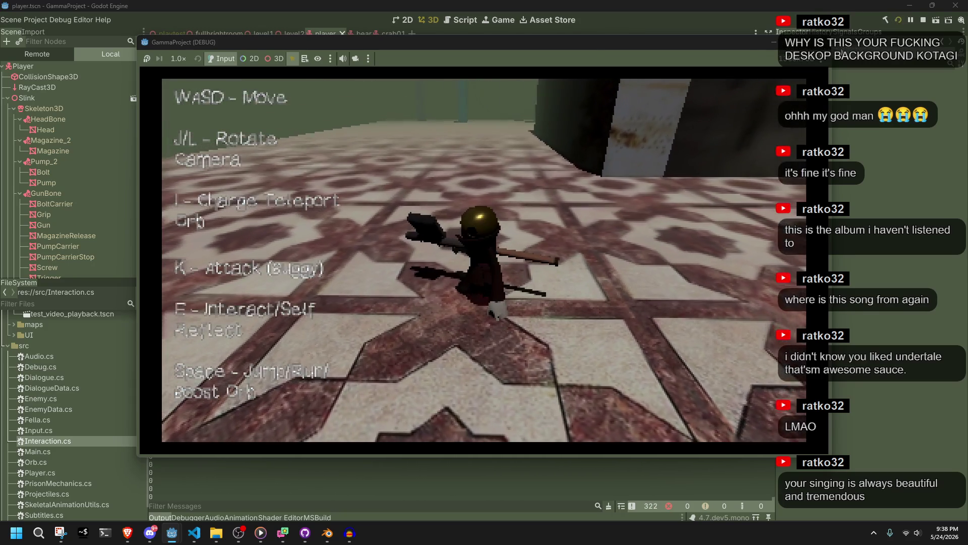
pyautogui.click(824, 45)
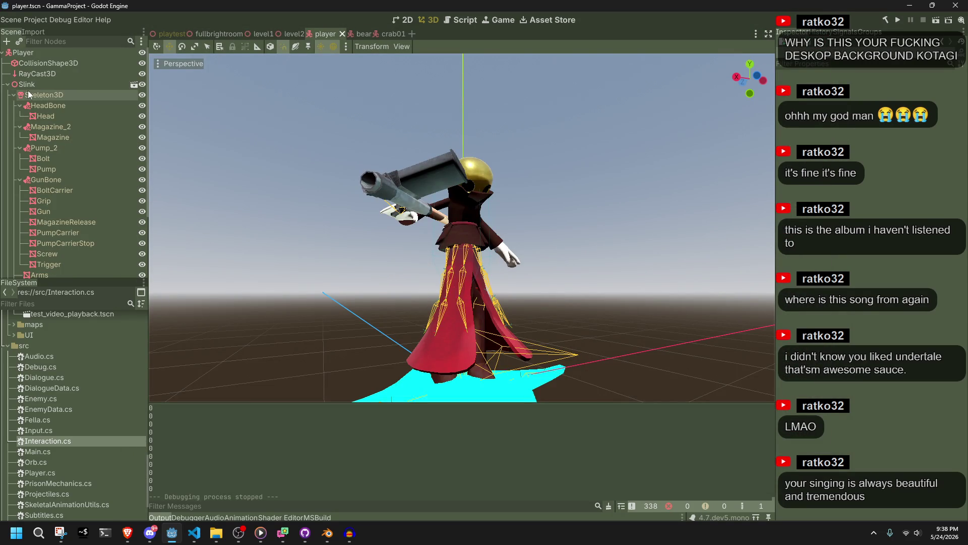
pyautogui.click(32, 73)
pyautogui.scroll(-3, 375, 293)
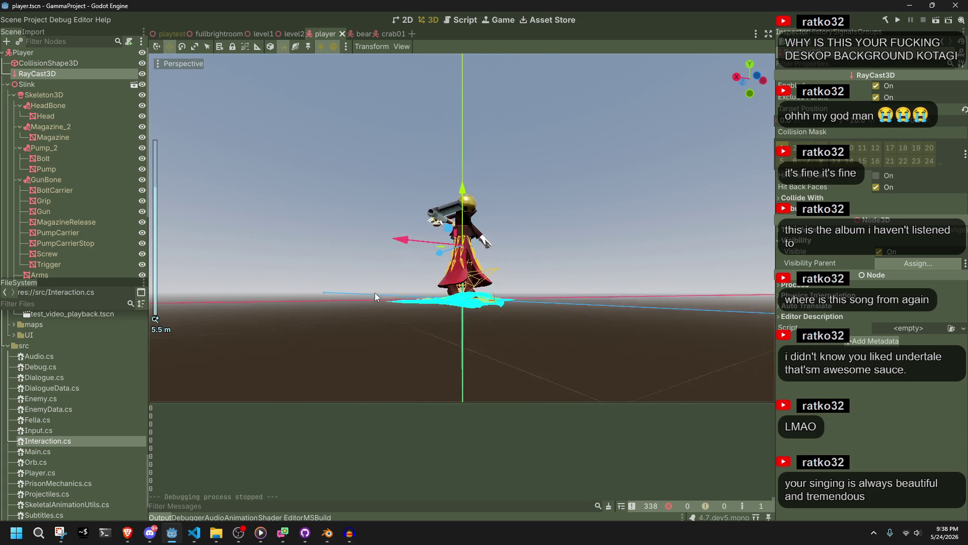
pyautogui.scroll(4, 447, 210)
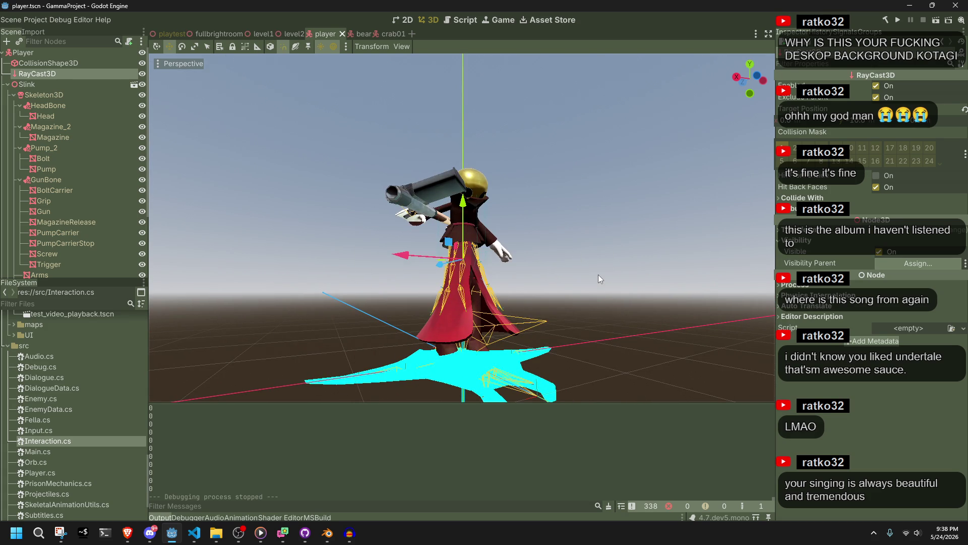
pyautogui.scroll(-2, 599, 275)
pyautogui.click(193, 534)
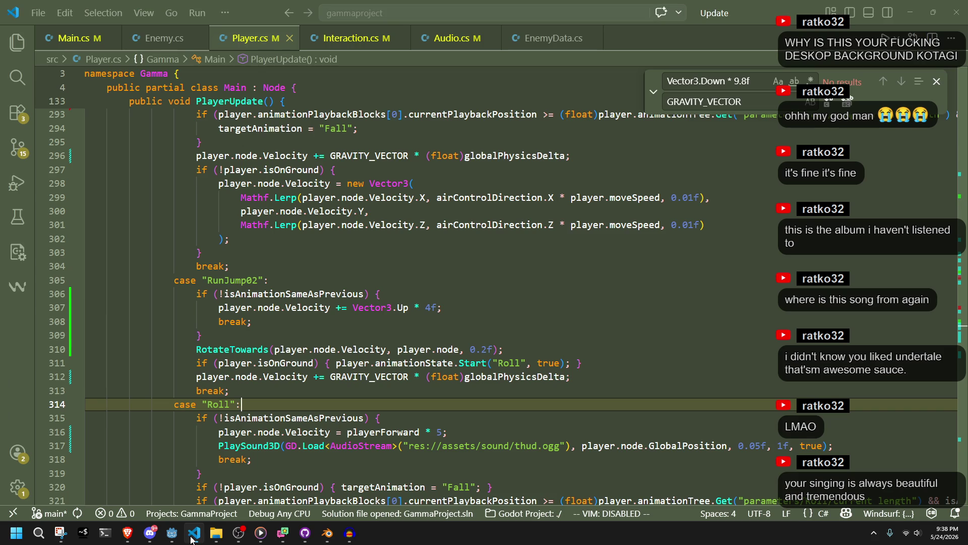
# Search Player.cs for isOnGround and step back to where it is assigned
pyautogui.scroll(10, 536, 399)
pyautogui.moveTo(951, 308)
pyautogui.mouseDown()
pyautogui.moveTo(955, 88)
pyautogui.moveTo(956, 117)
pyautogui.mouseUp()
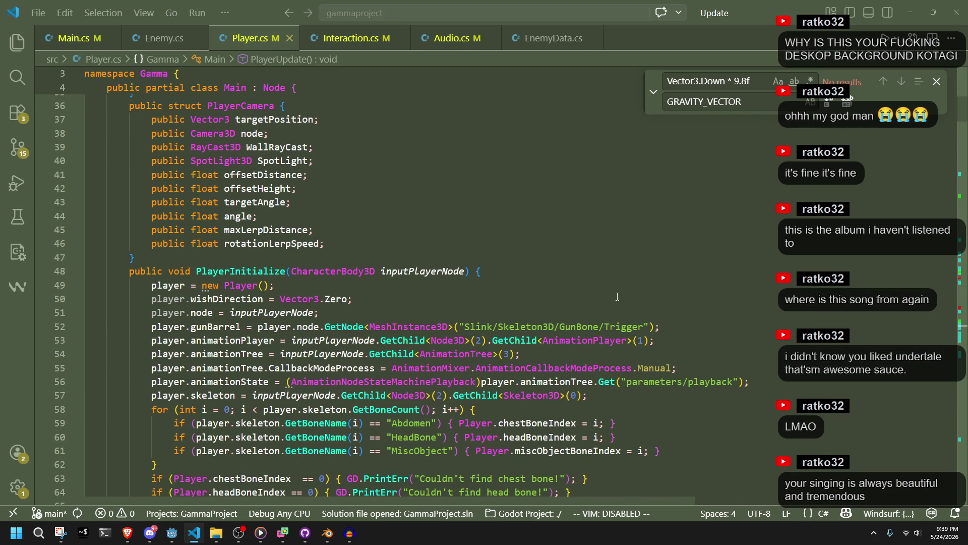
pyautogui.scroll(-3, 611, 305)
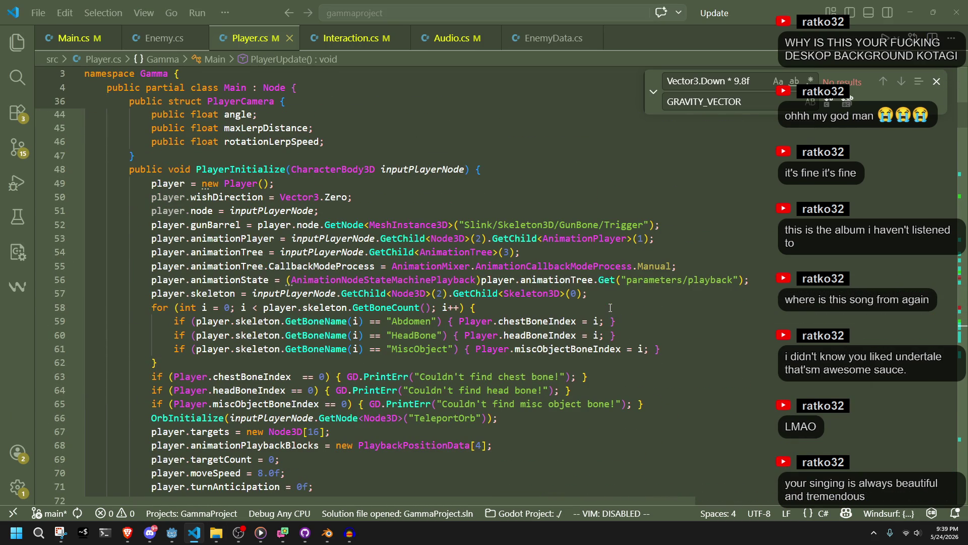
pyautogui.scroll(-2, 610, 308)
pyautogui.hotkey('ctrl', 'f')
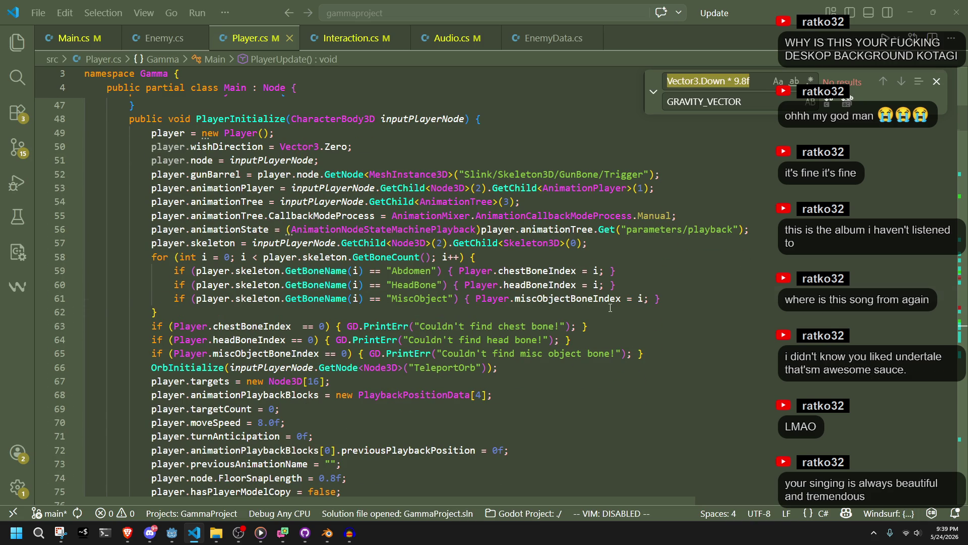
pyautogui.write('isonG')
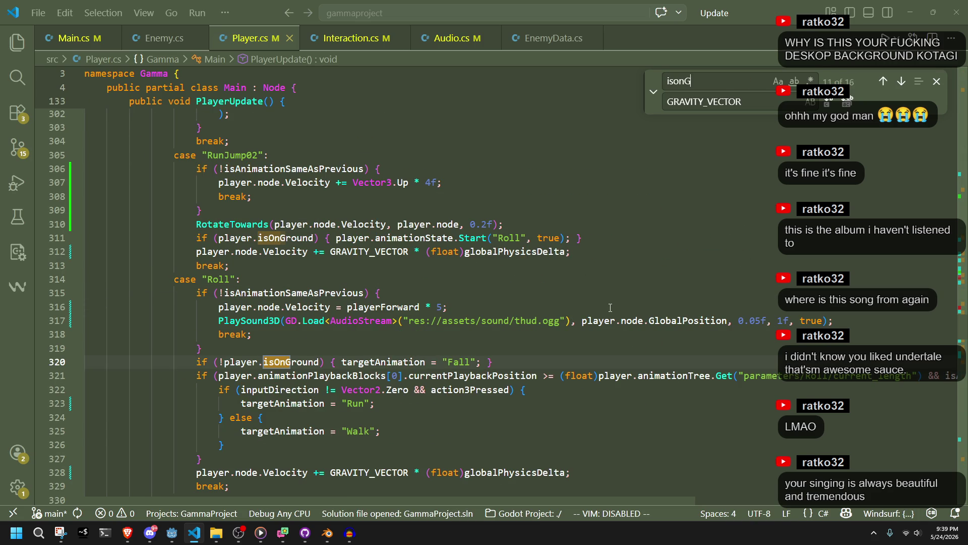
pyautogui.write('round')
pyautogui.scroll(2, 584, 291)
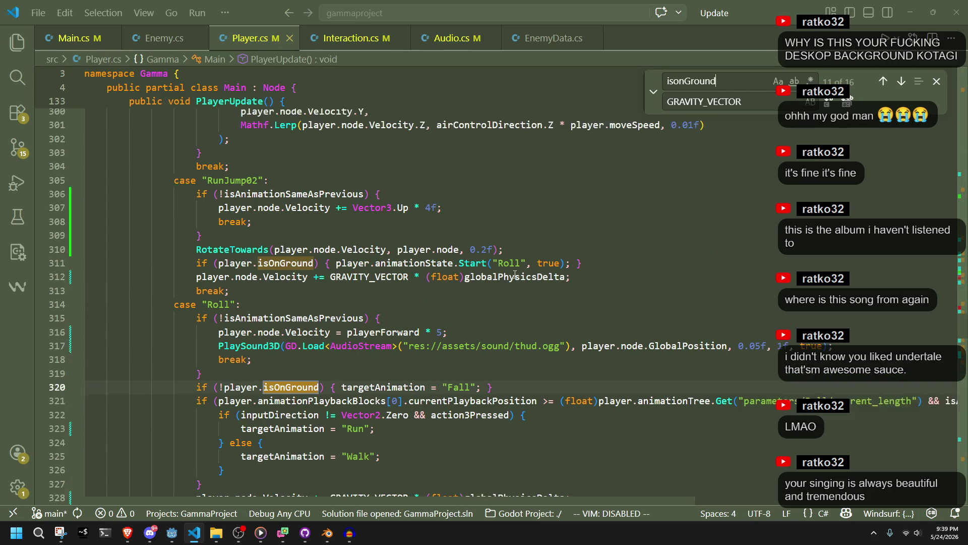
pyautogui.click(890, 87)
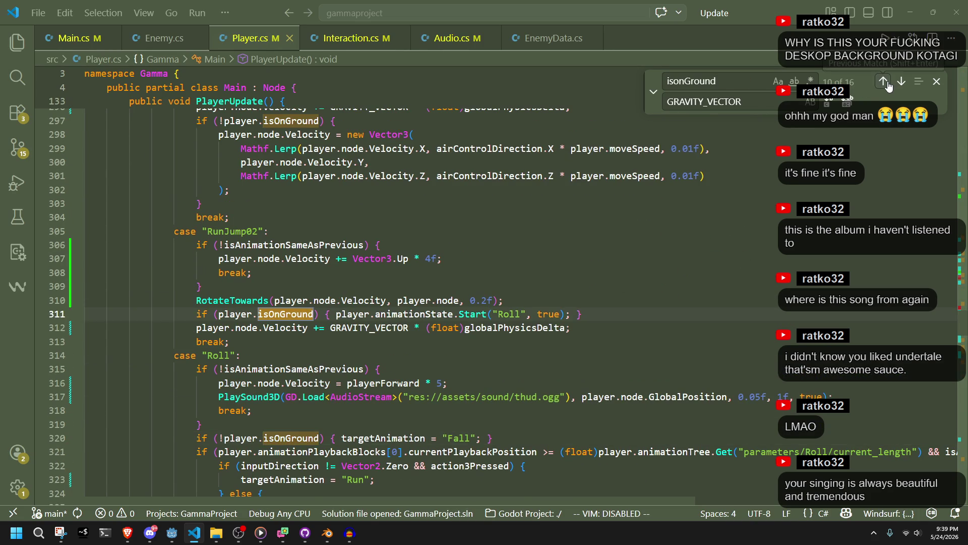
pyautogui.click(889, 86)
pyautogui.click(889, 85)
pyautogui.click(889, 86)
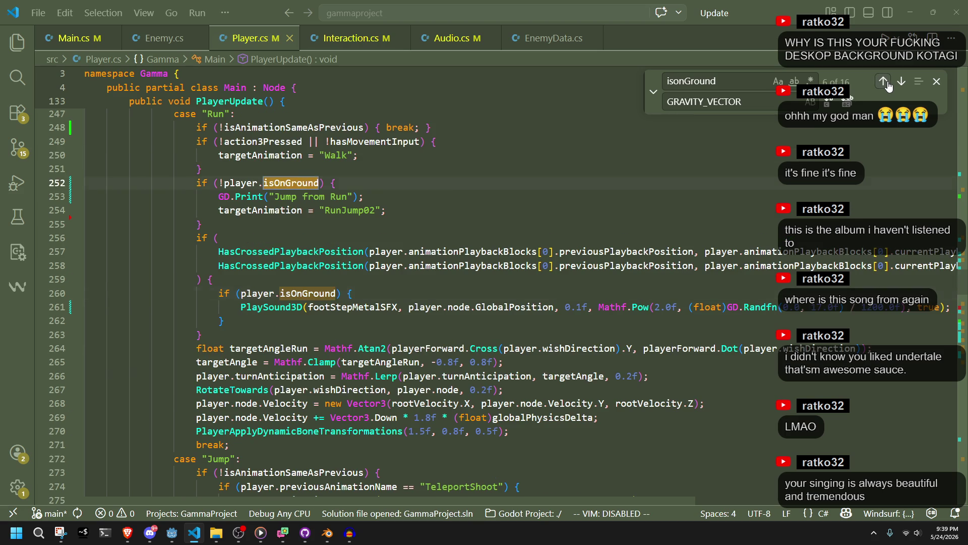
pyautogui.click(889, 86)
pyautogui.click(888, 86)
pyautogui.click(888, 86)
pyautogui.click(888, 86)
pyautogui.click(889, 86)
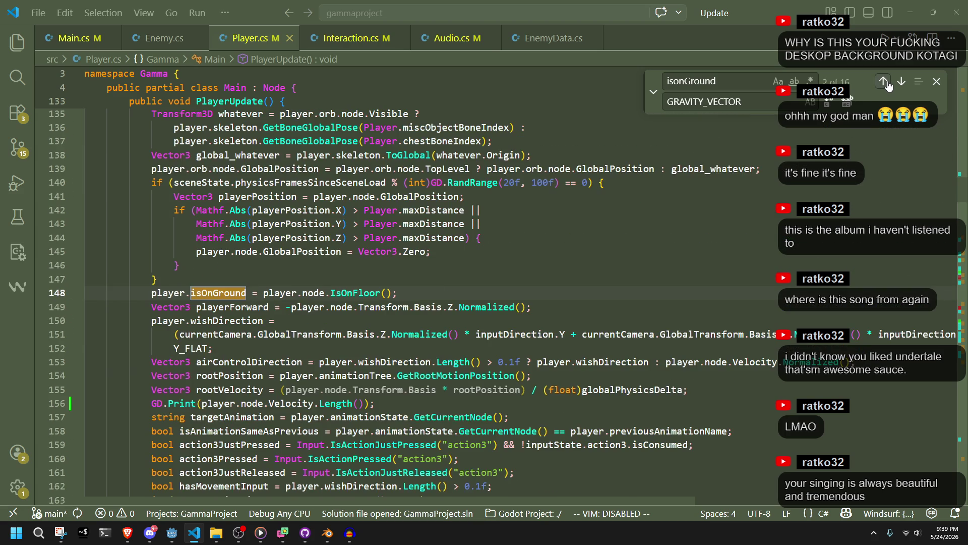
# Dismiss the suggested addition at the end of line 148 and save Player.cs
pyautogui.click(428, 292)
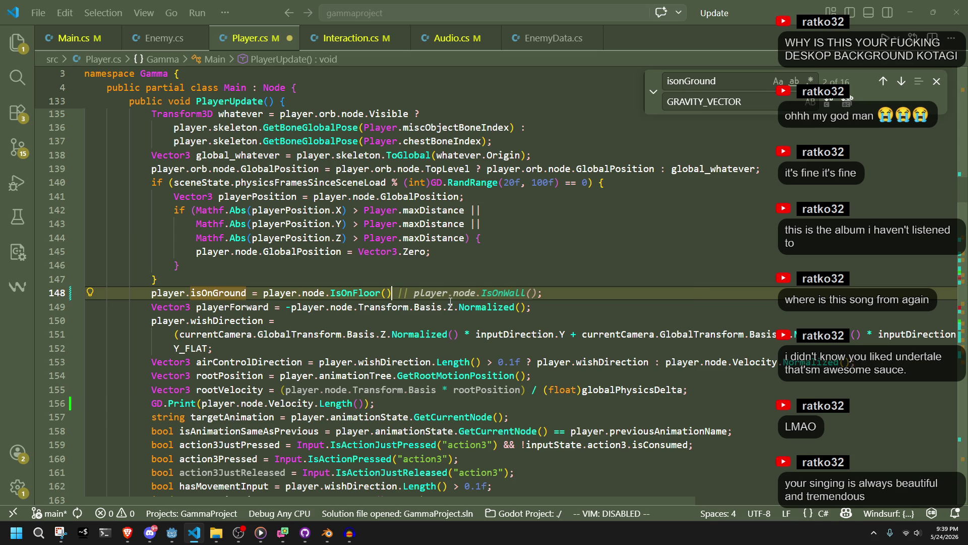
pyautogui.click(176, 334)
pyautogui.hotkey('ctrl', 's')
pyautogui.moveTo(966, 207); pyautogui.dragTo(955, 85)
pyautogui.scroll(-5, 503, 336)
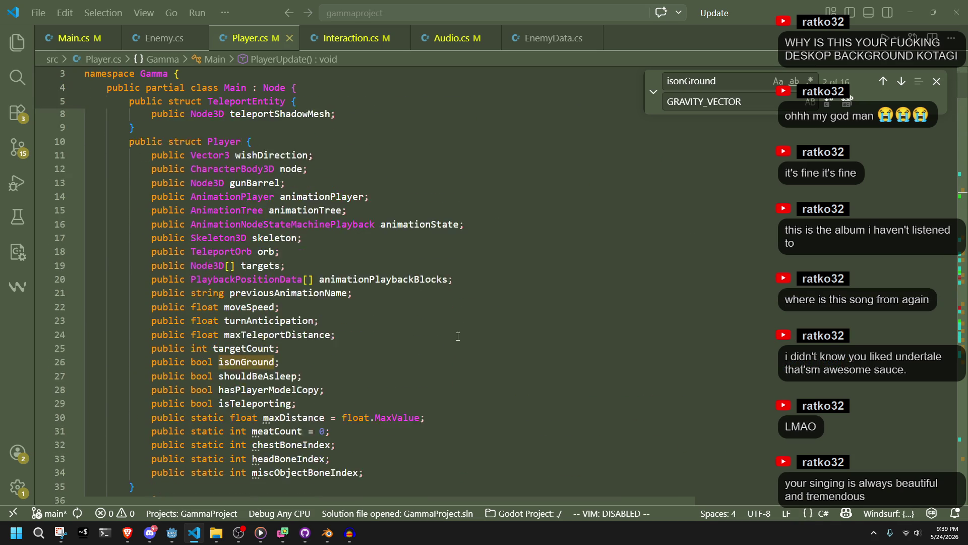
# Add 'public RayCast3D groundRayCast;' after the animationPlaybackBlocks field in the Player struct and save
pyautogui.click(343, 241)
pyautogui.click(455, 252)
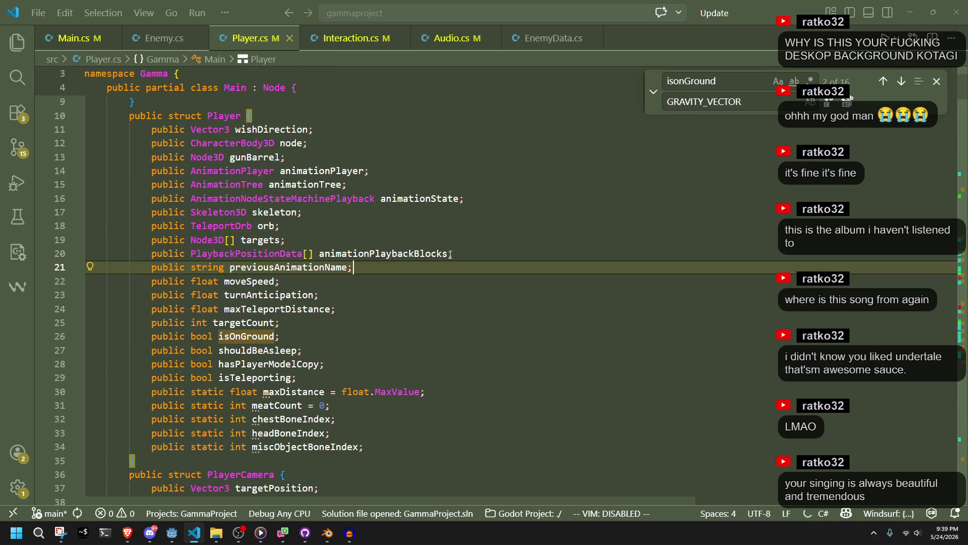
pyautogui.press('Return')
pyautogui.write('pub')
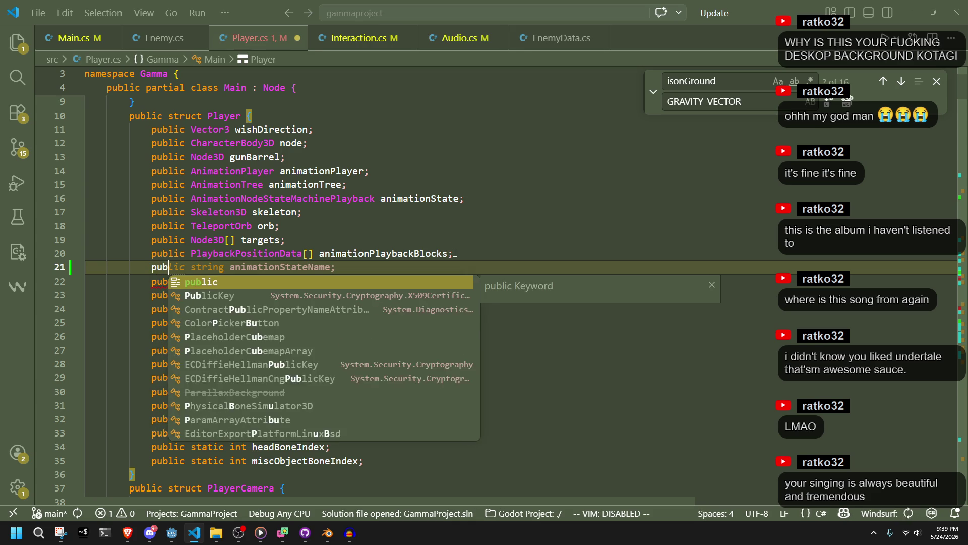
pyautogui.write('lic Raycast3')
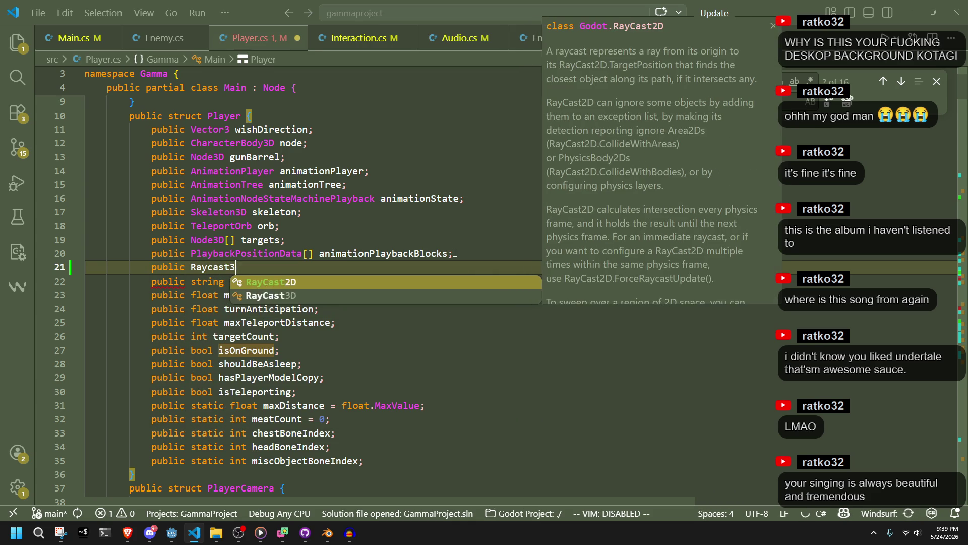
pyautogui.press('Tab')
pyautogui.write('groundRayCast;')
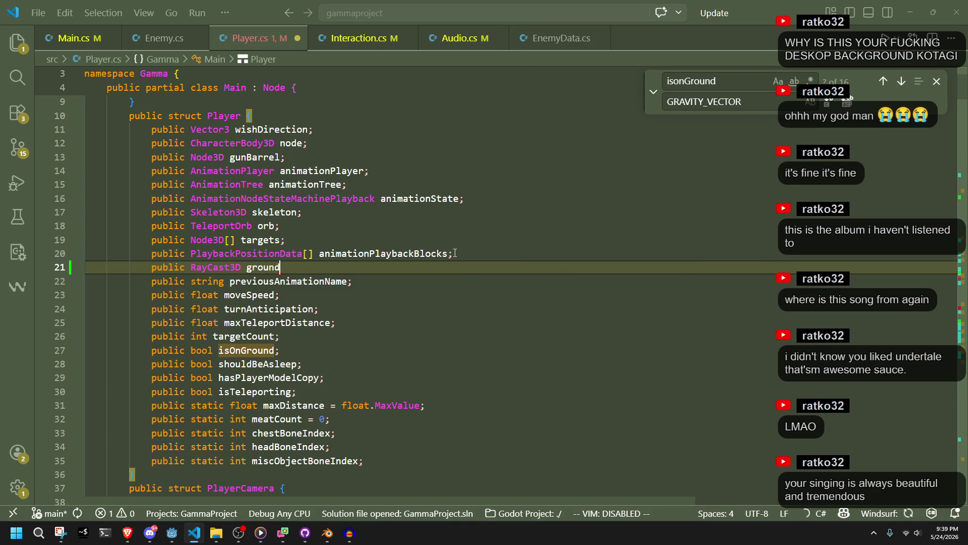
pyautogui.hotkey('ctrl', 's')
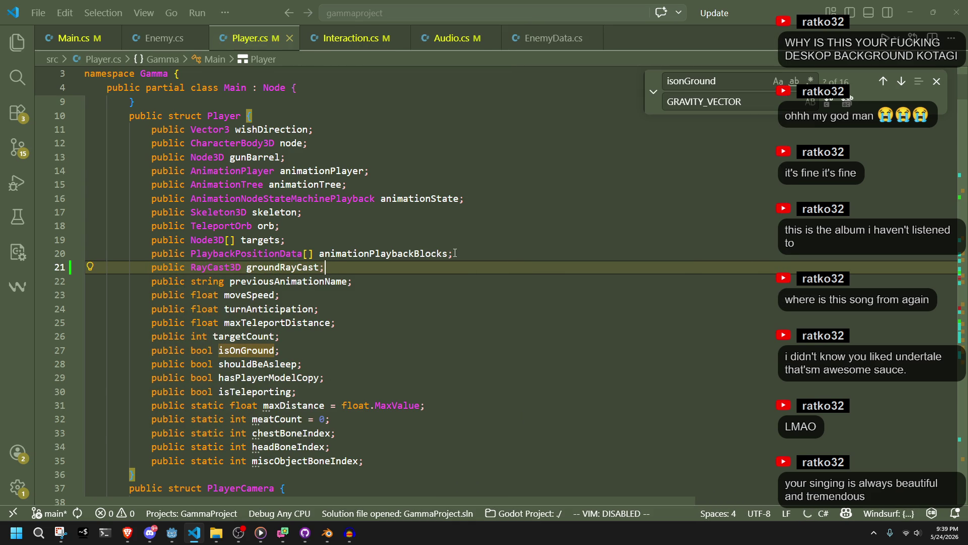
# Accept the suggested groundRayCast assignment on line 76 in PlayerInitialize
pyautogui.click(455, 253)
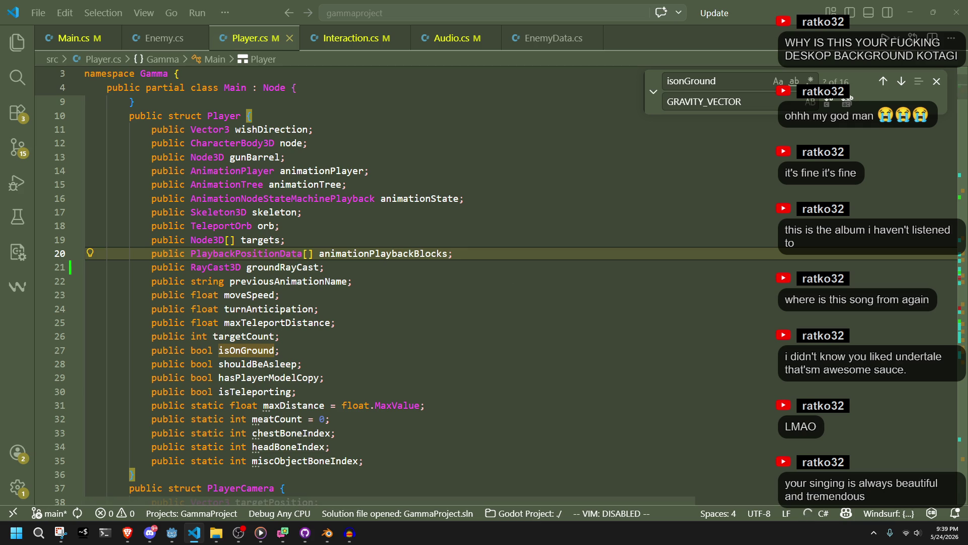
pyautogui.click(572, 242)
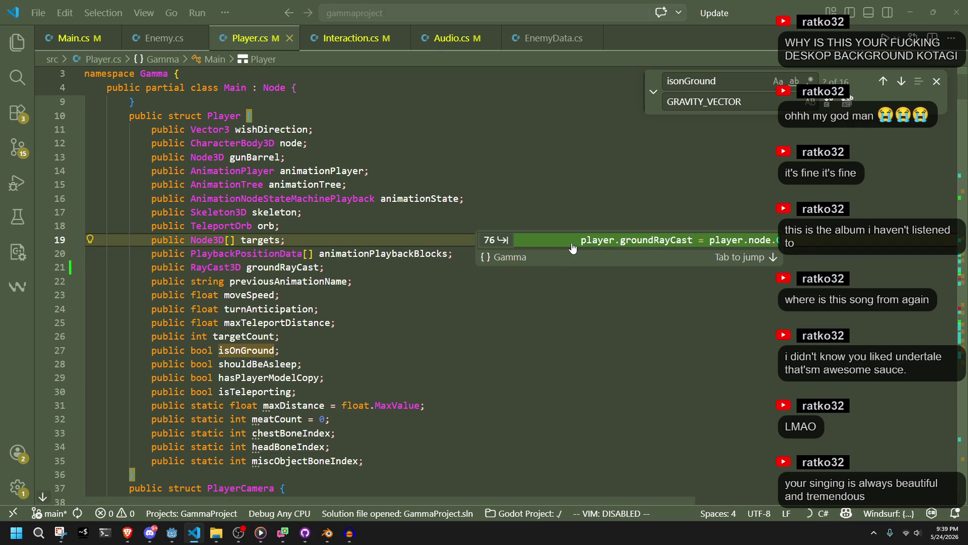
pyautogui.click(555, 289)
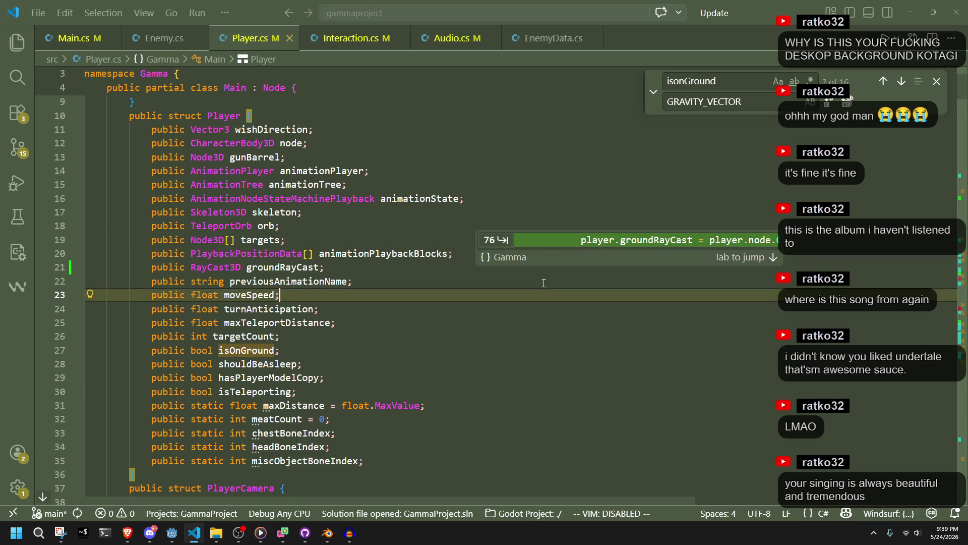
pyautogui.click(543, 244)
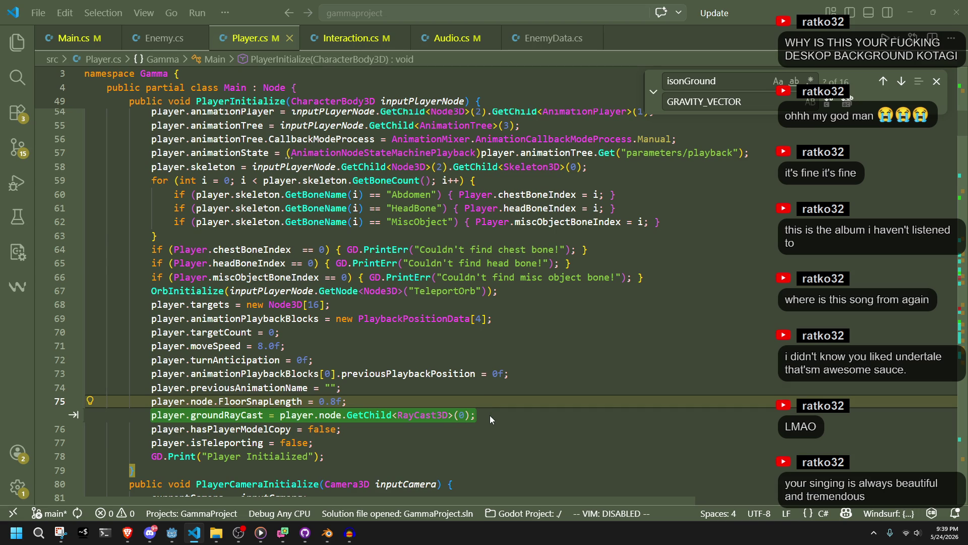
pyautogui.press('Tab')
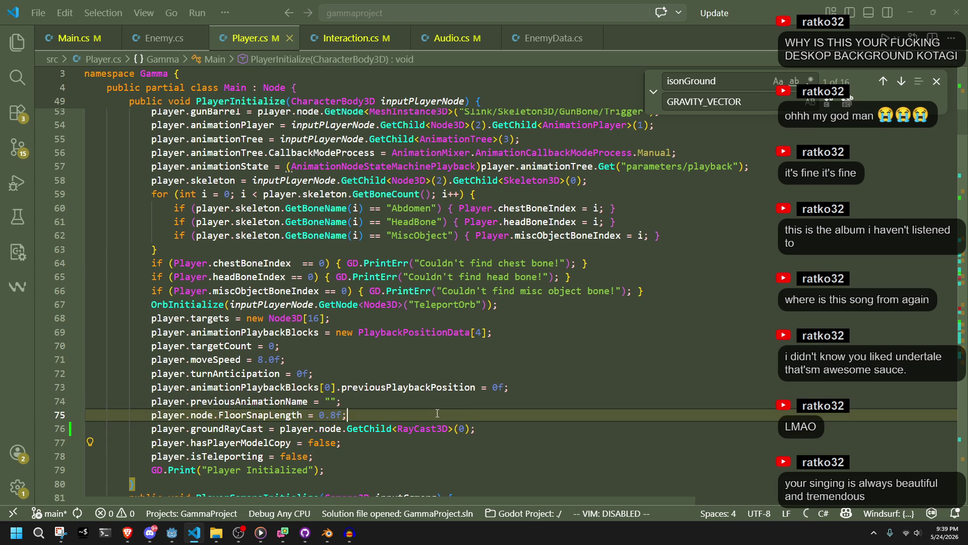
pyautogui.scroll(5, 439, 413)
pyautogui.scroll(-5, 439, 413)
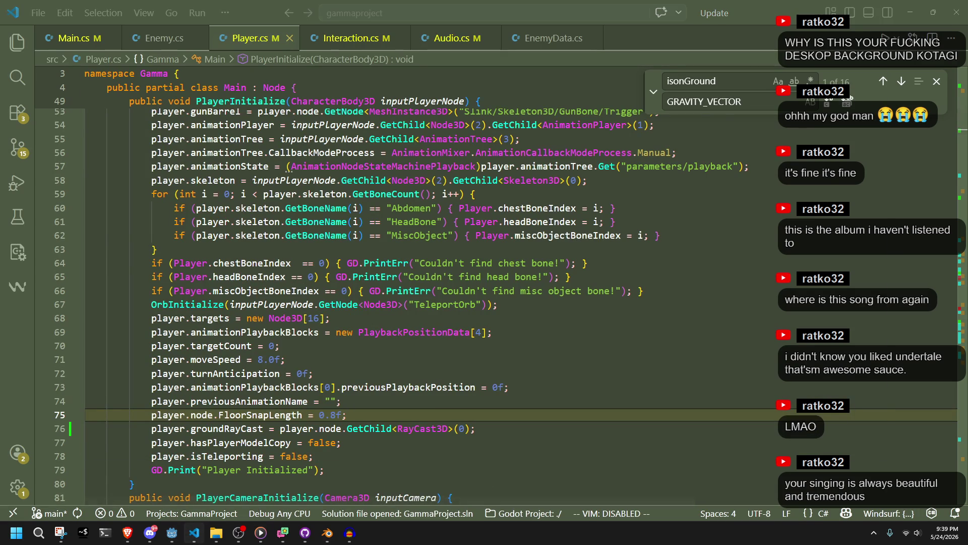
pyautogui.click(172, 533)
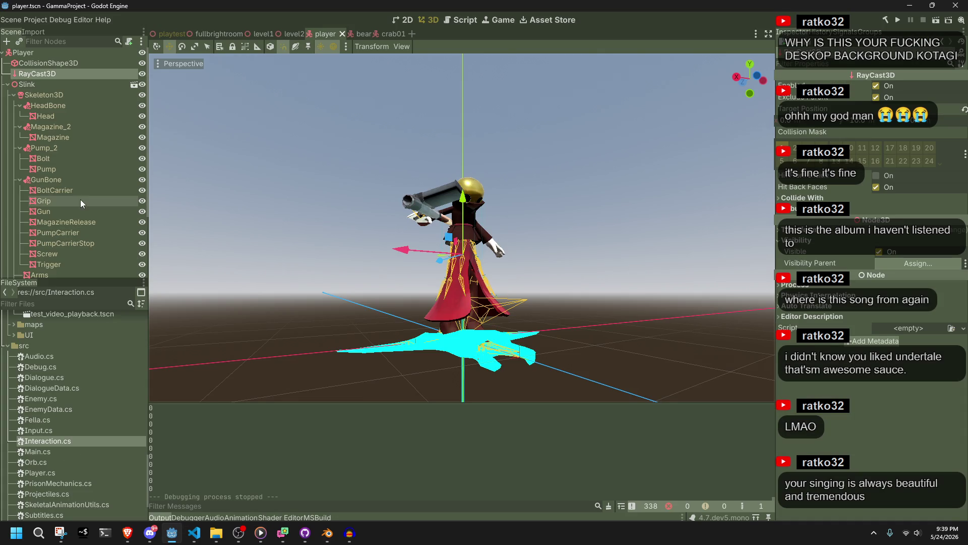
pyautogui.rightClick(67, 79)
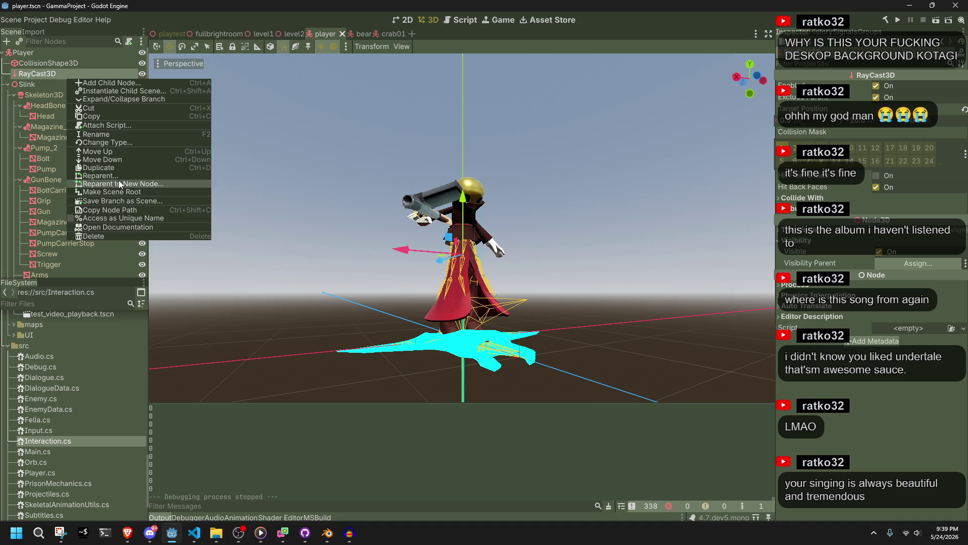
pyautogui.click(124, 208)
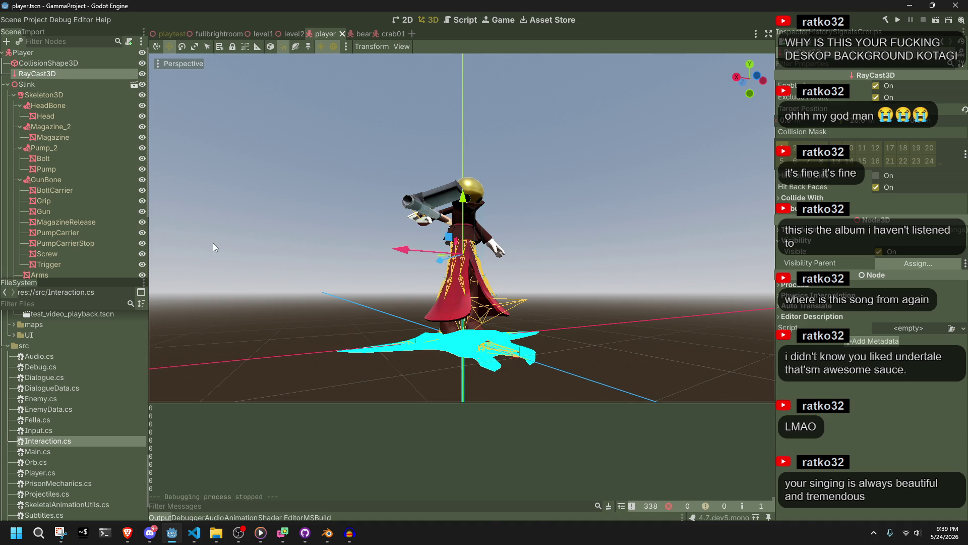
pyautogui.hotkey('alt', 'Tab')
pyautogui.click(399, 464)
pyautogui.moveTo(468, 428); pyautogui.dragTo(364, 428)
pyautogui.write('Node')
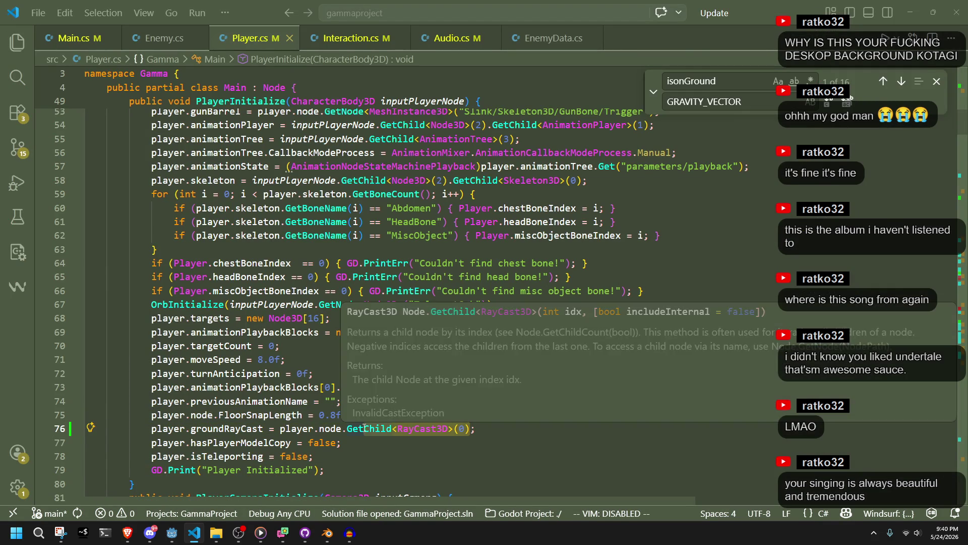
# Complete the suggested node lookup using the name RayCast3D, checking the node name in Godot
pyautogui.press('Tab')
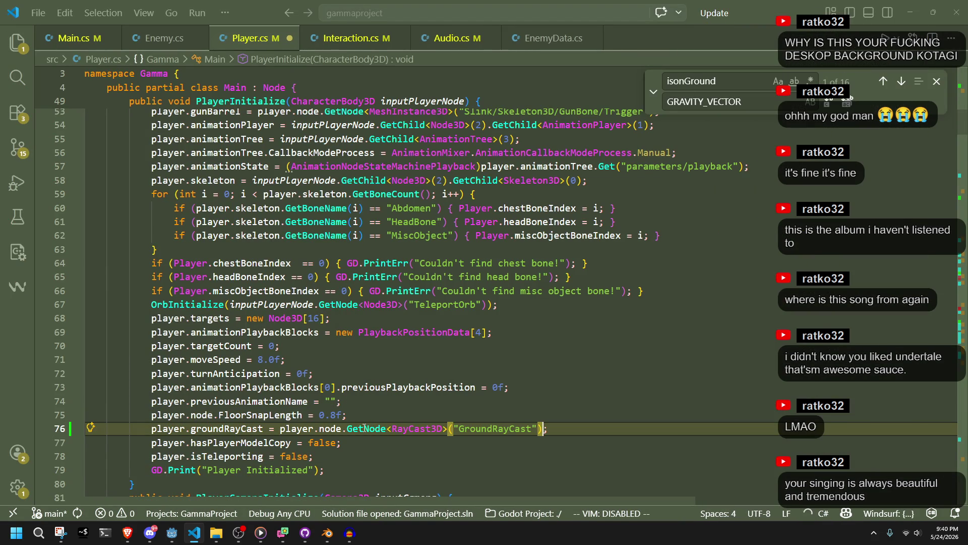
pyautogui.press('BackSpace')
pyautogui.press('BackSpace')
pyautogui.press('BackSpace')
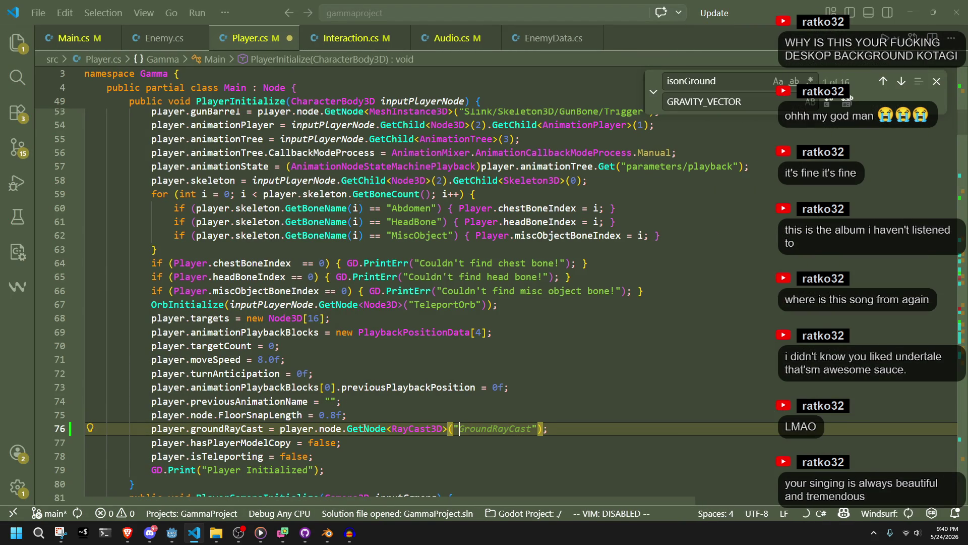
pyautogui.write('RayCast3D')
pyautogui.click(432, 464)
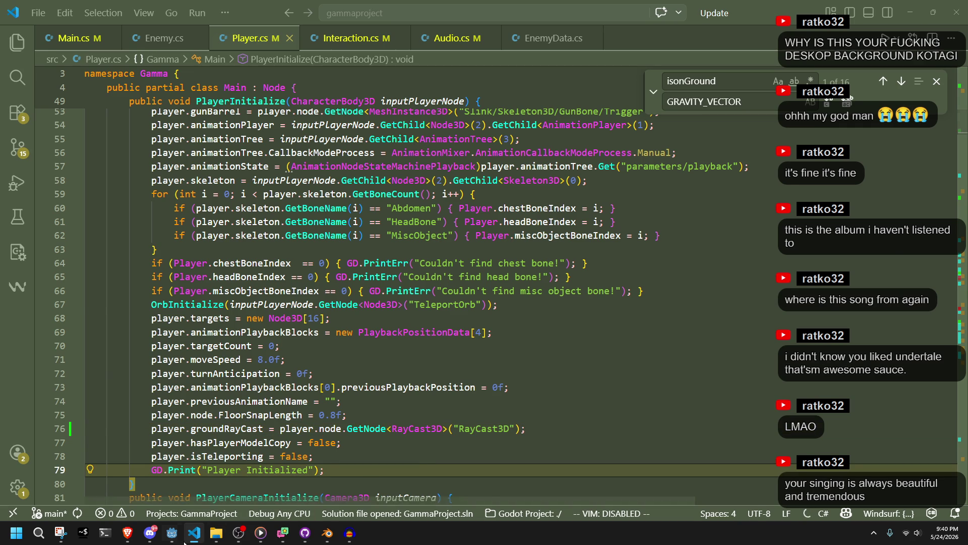
pyautogui.click(181, 541)
pyautogui.hotkey('alt', 'Tab')
pyautogui.scroll(-13, 570, 395)
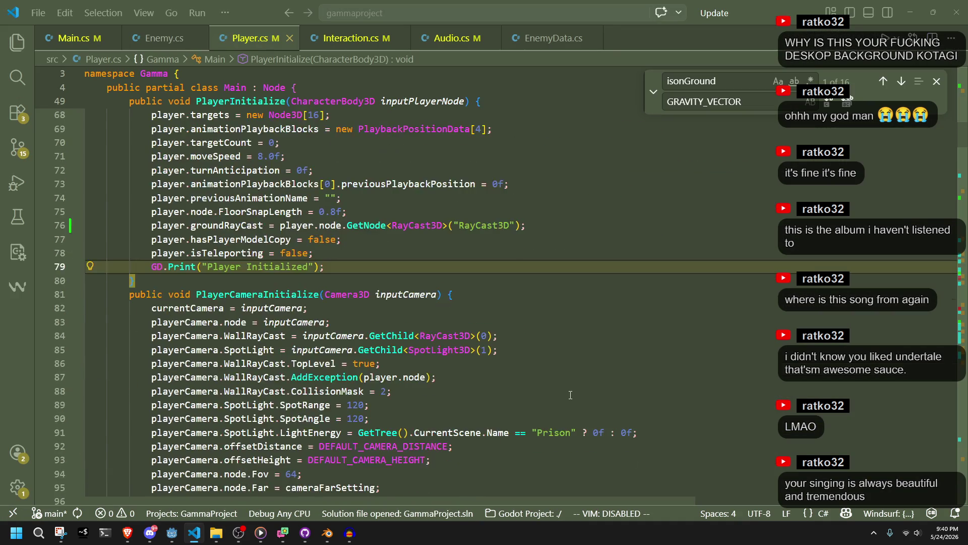
pyautogui.scroll(-3, 570, 395)
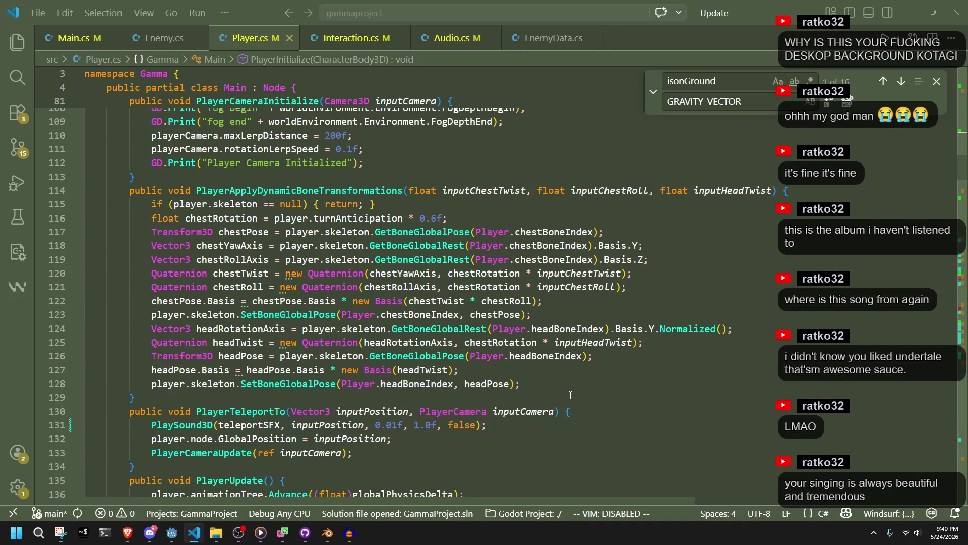
pyautogui.scroll(-4, 571, 395)
# Extend the isOnGround line to IsOnFloor() || player.groundRayCast.IsColliding() and save Player.cs
pyautogui.hotkey('ctrl', 'f')
pyautogui.write('iso')
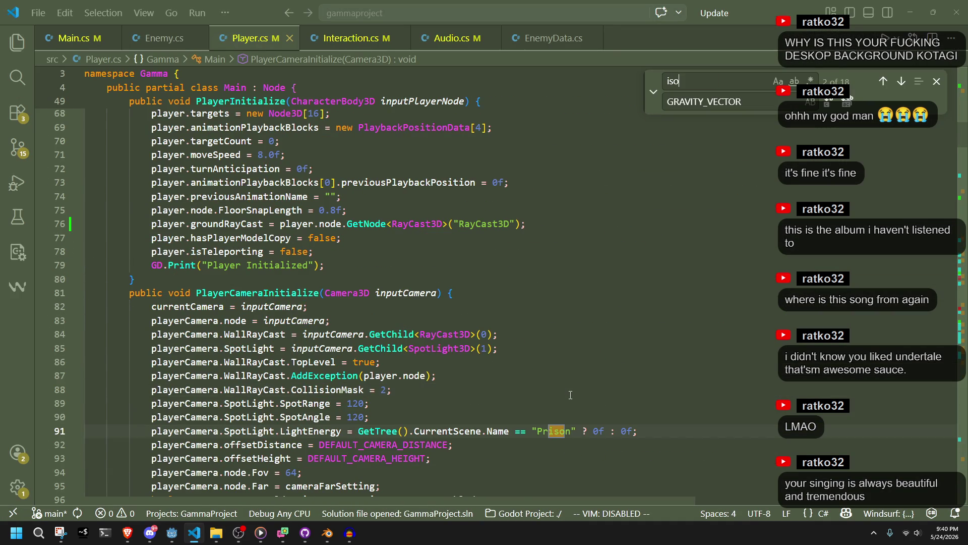
pyautogui.write('nground')
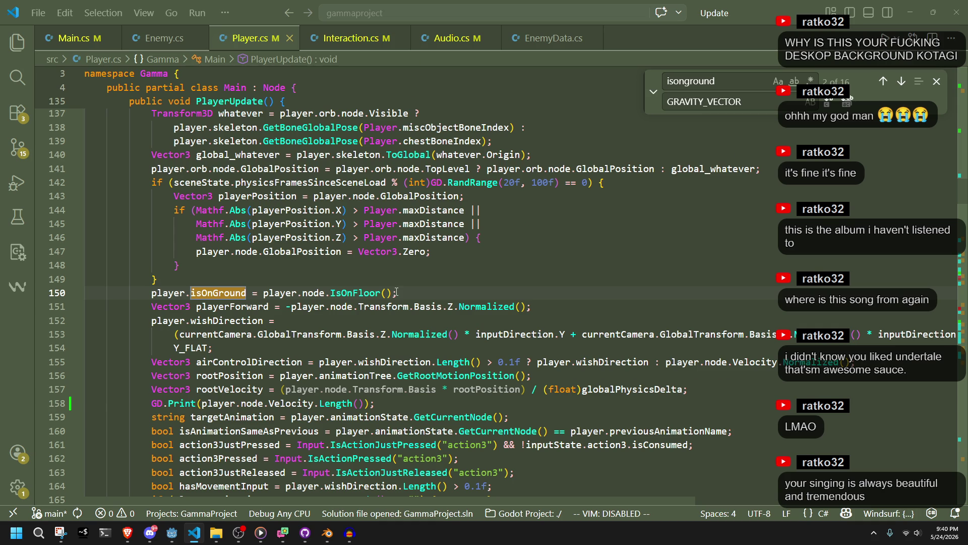
pyautogui.click(397, 292)
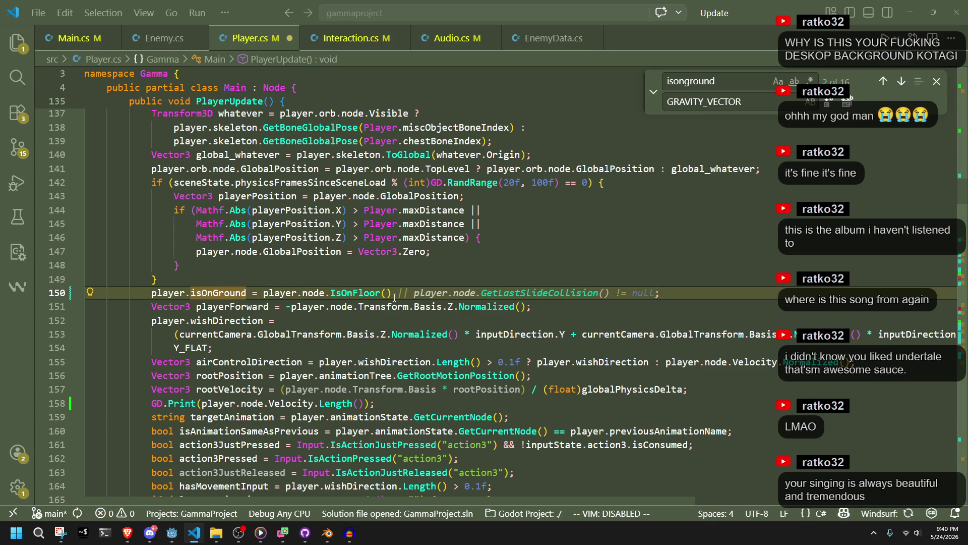
pyautogui.write('|| player')
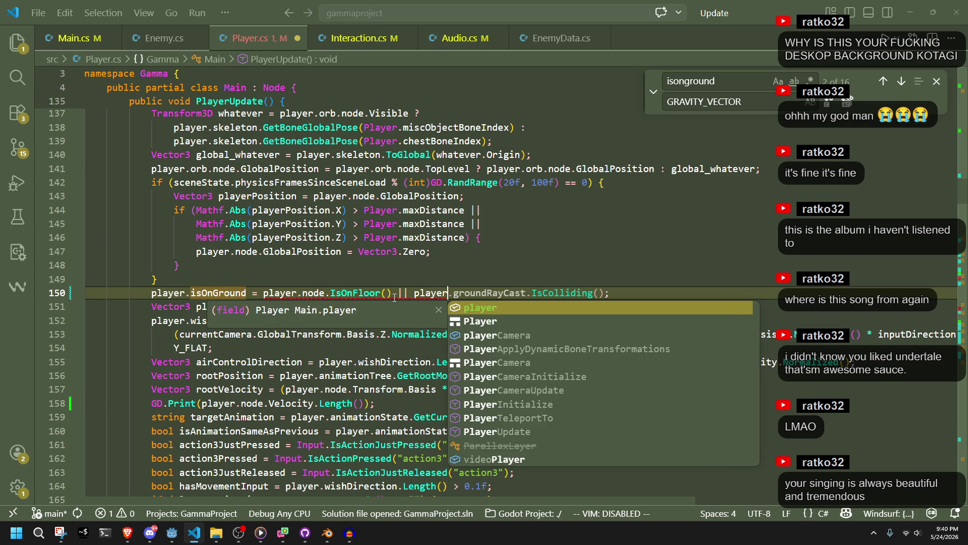
pyautogui.press('Escape')
pyautogui.hotkey('ctrl', 's')
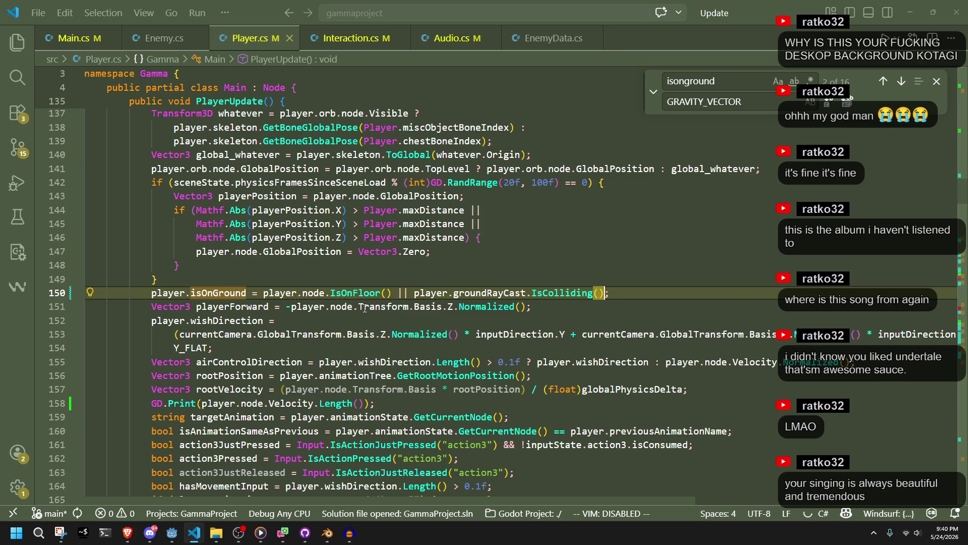
# Run the project, walk the character around the dark box with W, J and L, then stop with F8
pyautogui.click(172, 532)
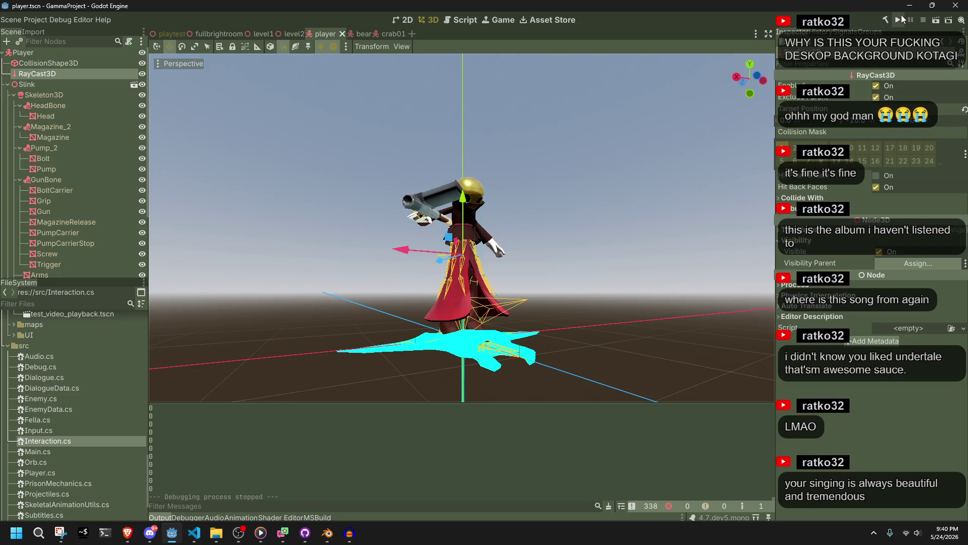
pyautogui.click(901, 16)
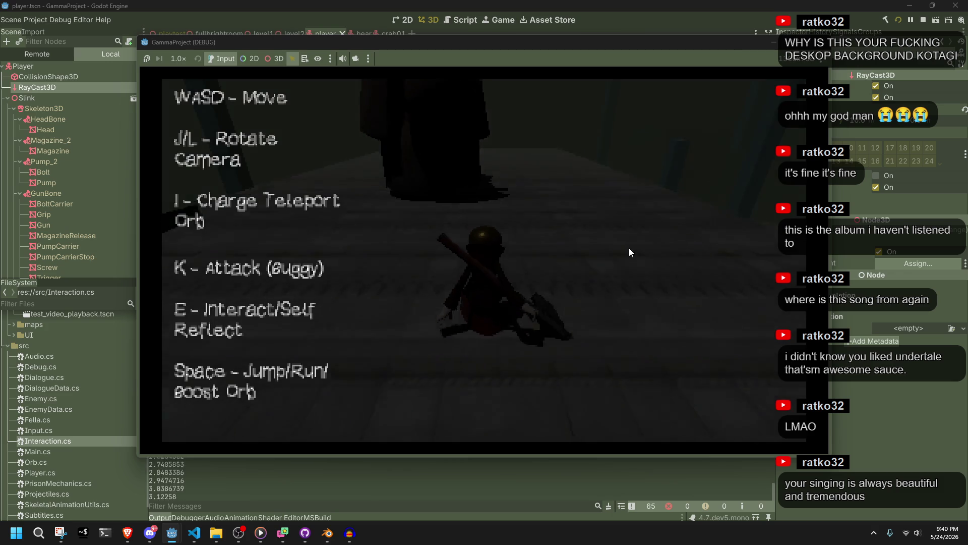
pyautogui.press('j')
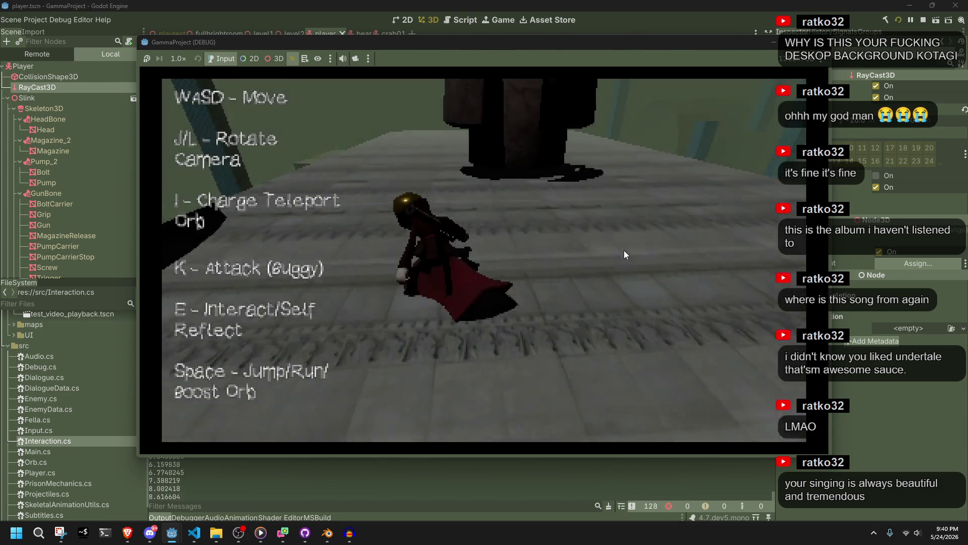
pyautogui.press('w')
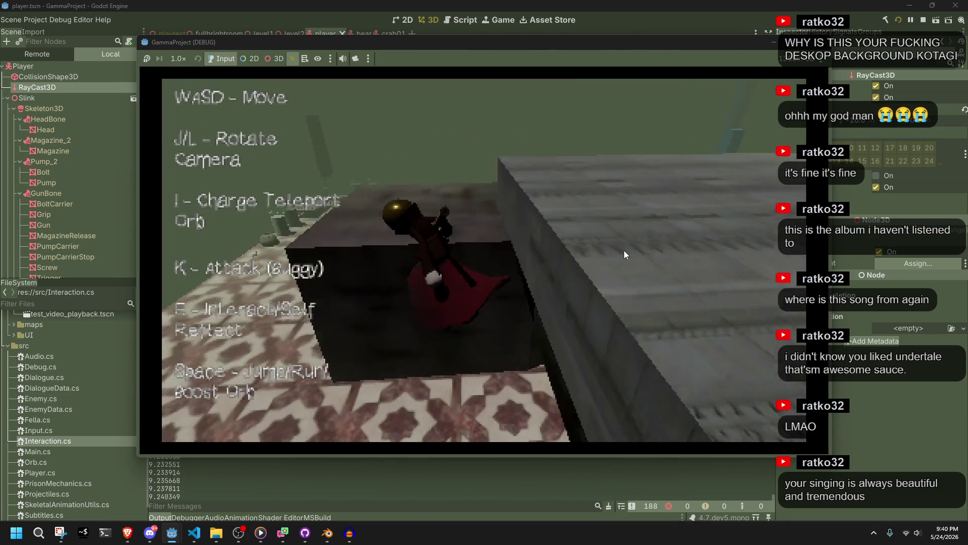
pyautogui.press('w')
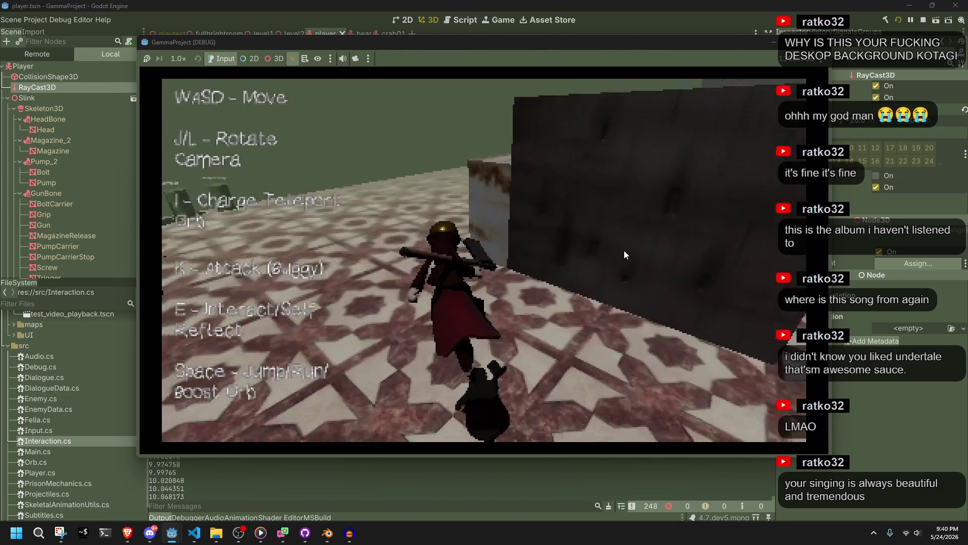
pyautogui.press('w')
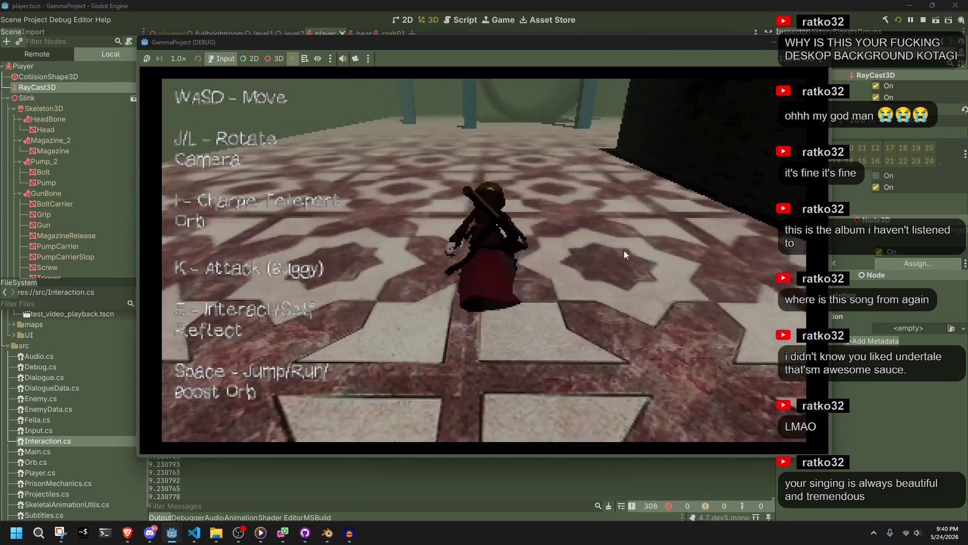
pyautogui.press('w')
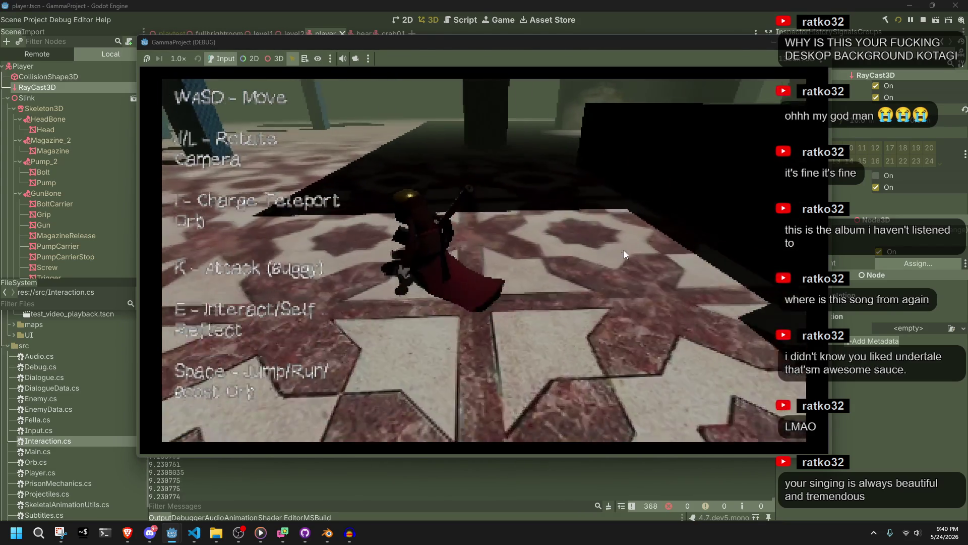
pyautogui.press('j')
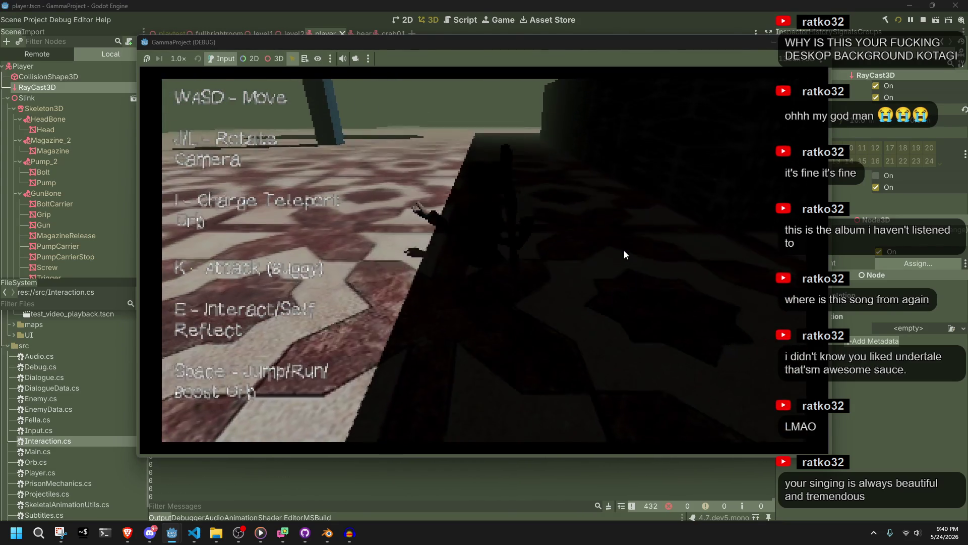
pyautogui.press('w')
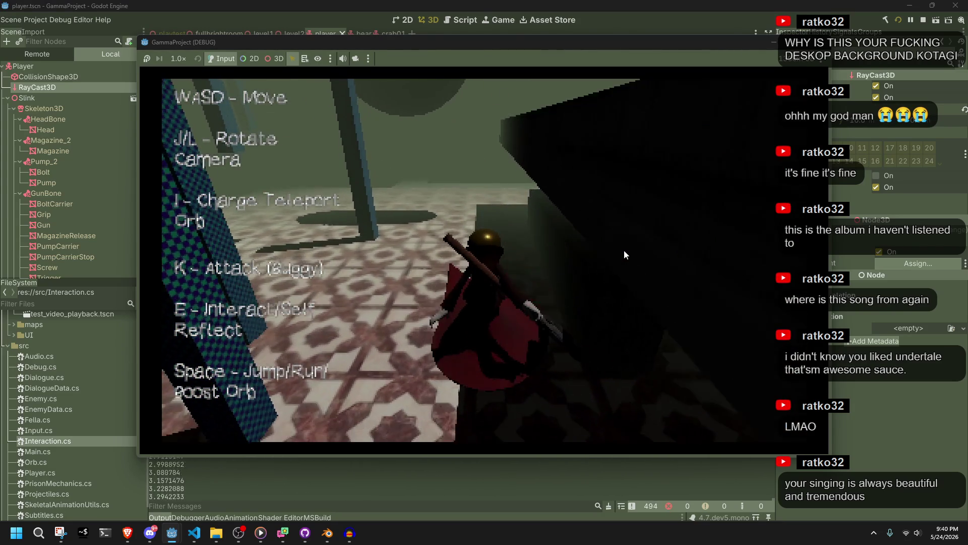
pyautogui.press('w')
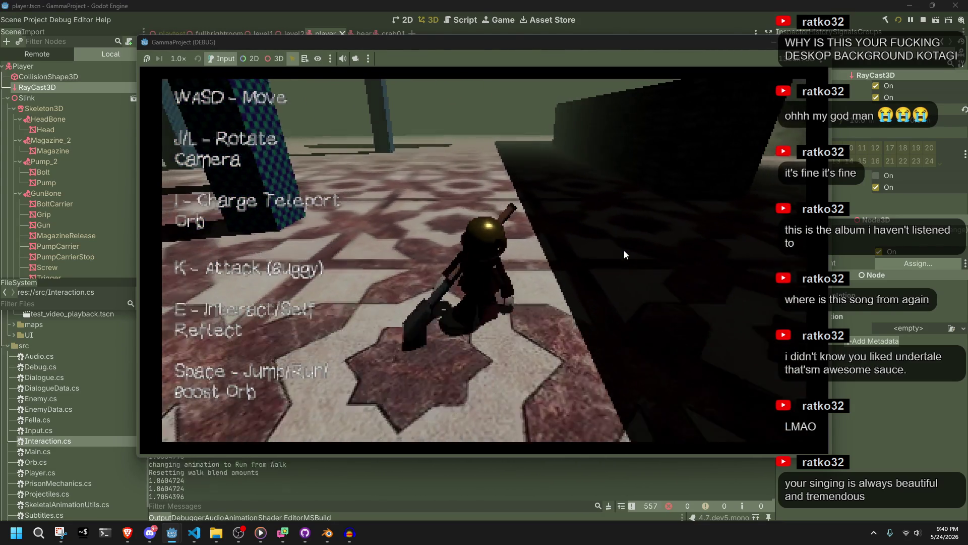
pyautogui.press('l')
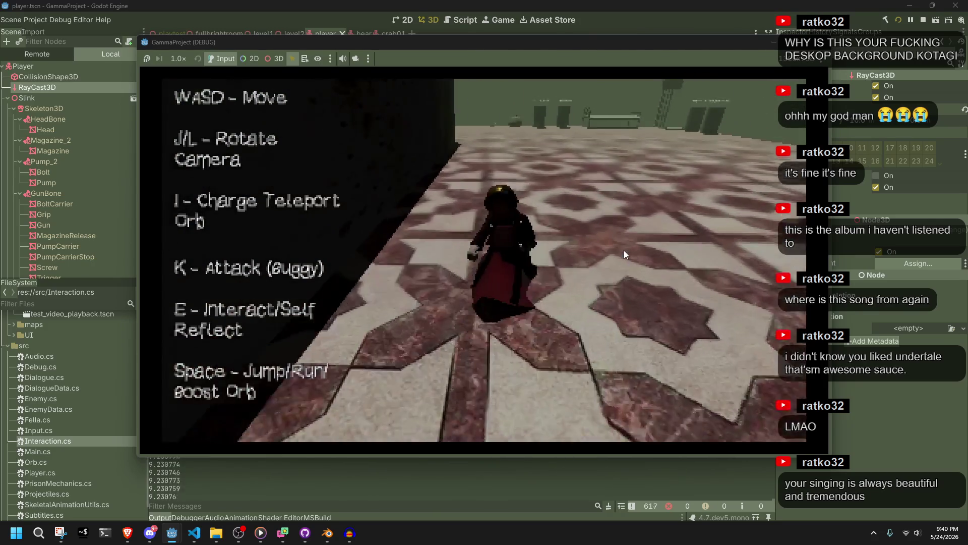
pyautogui.press('F8')
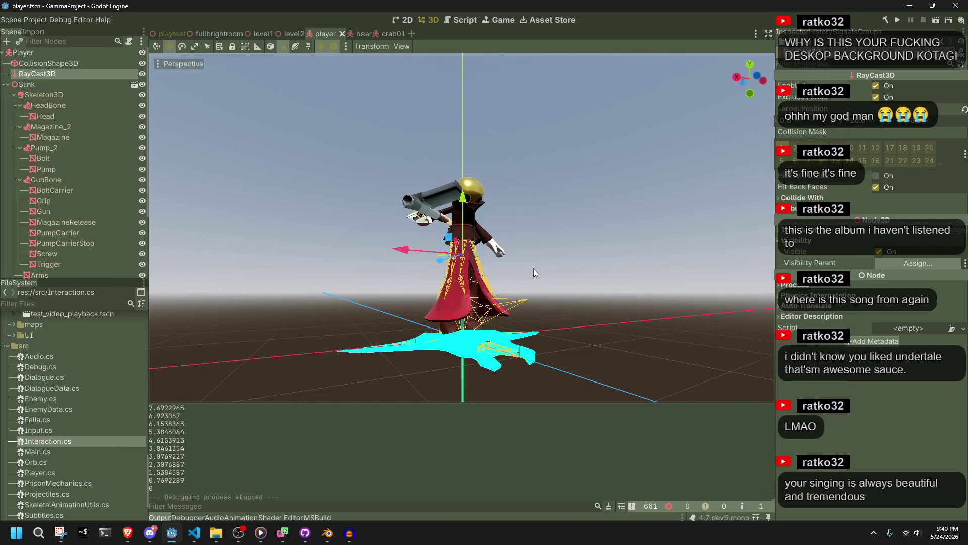
# Move the groundRayCast IsColliding() check in the isOnGround assignment onto its own line
pyautogui.click(194, 533)
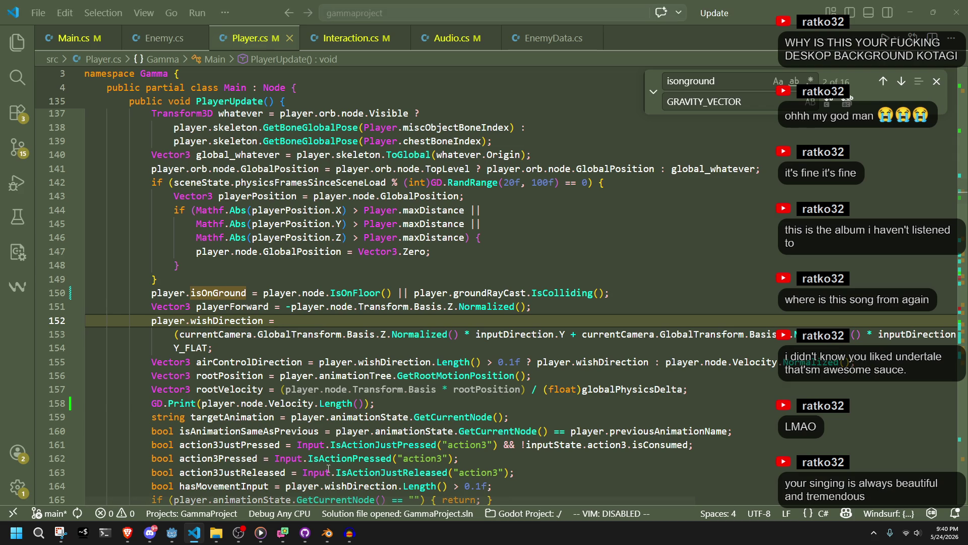
pyautogui.click(543, 312)
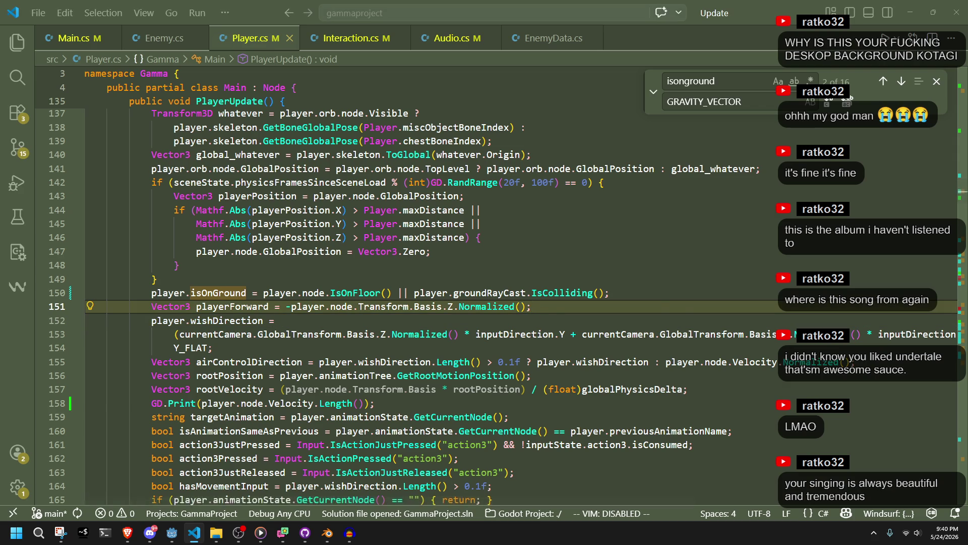
pyautogui.click(617, 291)
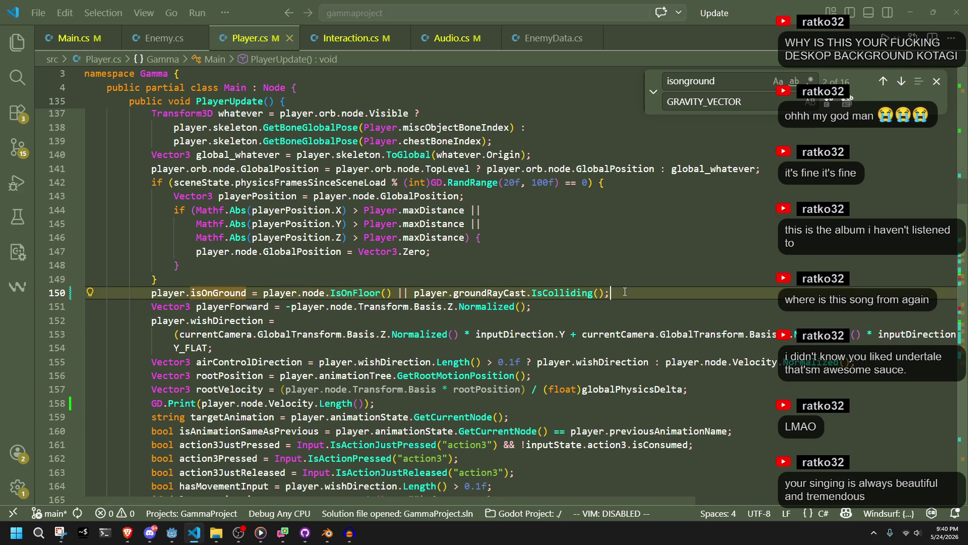
pyautogui.press('Left')
pyautogui.hotkey('ctrl', 'Left')
pyautogui.hotkey('ctrl', 'Left')
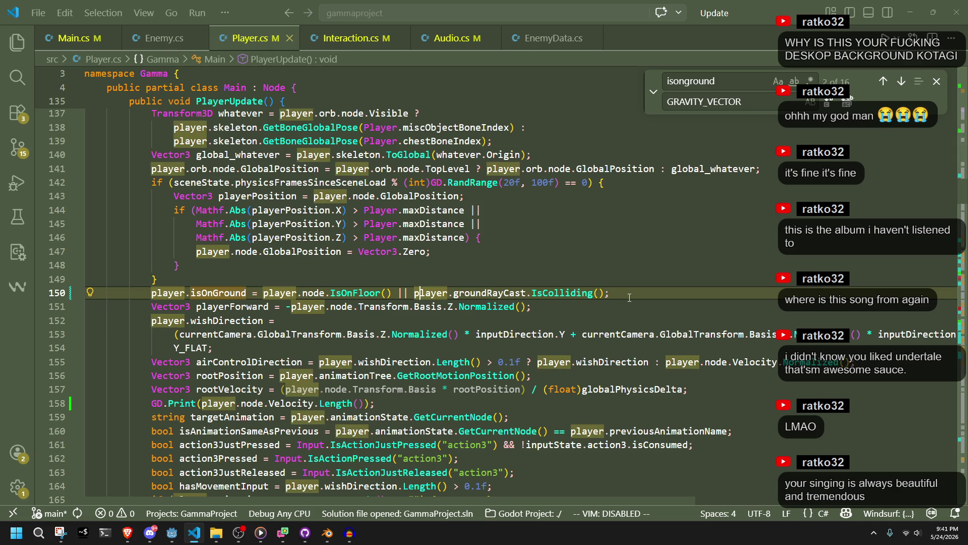
pyautogui.press('Return')
pyautogui.press('Right')
pyautogui.press('Right')
pyautogui.press('Right')
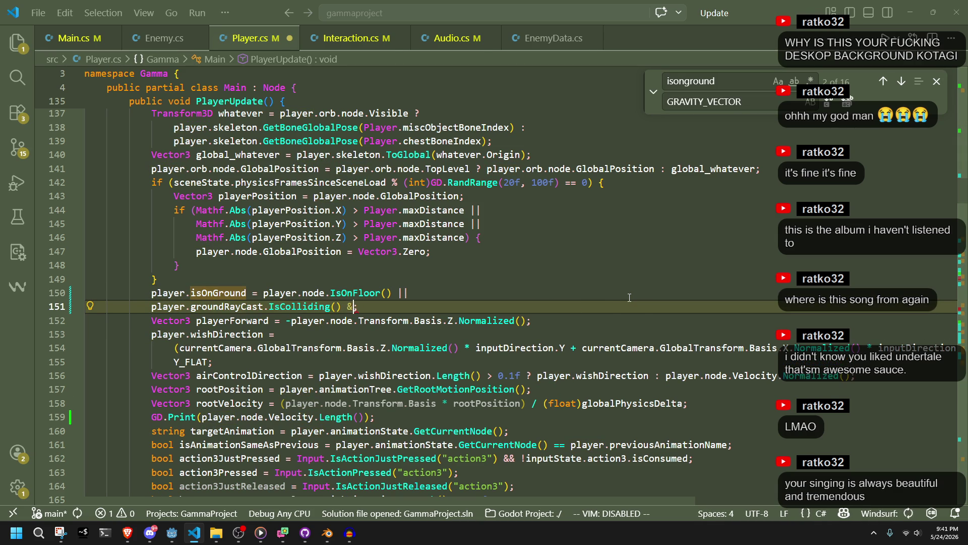
# Append && GetCollisionPoint().DistanceTo(...) to the ray check using autocomplete
pyautogui.write('&&')
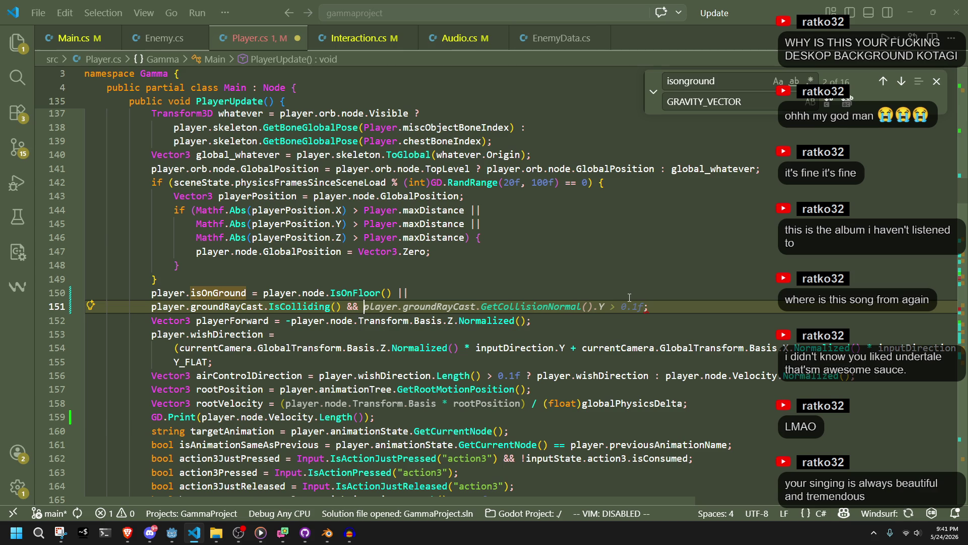
pyautogui.press('Tab')
pyautogui.press('BackSpace')
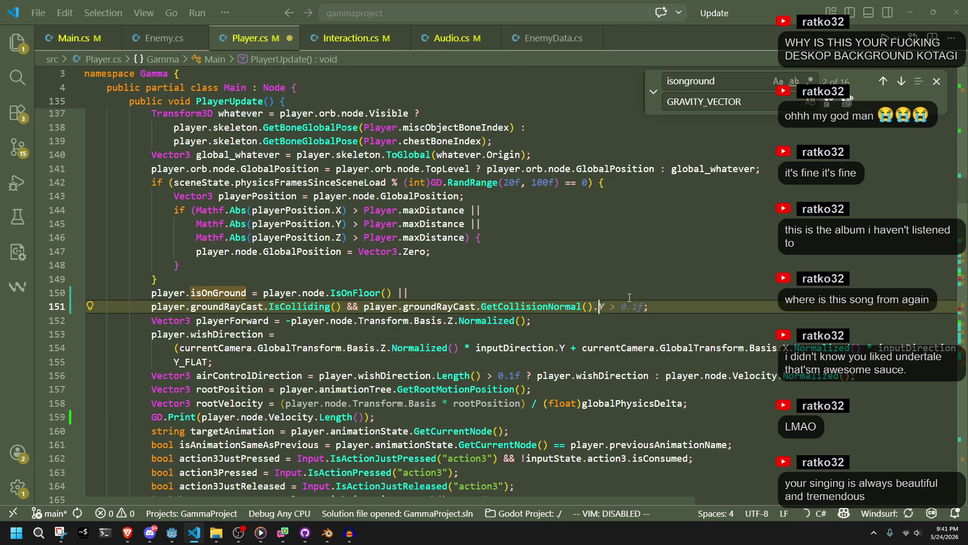
pyautogui.press('BackSpace')
pyautogui.press('BackSpace')
pyautogui.press('BackSpace')
pyautogui.write('po')
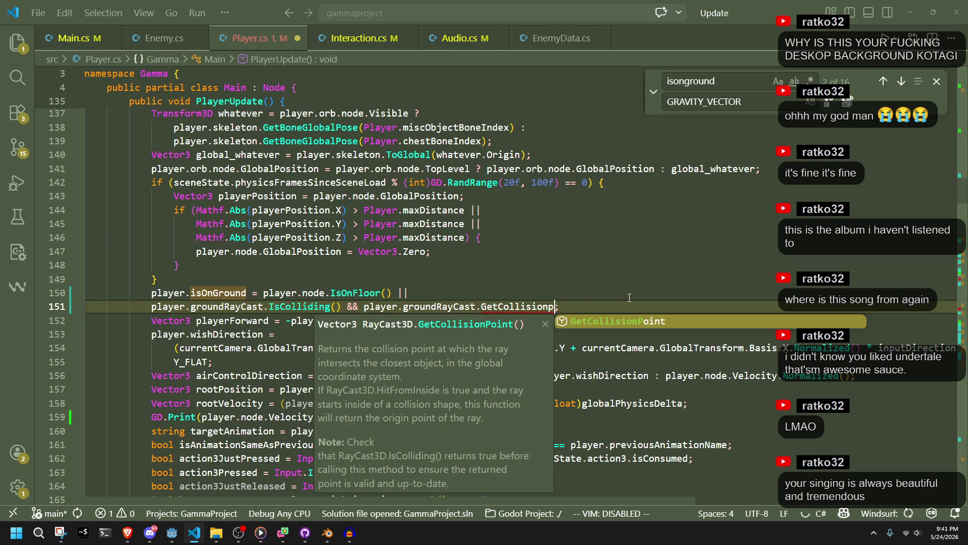
pyautogui.press('Tab')
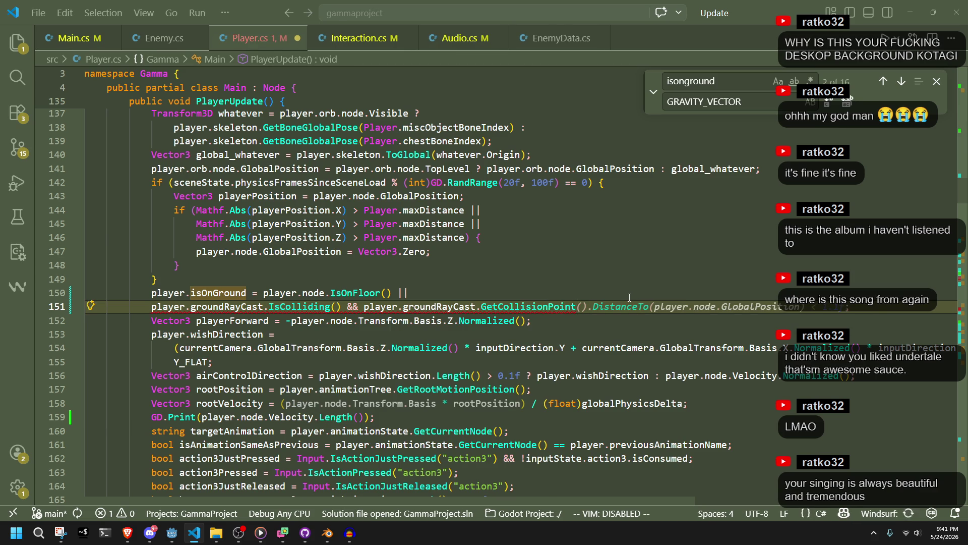
pyautogui.hotkey('ctrl', 'Right')
pyautogui.hotkey('ctrl', 'Right')
pyautogui.hotkey('ctrl', 'Right')
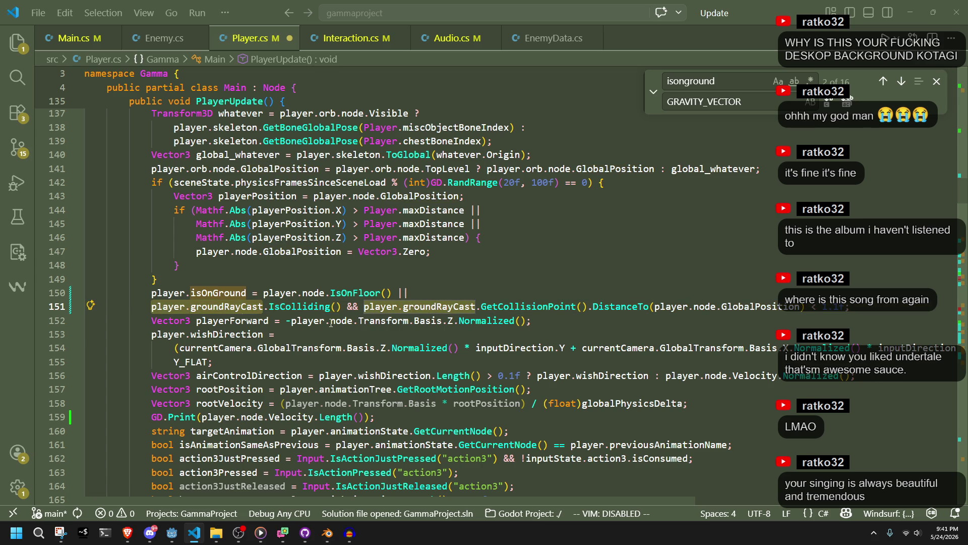
# Make the DistanceTo argument player.groundRayCast.GlobalPosition and save Player.cs
pyautogui.click(655, 335)
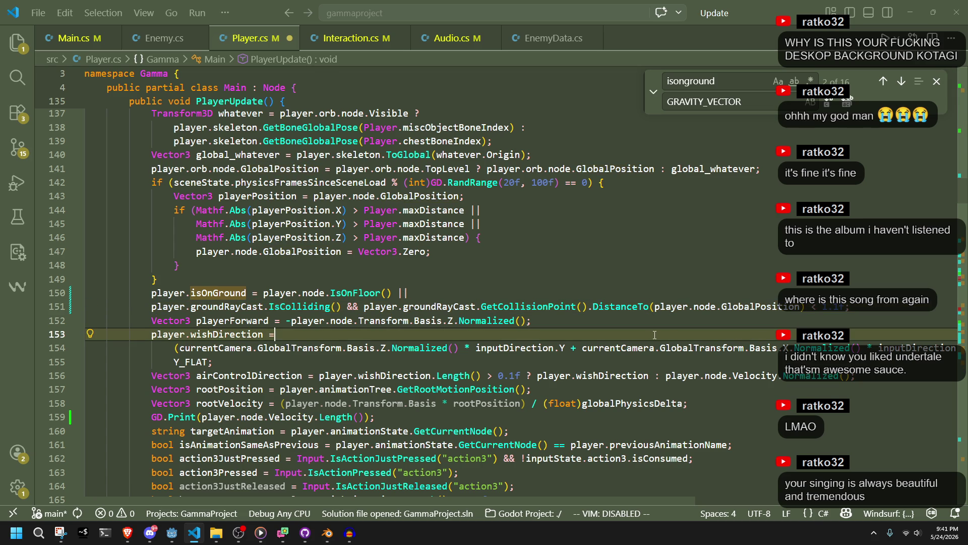
pyautogui.doubleClick(706, 307)
pyautogui.write('groundRayCast')
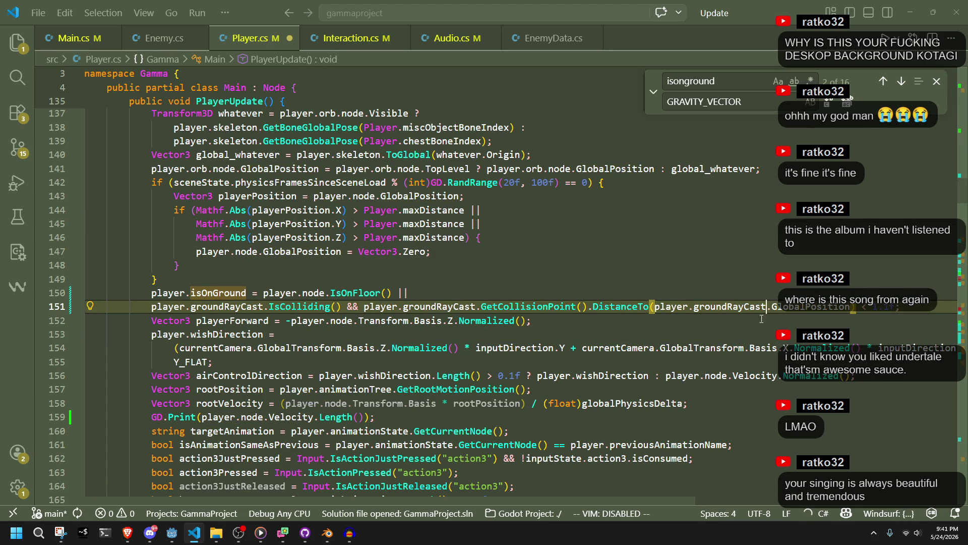
pyautogui.click(784, 317)
pyautogui.hotkey('ctrl', 's')
# Lower the ground distance threshold from 1.1f to 1f
pyautogui.click(803, 328)
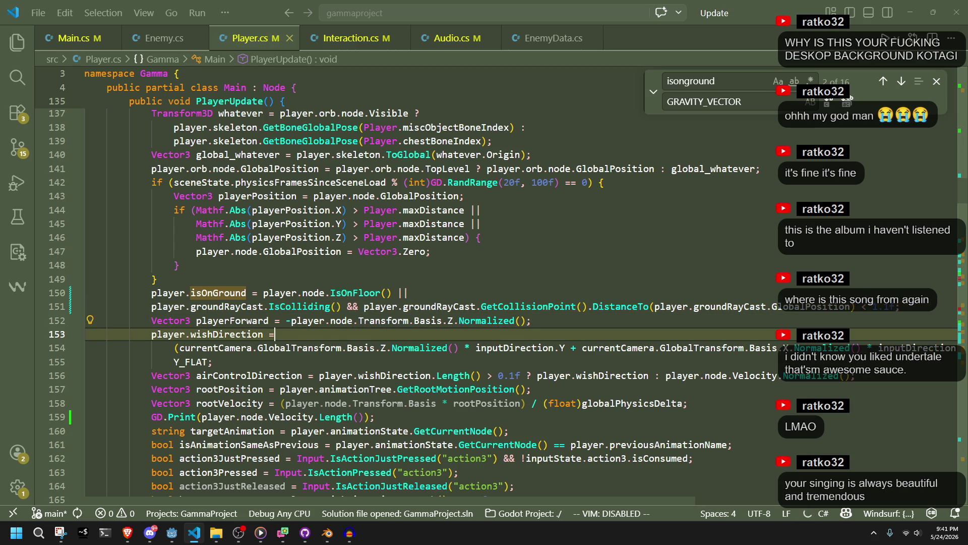
pyautogui.click(803, 321)
pyautogui.click(880, 308)
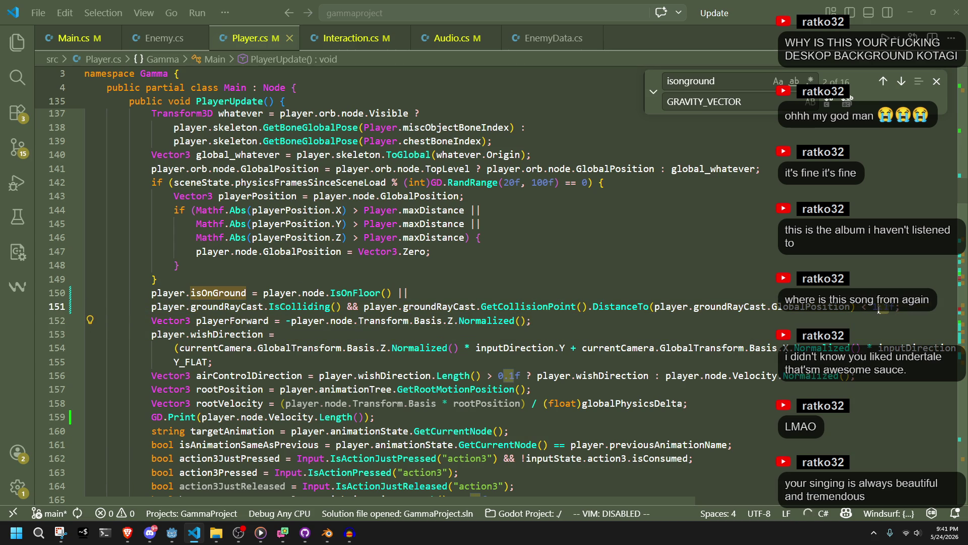
pyautogui.press('BackSpace')
pyautogui.click(802, 334)
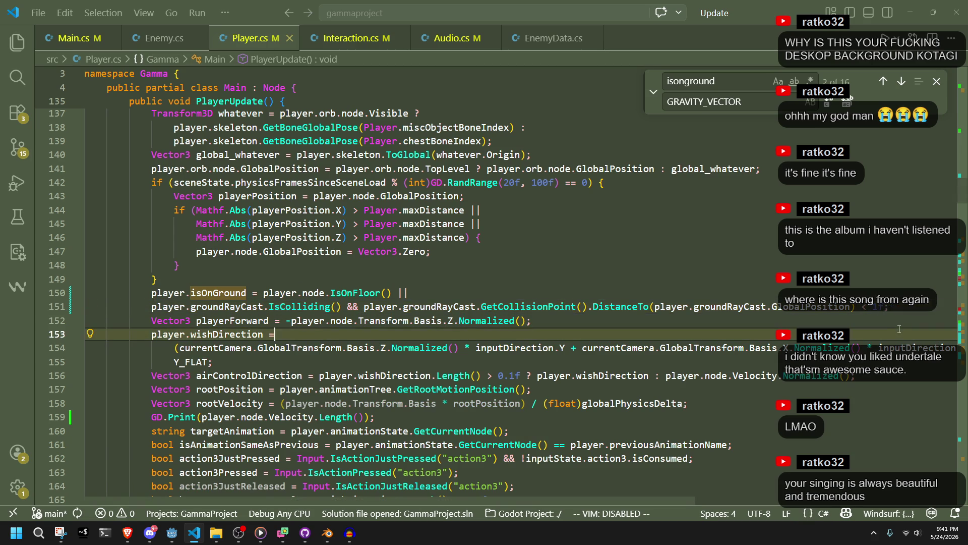
pyautogui.click(179, 540)
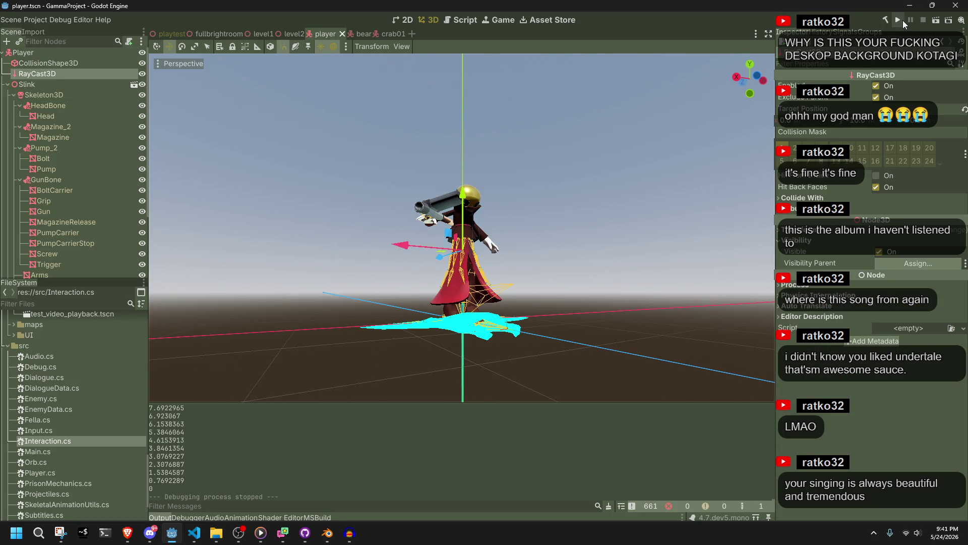
# Playtest the distance-limited ground check, close the game, and return to Player.cs
pyautogui.click(903, 21)
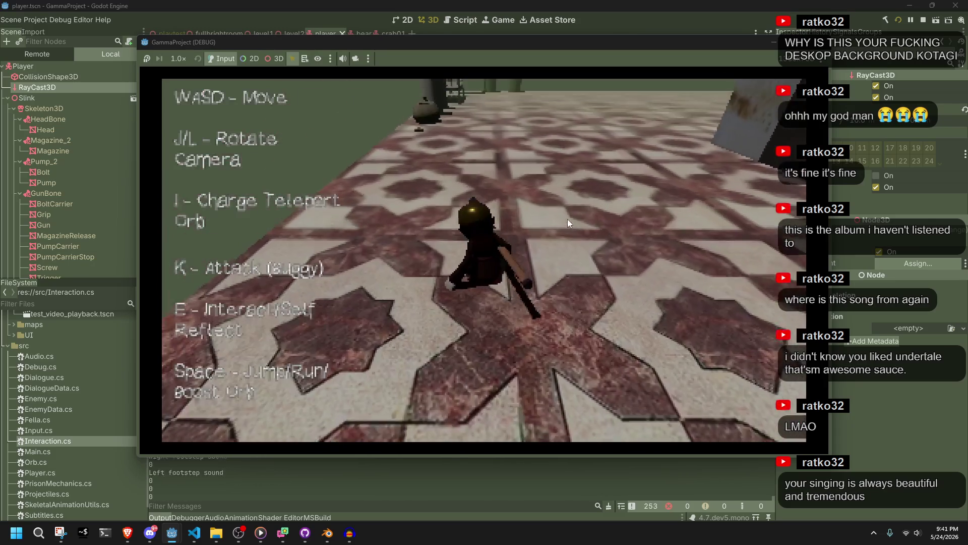
pyautogui.click(819, 46)
pyautogui.hotkey('alt', 'Tab')
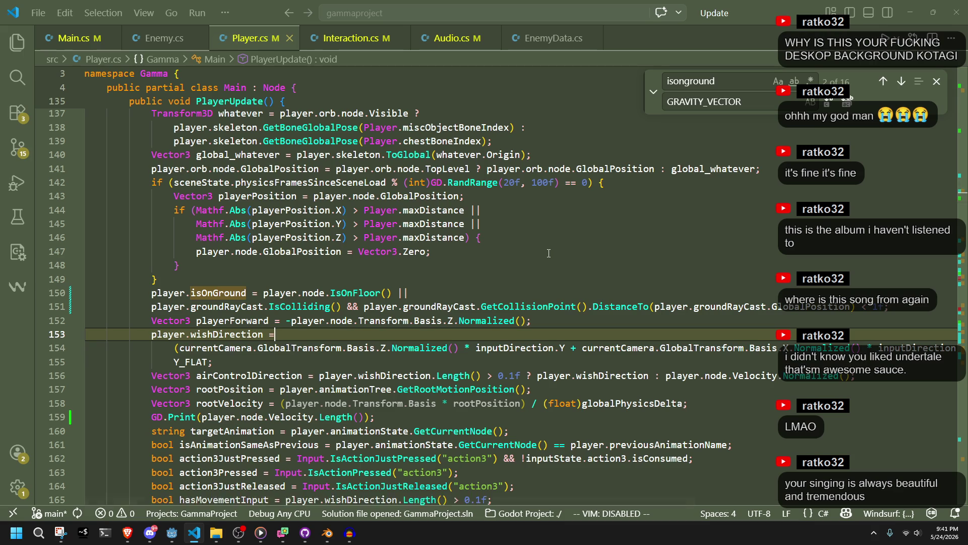
# Scroll down through PlayerUpdate from the ground-ray condition on line 151
pyautogui.click(586, 318)
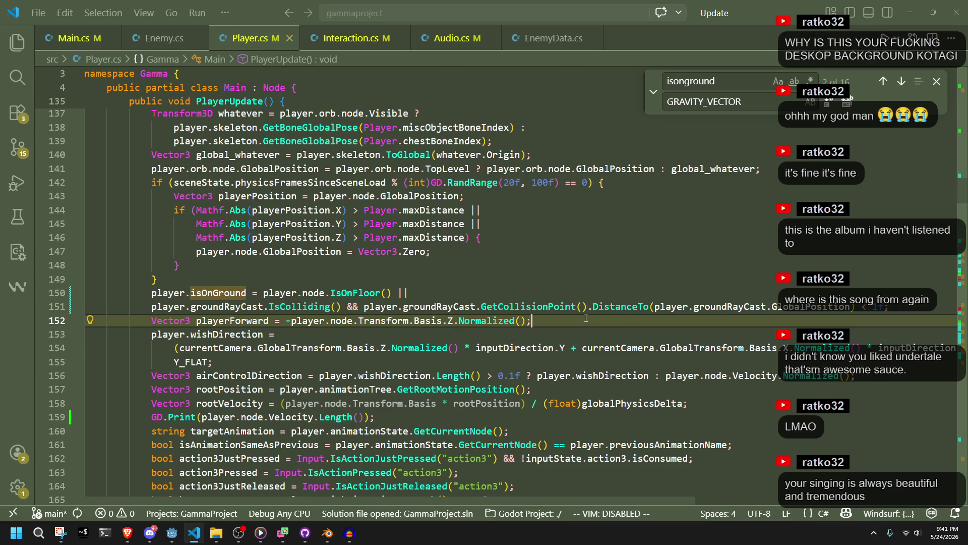
pyautogui.click(919, 313)
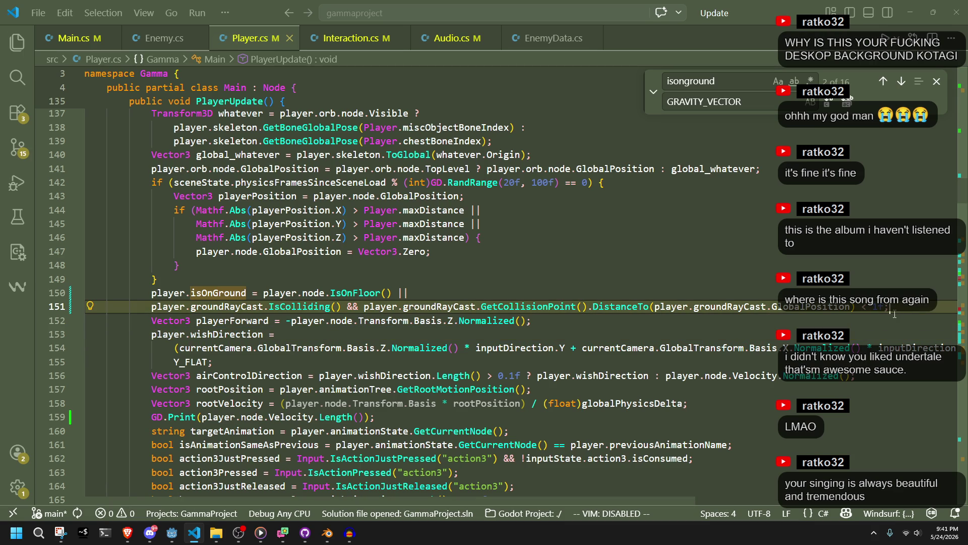
pyautogui.scroll(-20, 720, 457)
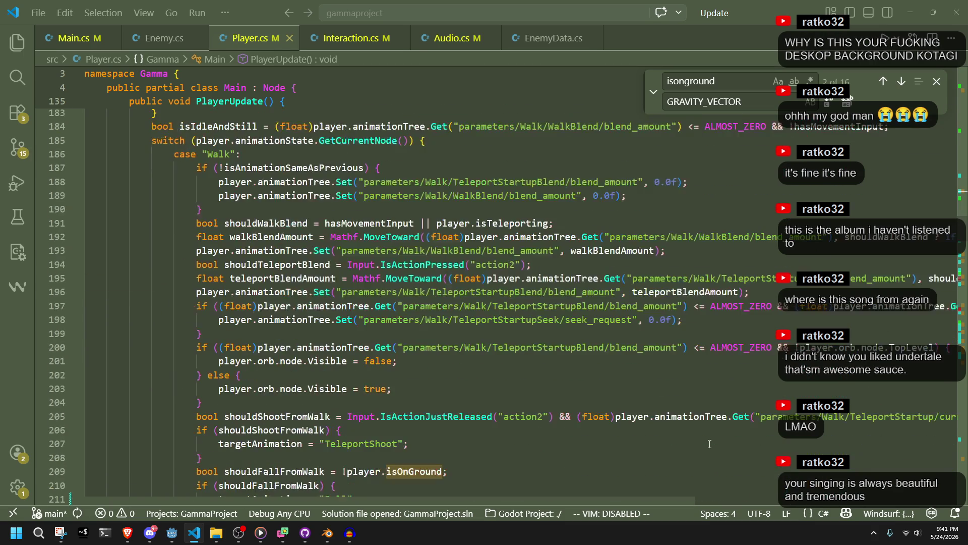
pyautogui.scroll(-17, 705, 440)
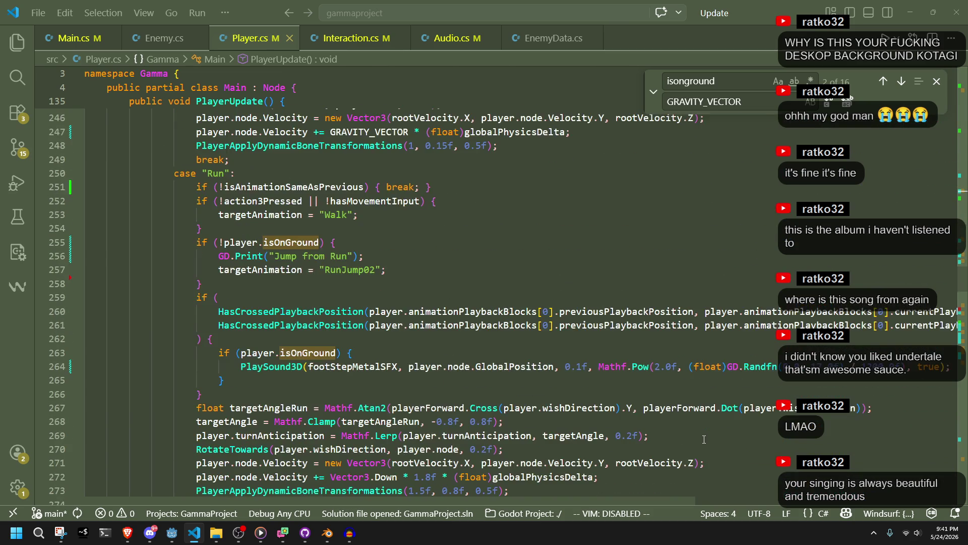
pyautogui.scroll(-9, 704, 440)
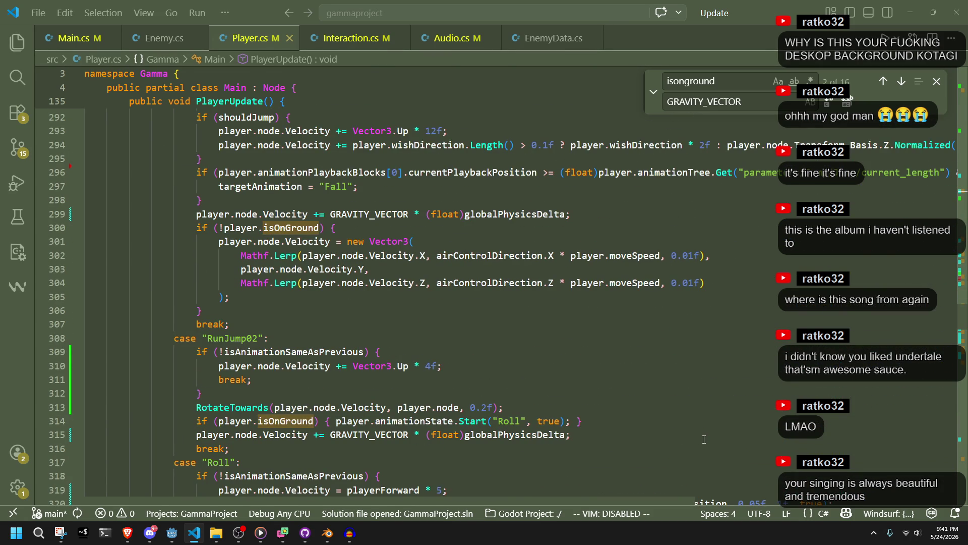
pyautogui.scroll(-20, 704, 439)
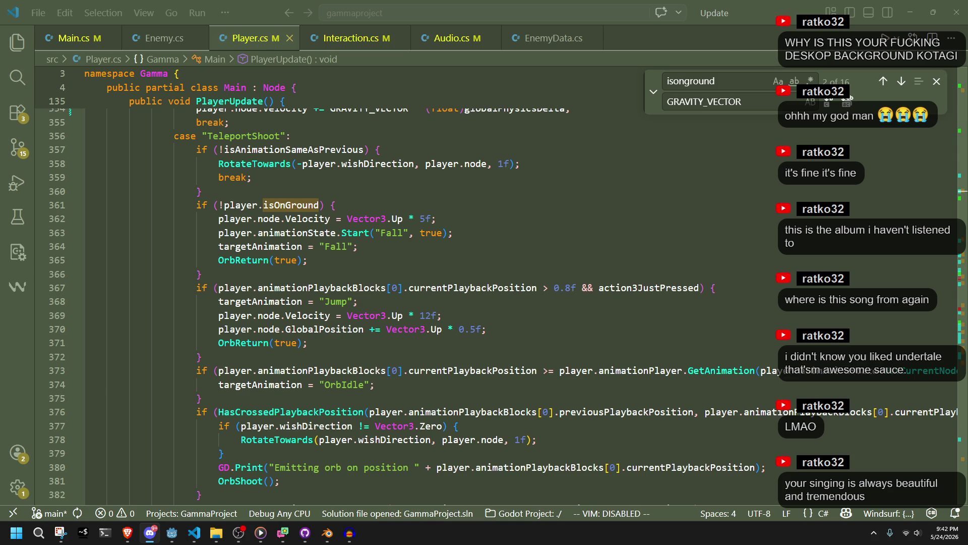
# Inspect the TeleportShoot isOnGround check around lines 372–375, then bring Godot forward
pyautogui.click(790, 372)
pyautogui.click(580, 329)
pyautogui.click(580, 371)
pyautogui.click(585, 357)
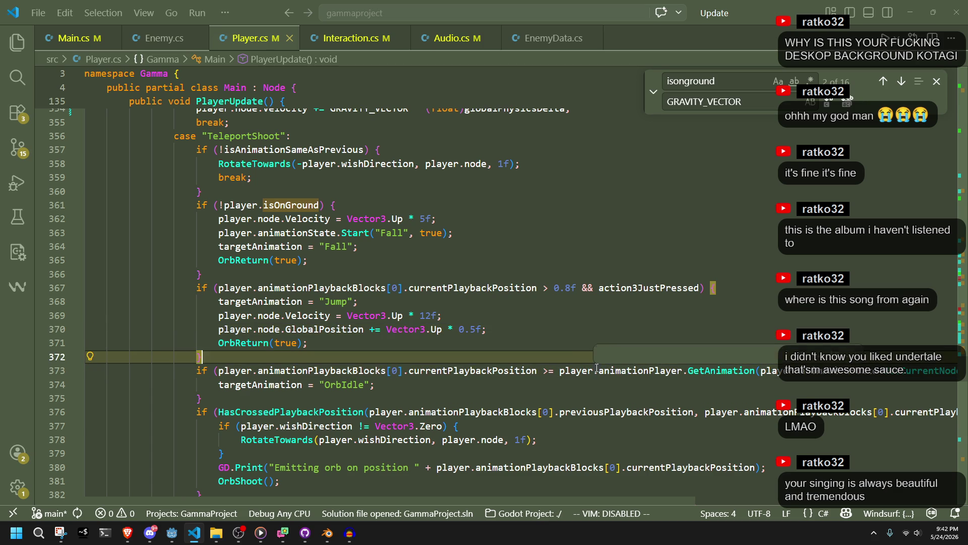
pyautogui.press('Down')
pyautogui.press('Down')
pyautogui.press('Down')
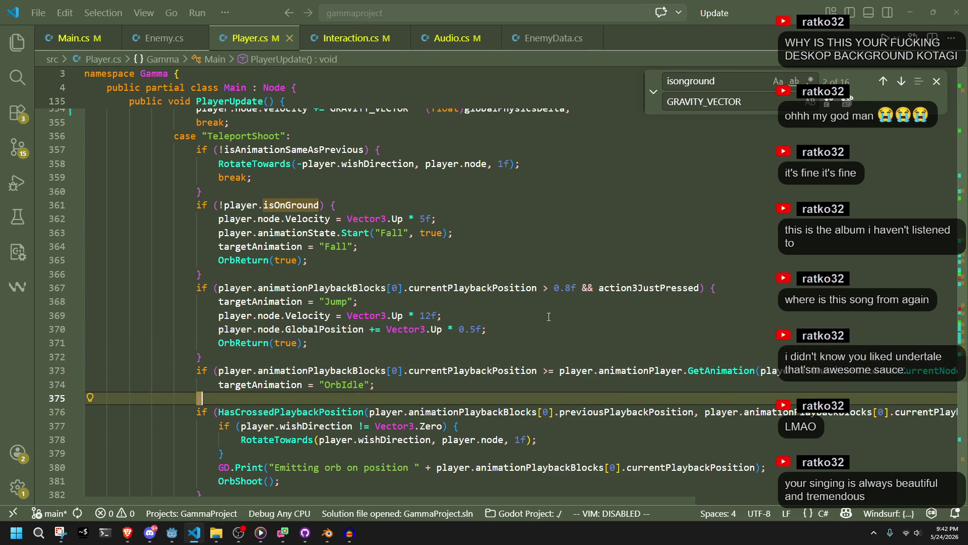
pyautogui.click(172, 532)
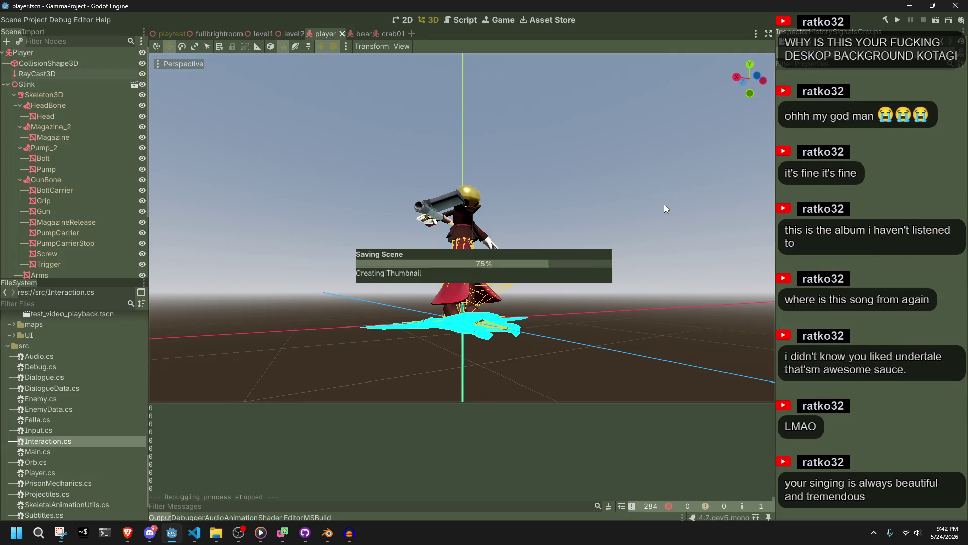
# Run the game, run forward with W and jump with Space onto the tiles, then stop with F8
pyautogui.click(902, 22)
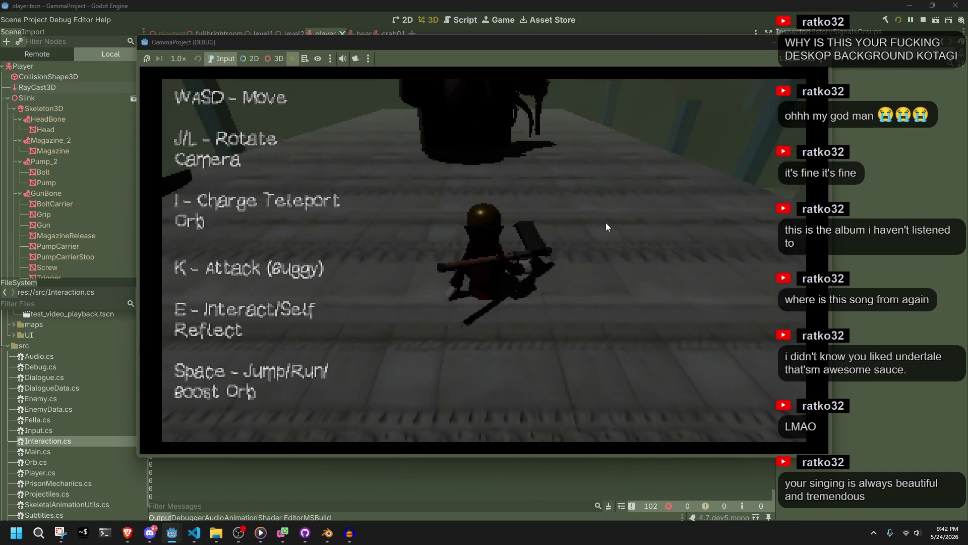
pyautogui.press('w')
pyautogui.press('space')
pyautogui.press('w')
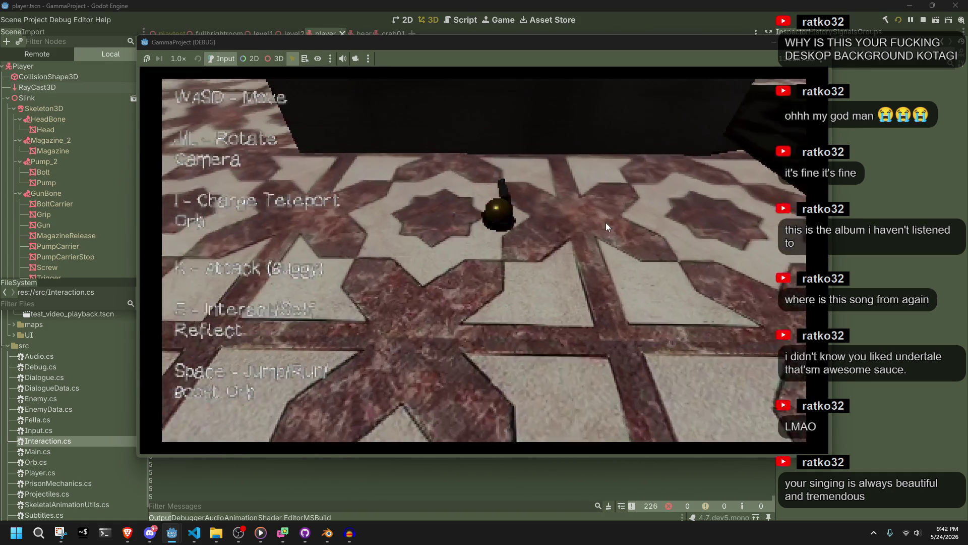
pyautogui.press('F8')
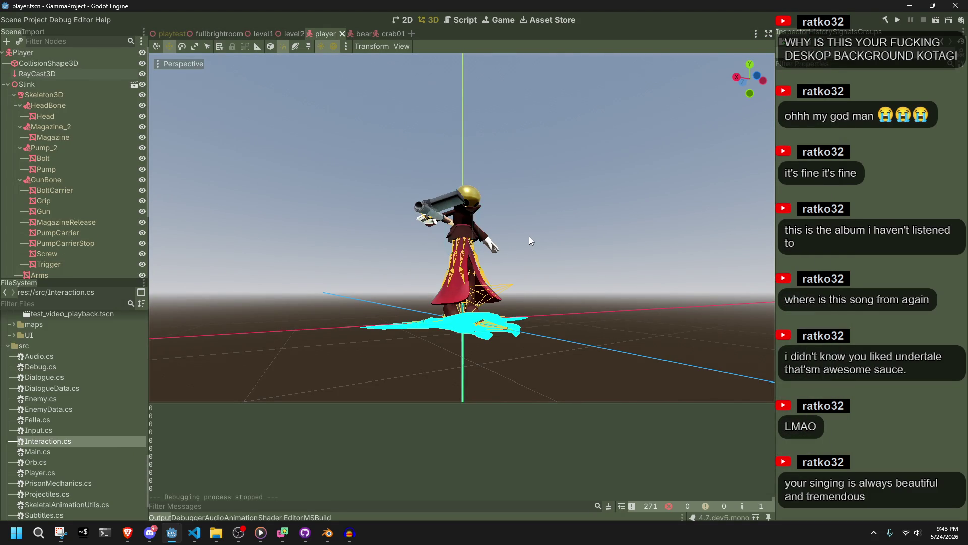
pyautogui.click(194, 533)
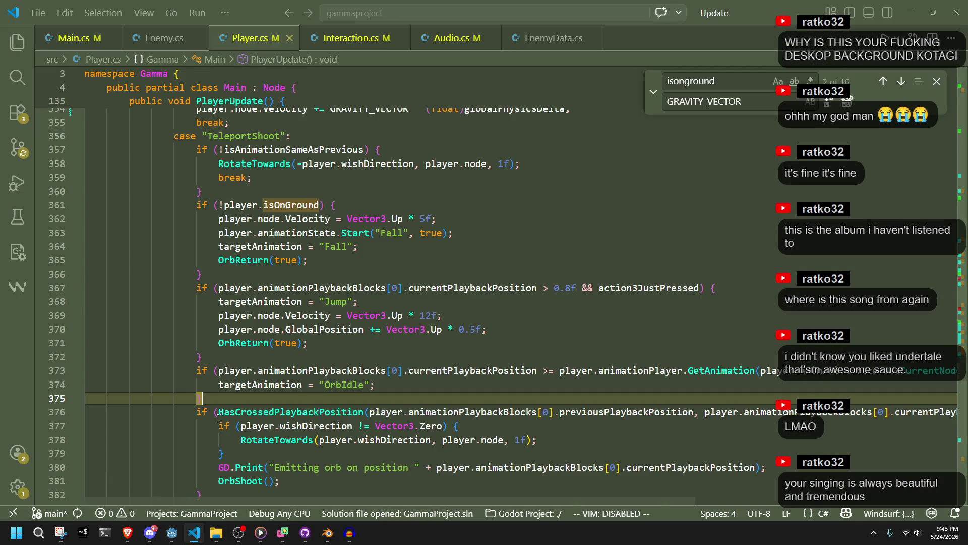
# Insert a new line just before player.node.MoveAndSlide()
pyautogui.click(296, 357)
pyautogui.scroll(-9, 295, 357)
pyautogui.scroll(-8, 296, 357)
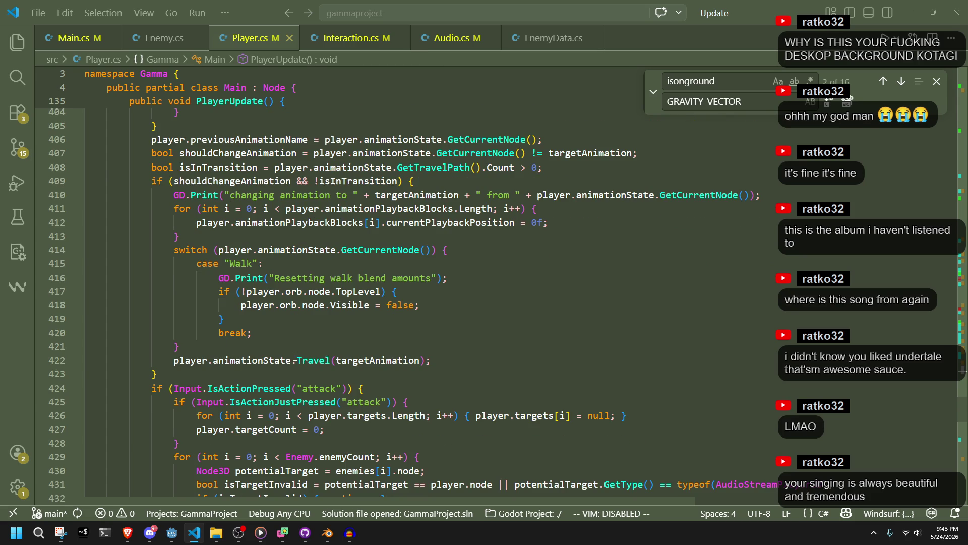
pyautogui.scroll(2, 296, 356)
pyautogui.scroll(-16, 295, 356)
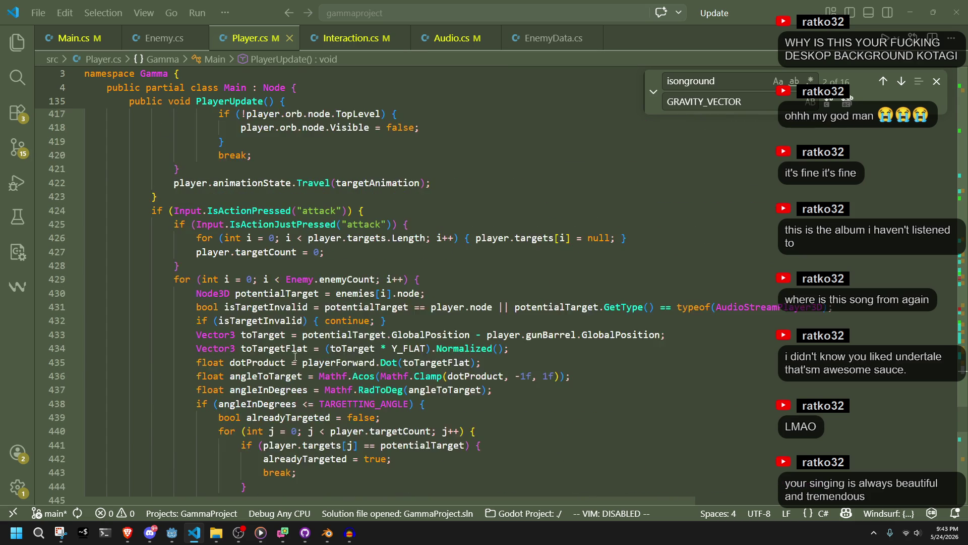
pyautogui.click(309, 384)
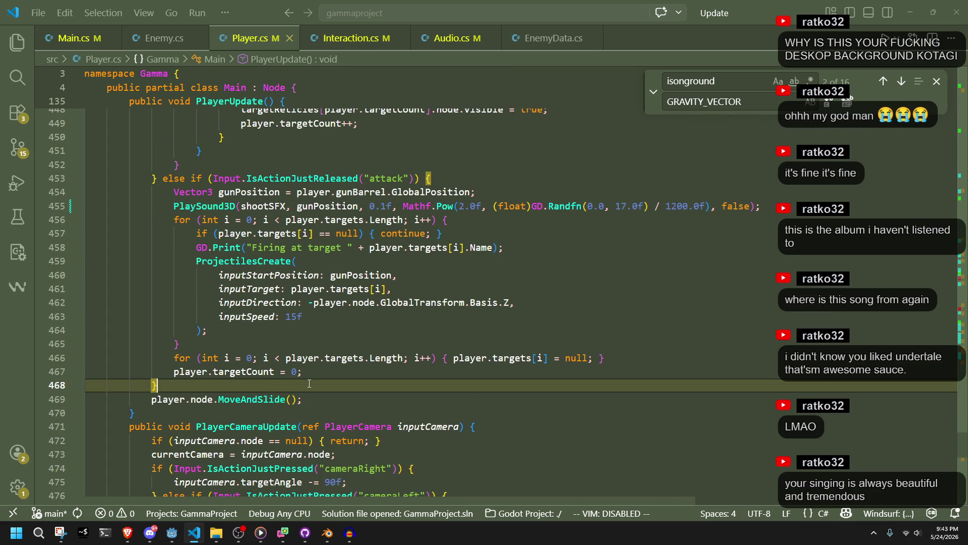
pyautogui.press('Return')
# Add an if (player.groundRayCast.IsColliding()) block via autocomplete
pyautogui.write('sca')
pyautogui.press('BackSpace')
pyautogui.press('BackSpace')
pyautogui.press('BackSpace')
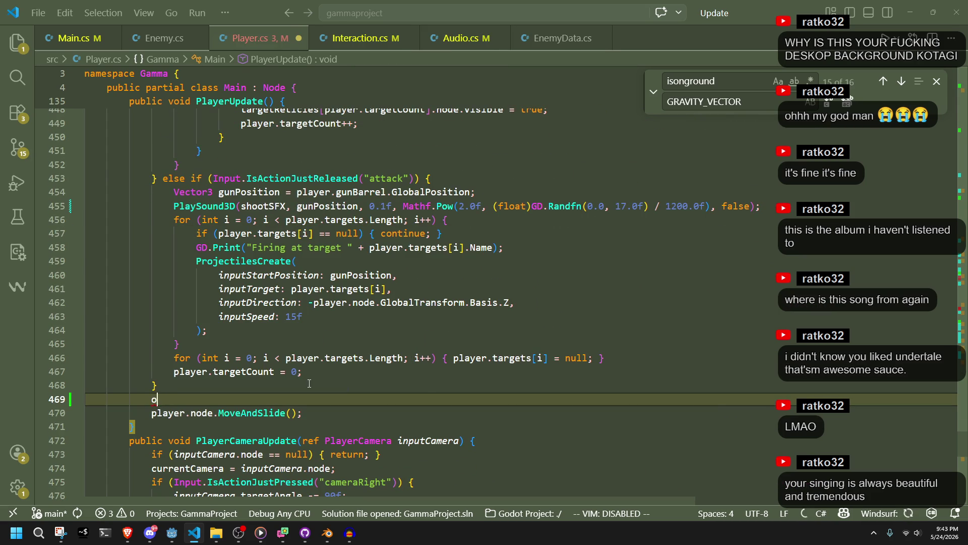
pyautogui.write('if (')
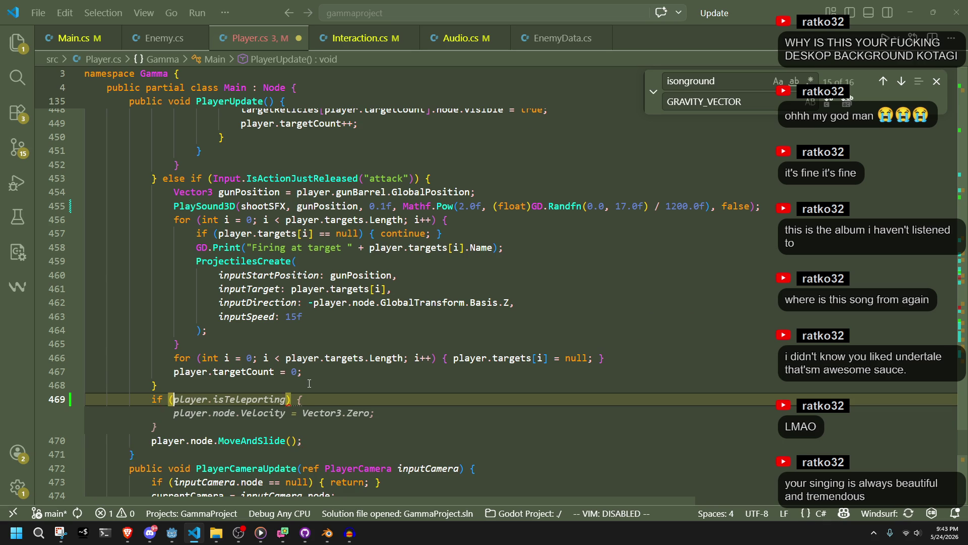
pyautogui.write('ground')
pyautogui.press('BackSpace')
pyautogui.press('BackSpace')
pyautogui.press('BackSpace')
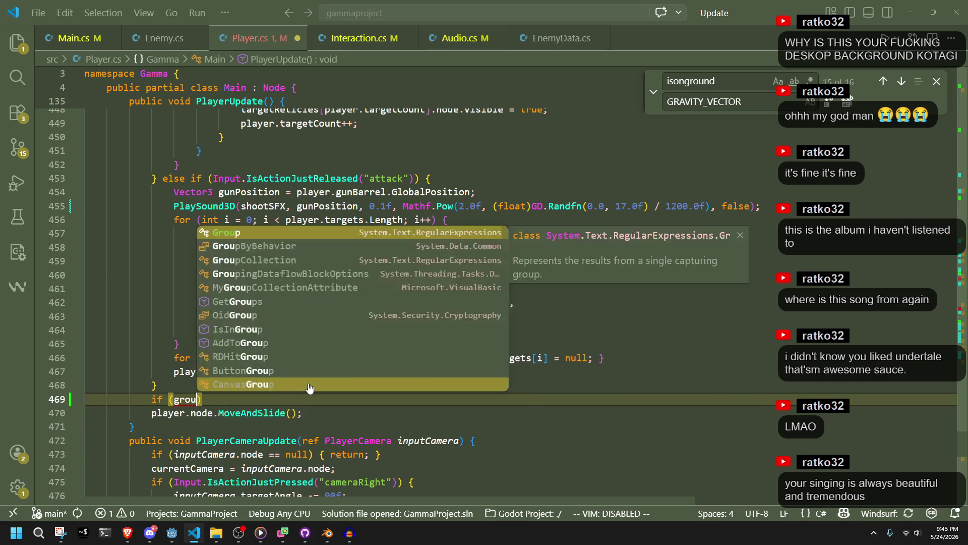
pyautogui.press('BackSpace')
pyautogui.write('player.groun')
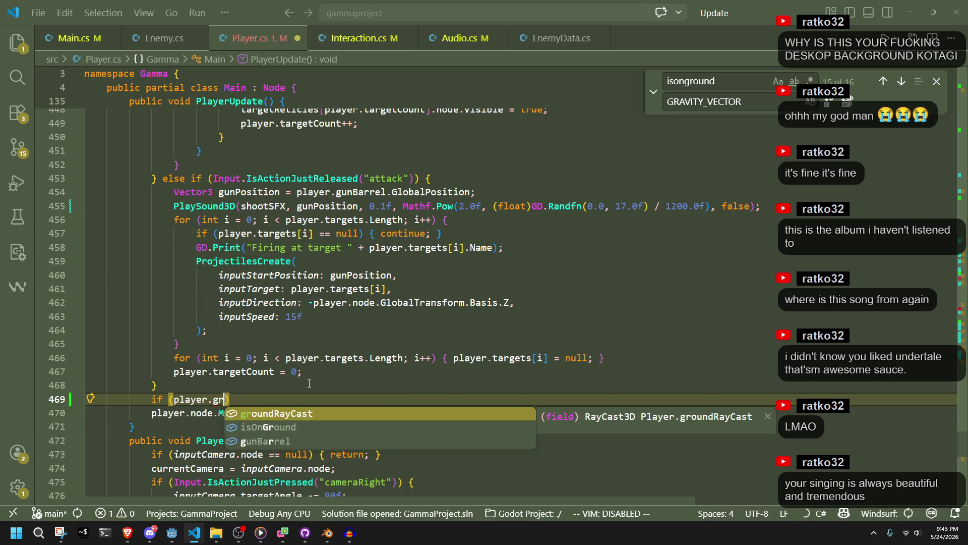
pyautogui.write('dR')
pyautogui.press('Tab')
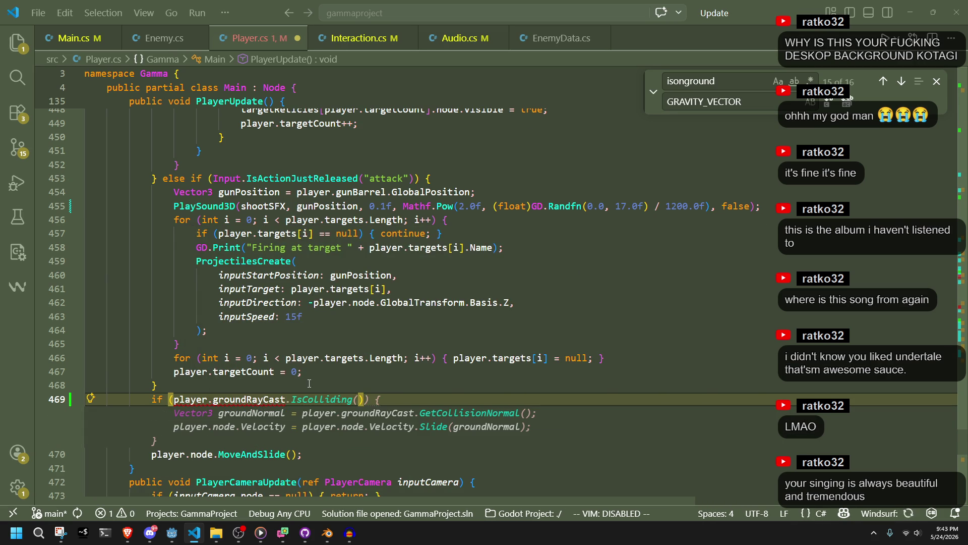
pyautogui.press('Tab')
# Delete the suggested slide-along-normal lines from the if block's body
pyautogui.press('Up')
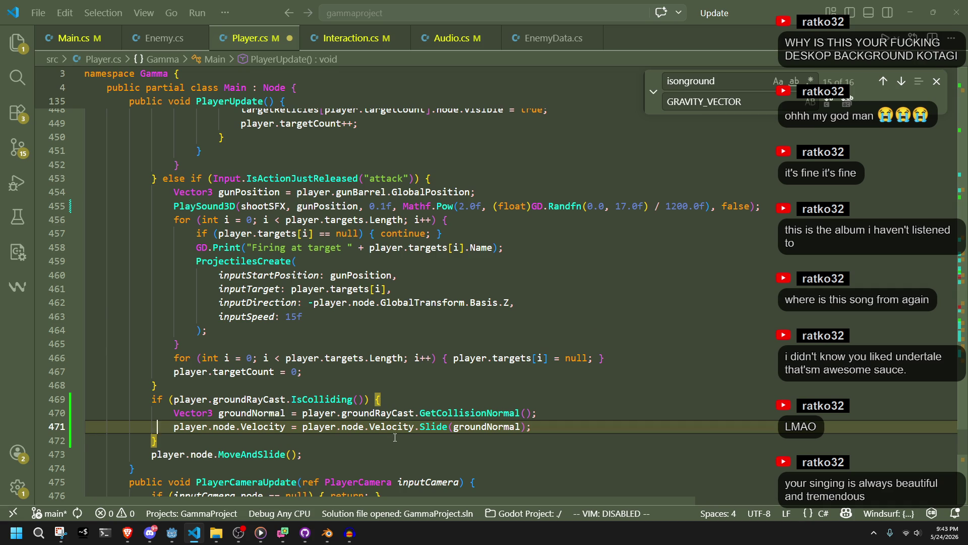
pyautogui.press('Down')
pyautogui.click(558, 428)
pyautogui.moveTo(557, 428); pyautogui.dragTo(174, 419)
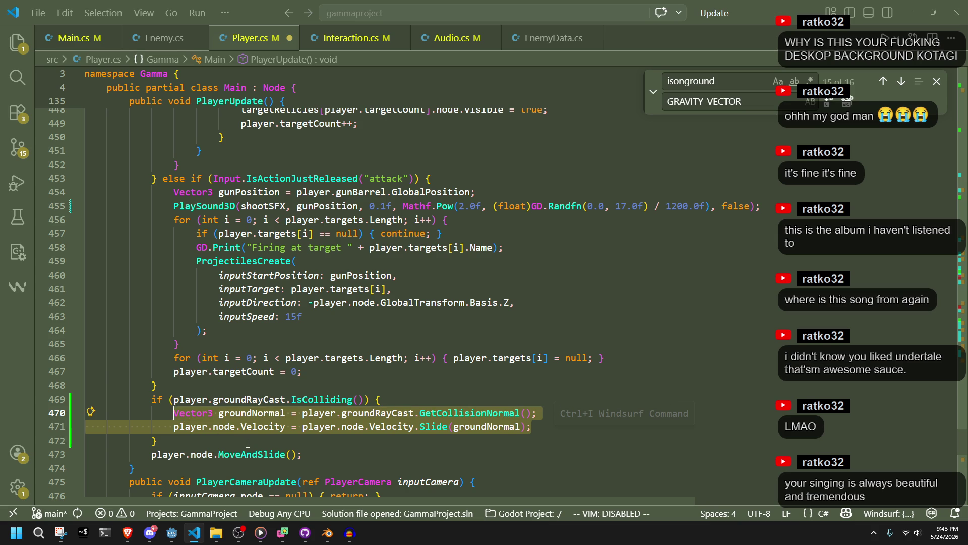
pyautogui.press('BackSpace')
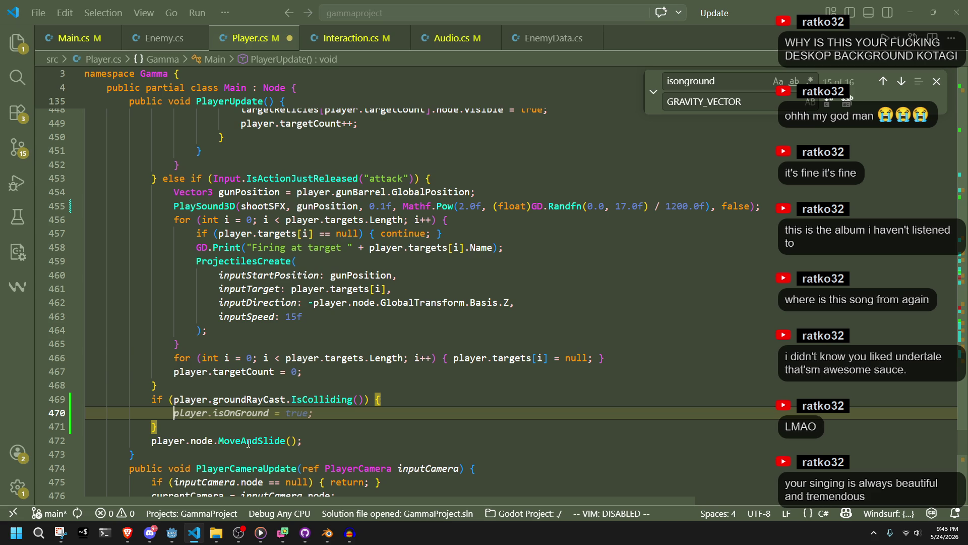
# Set player.node.GlobalPosition to a new Vector3 with Y = GetCollisionPoint().Y + 0.1f, and save
pyautogui.write('player.')
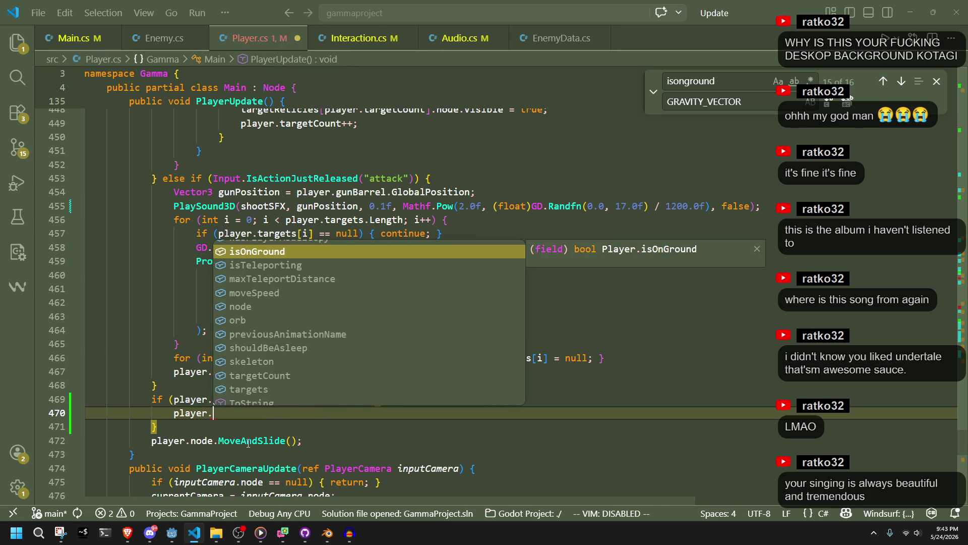
pyautogui.write('node.globalposi')
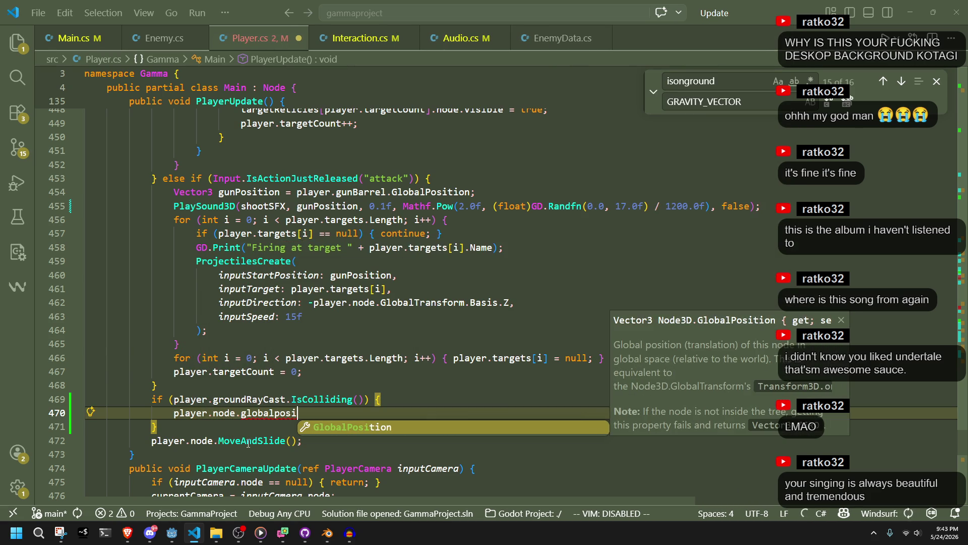
pyautogui.press('Tab')
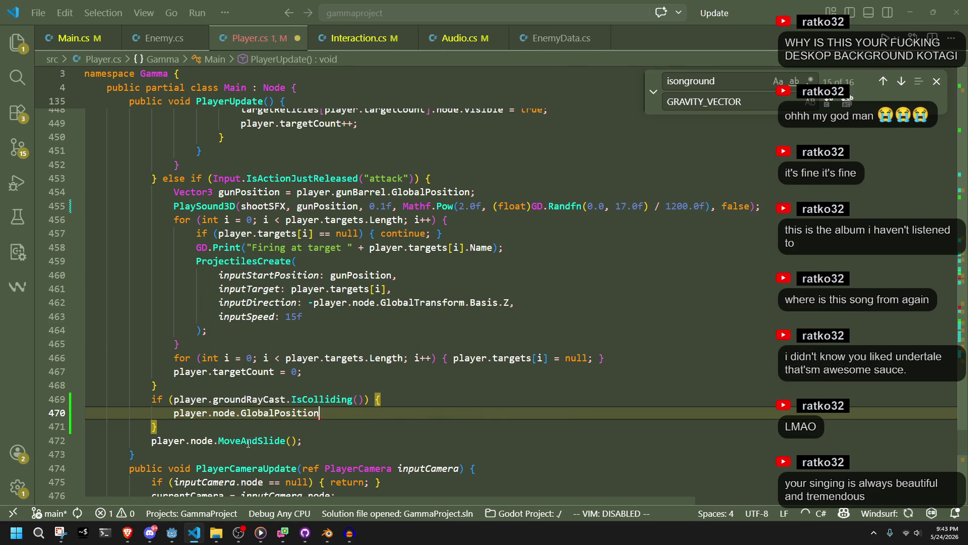
pyautogui.write(' =')
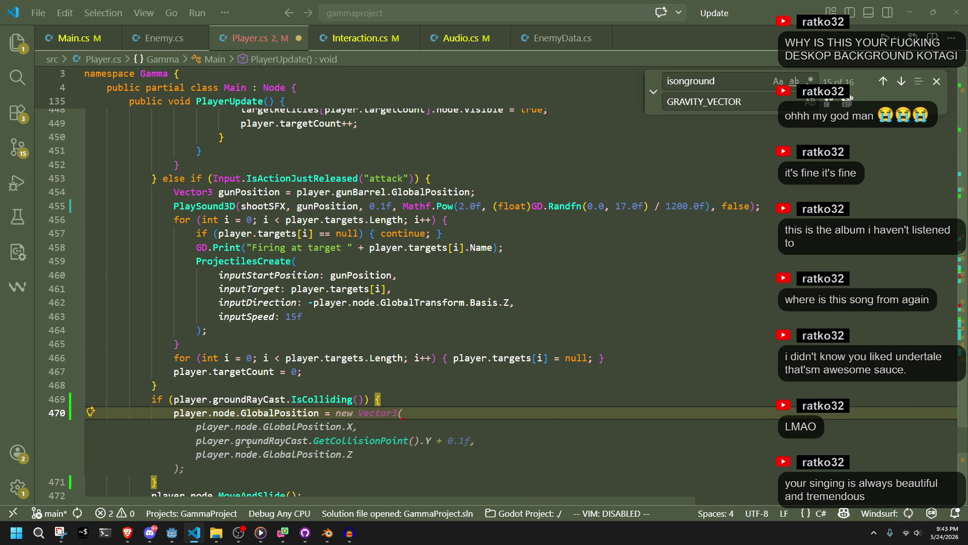
pyautogui.press('Tab')
pyautogui.click(415, 451)
pyautogui.hotkey('ctrl', 's')
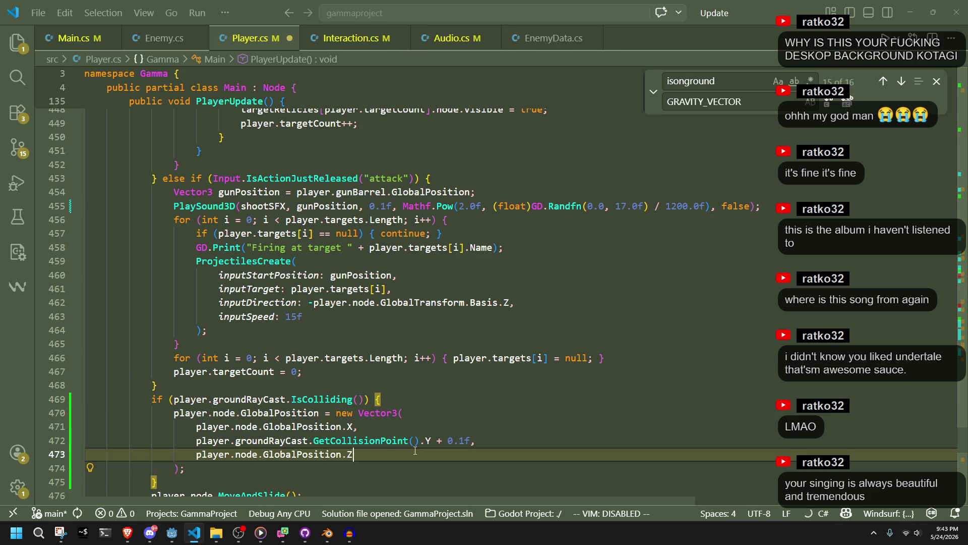
pyautogui.moveTo(470, 440); pyautogui.dragTo(437, 441)
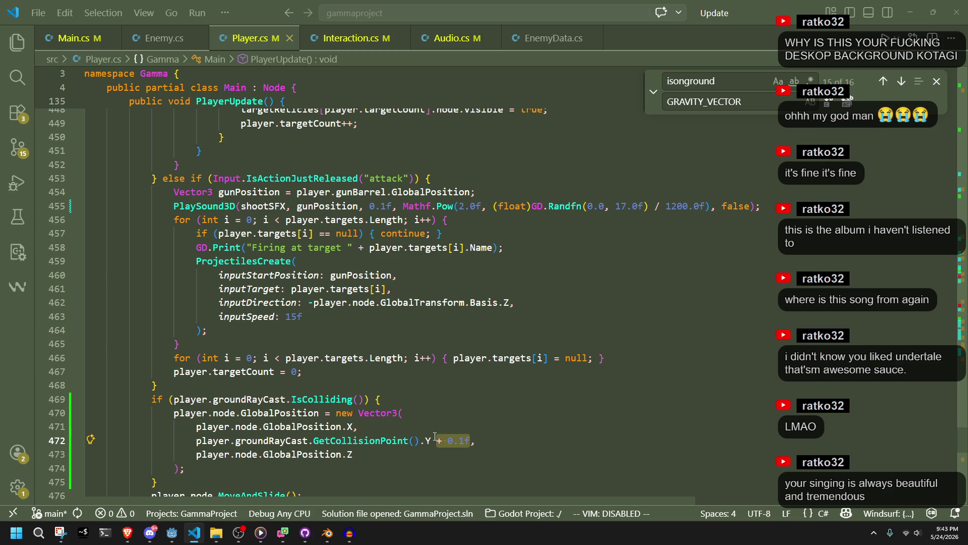